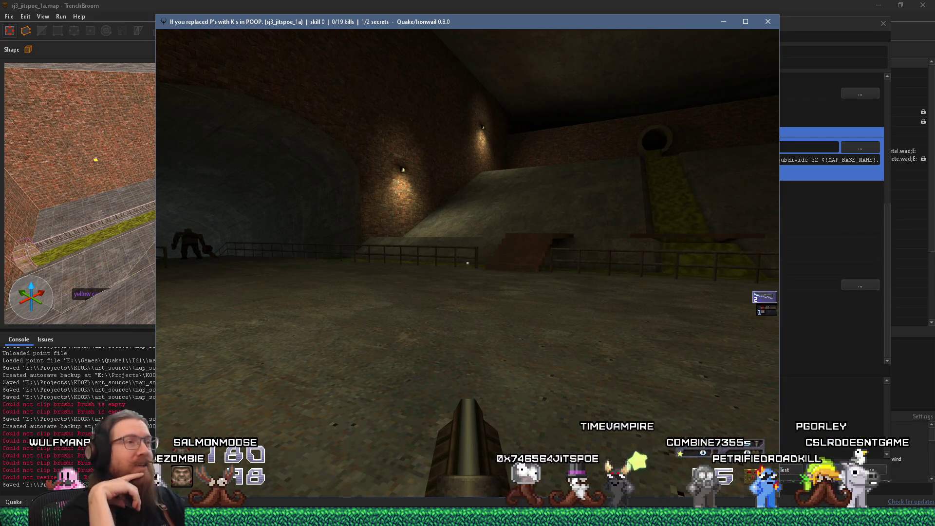
# - Walk up the ramps past the lamp-lit brick walls toward the wooden plank
pyautogui.press('w')
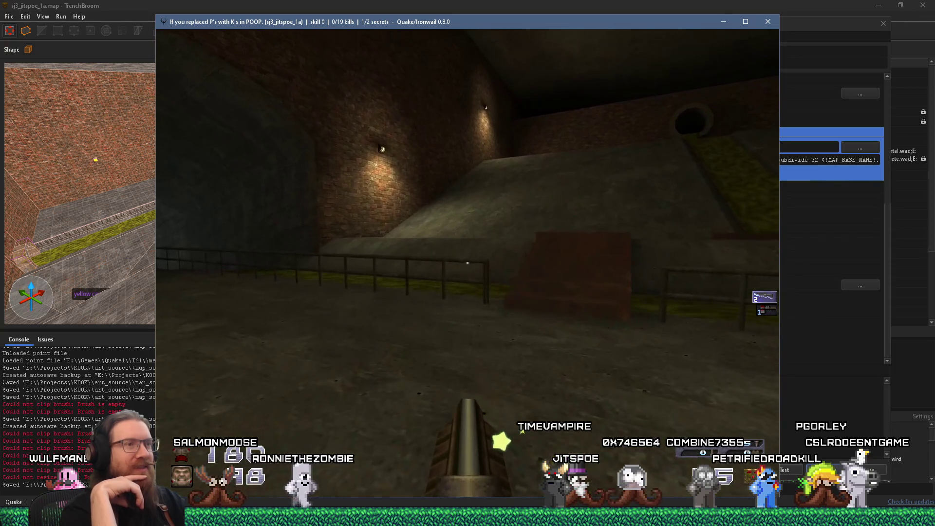
pyautogui.press('w')
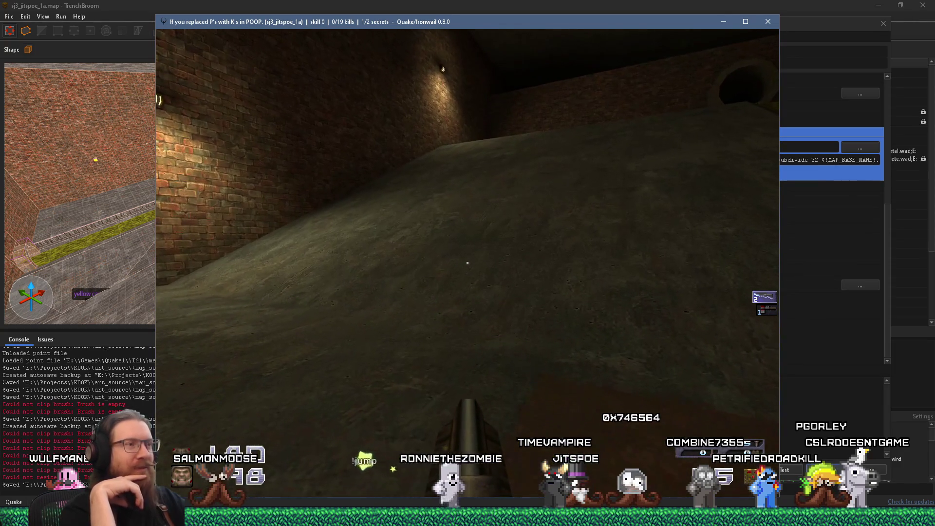
pyautogui.press('w')
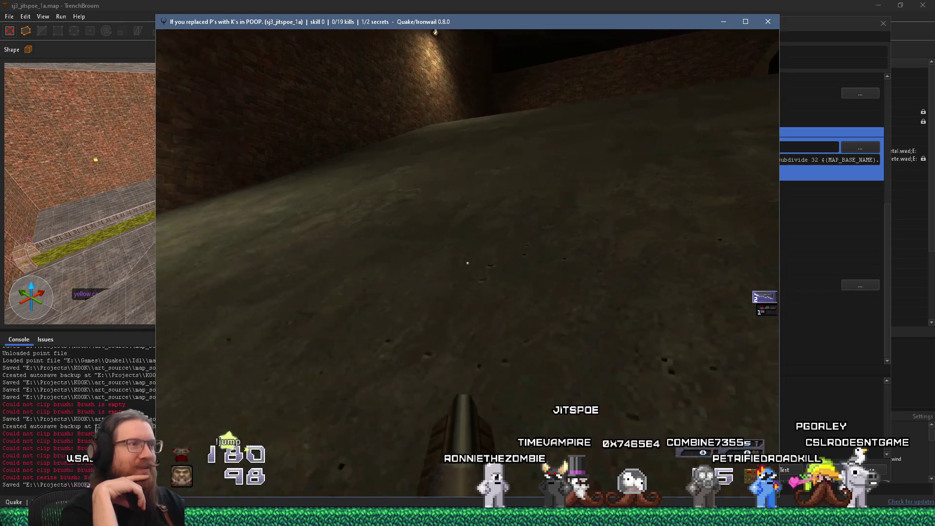
pyautogui.press('w')
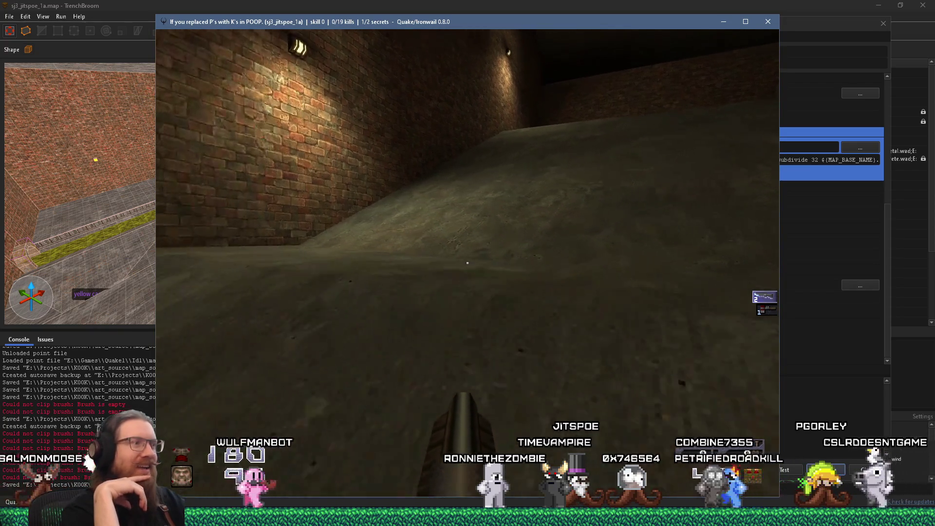
pyautogui.press('w')
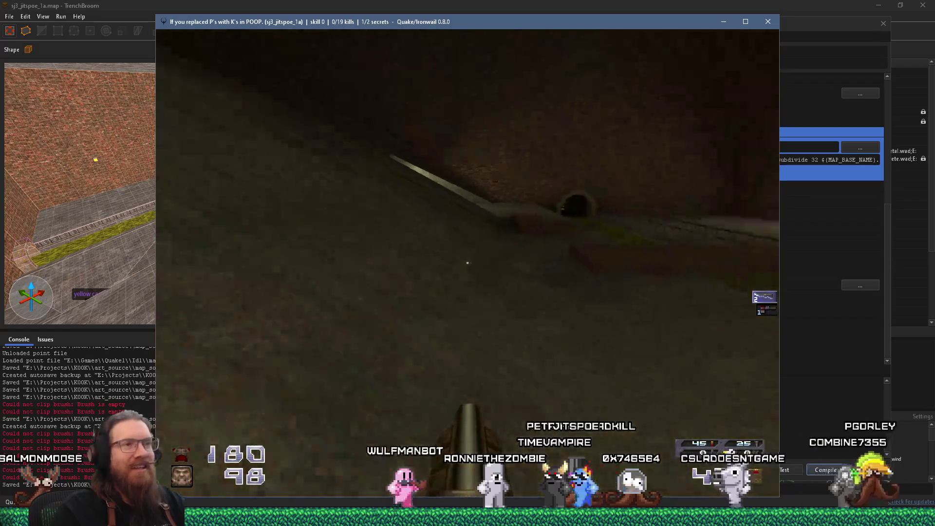
pyautogui.press('w')
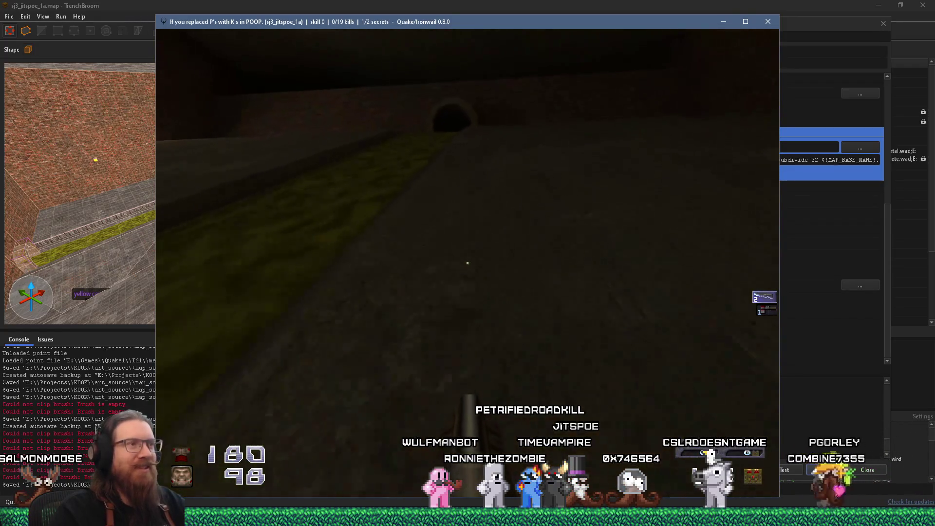
pyautogui.press('w')
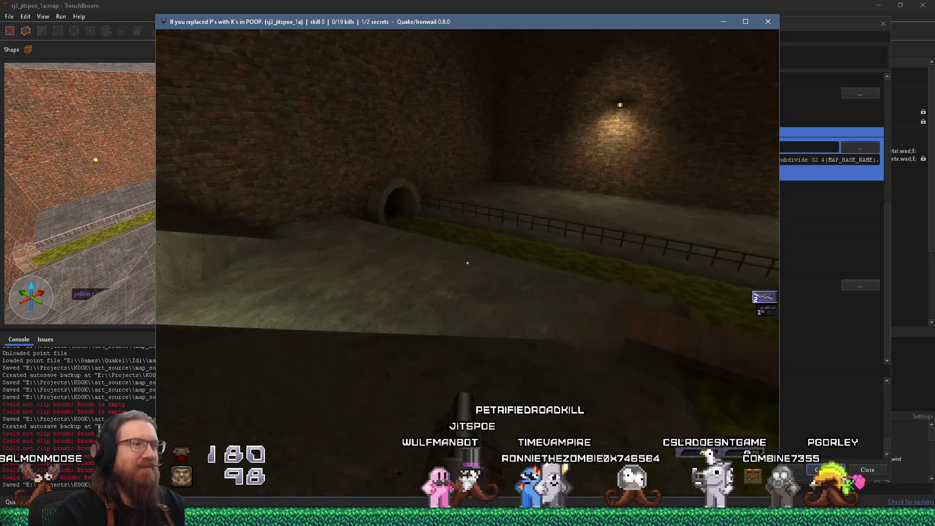
pyautogui.press('w')
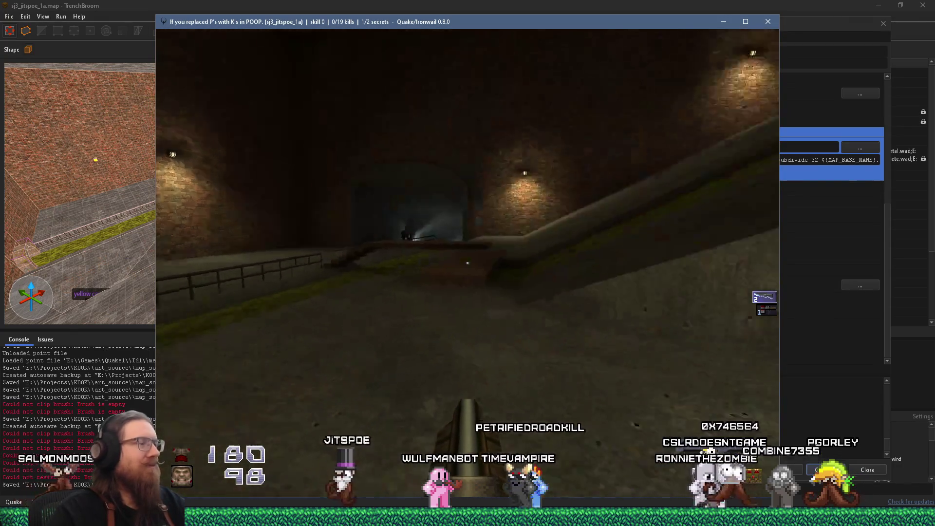
pyautogui.press('w')
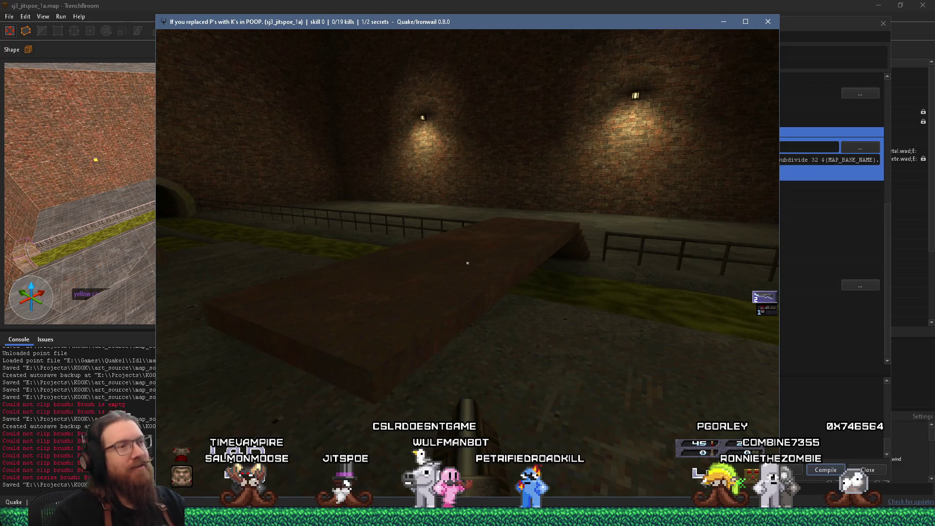
# - Look over the railings, then cross the wooden plank bridge toward the ramp
pyautogui.press('w')
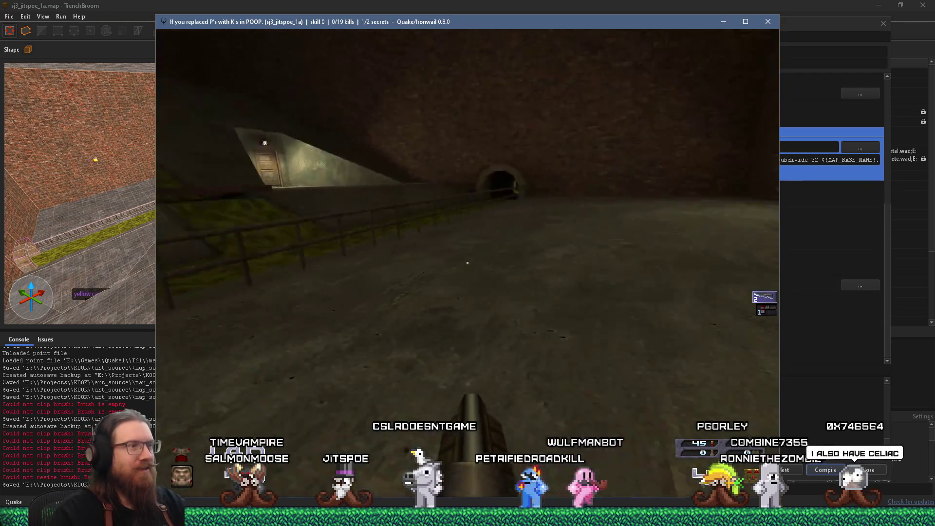
pyautogui.press('w')
pyautogui.press('w')
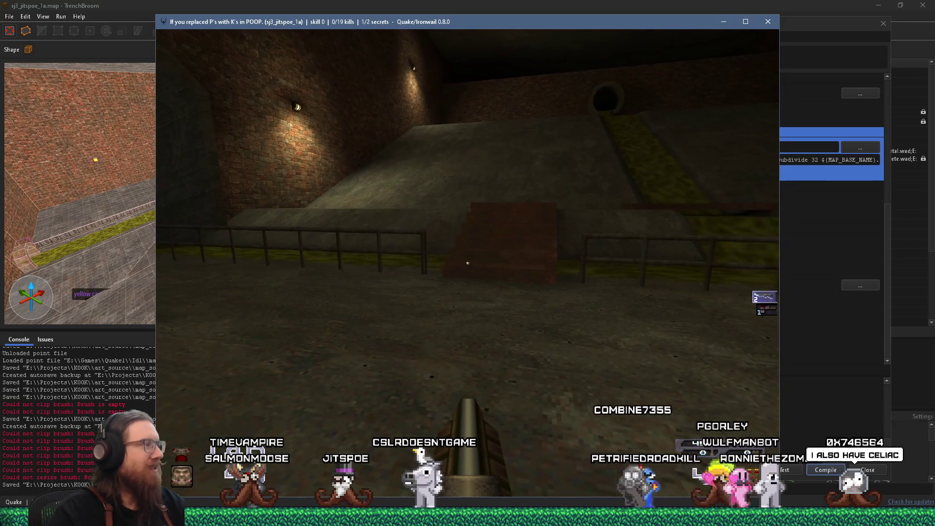
pyautogui.press('w')
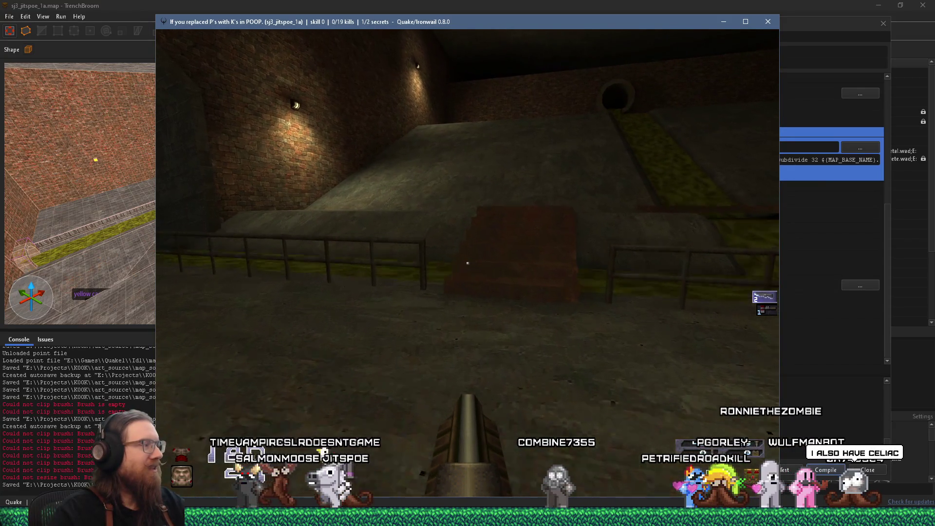
pyautogui.press('w')
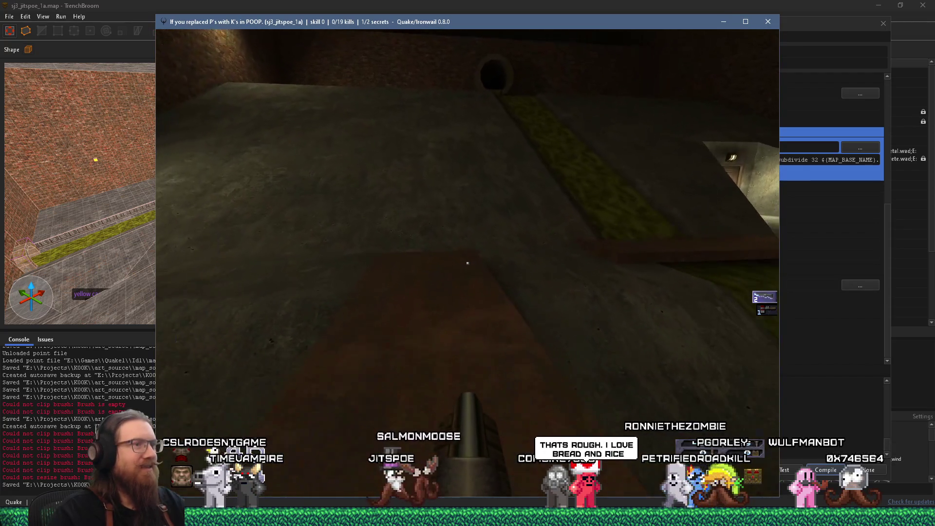
pyautogui.press('s')
pyautogui.press('w')
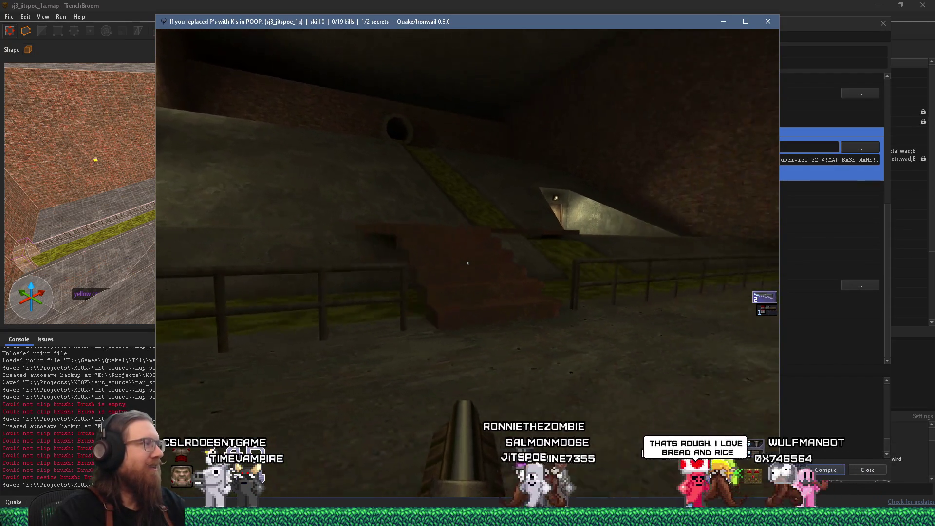
pyautogui.press('w')
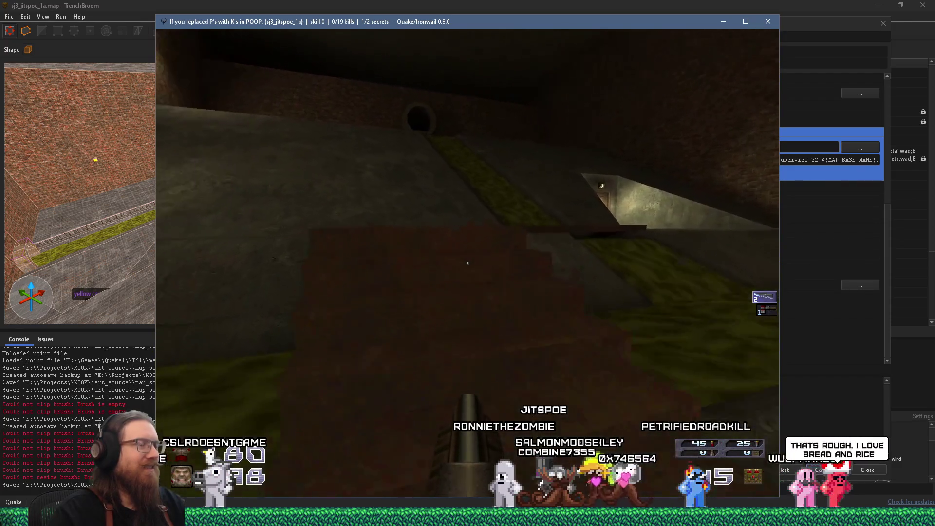
# - Check the lit tunnel, stairs and pipe opening, then drop the console at the brick wall
pyautogui.press('w')
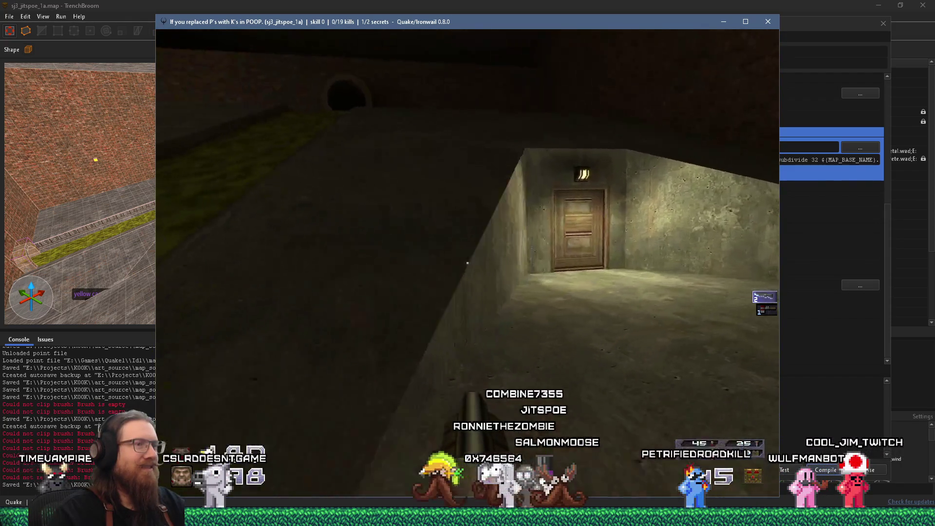
pyautogui.press('w')
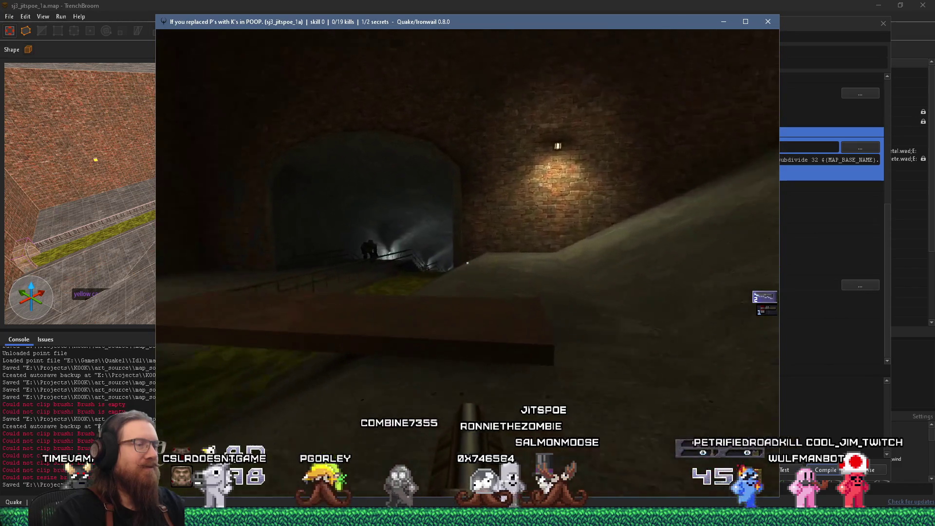
pyautogui.press('s')
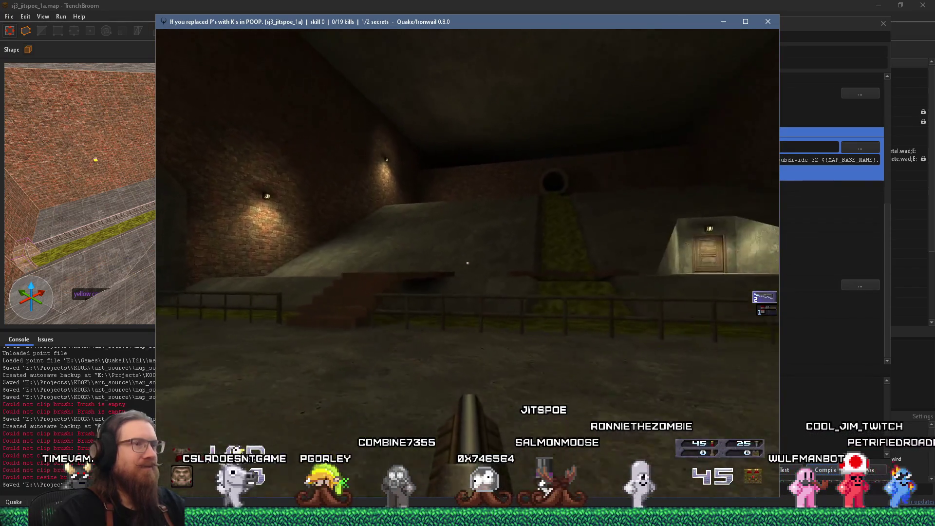
pyautogui.press('w')
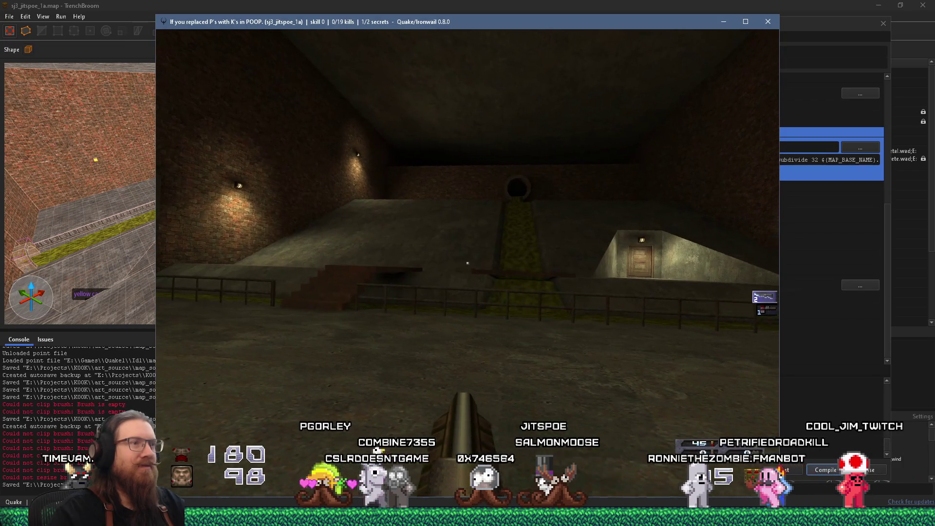
pyautogui.press('w')
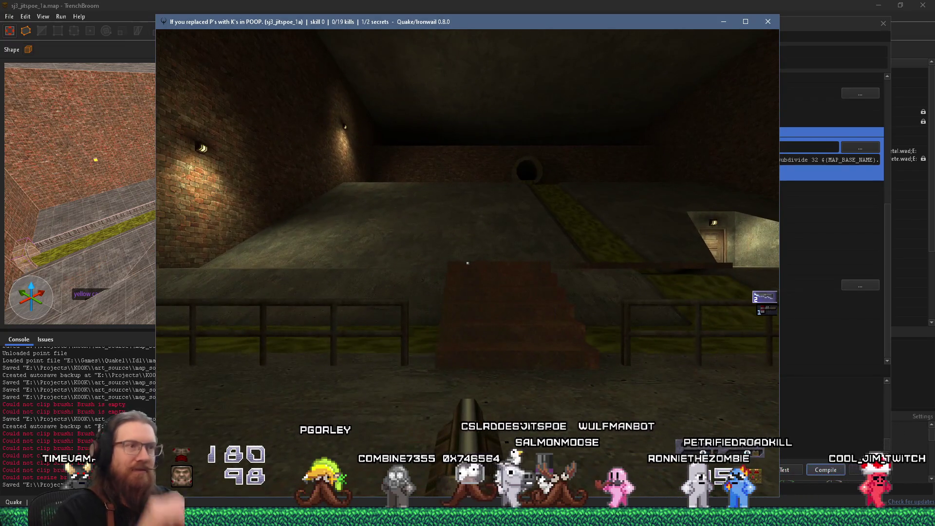
pyautogui.press('Right')
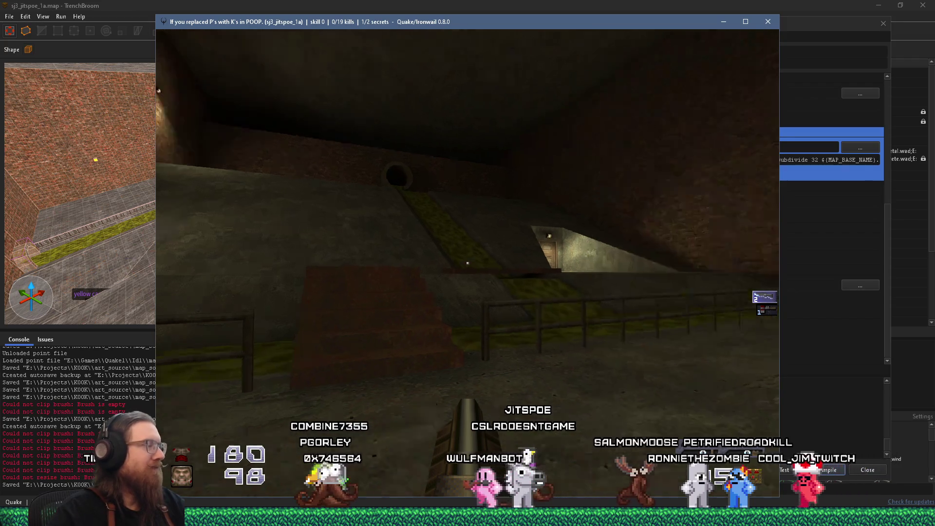
pyautogui.press('Left')
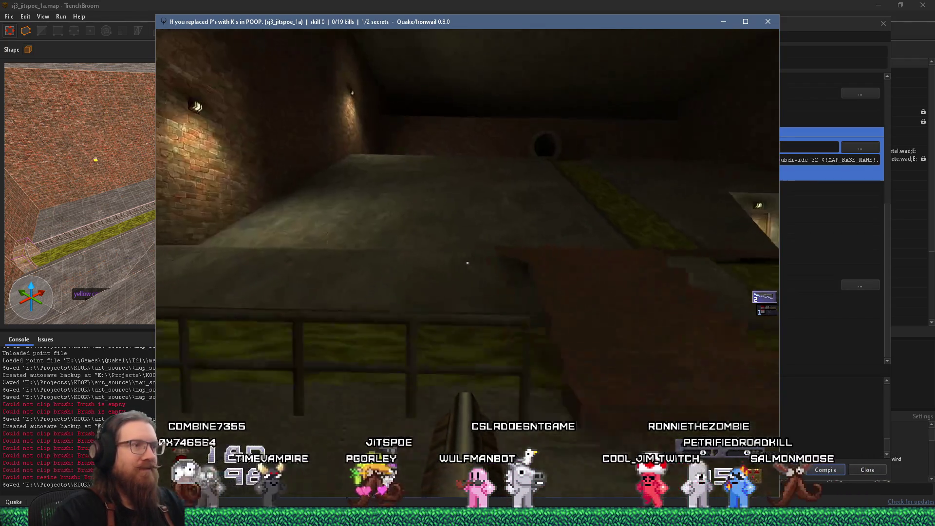
pyautogui.press('w')
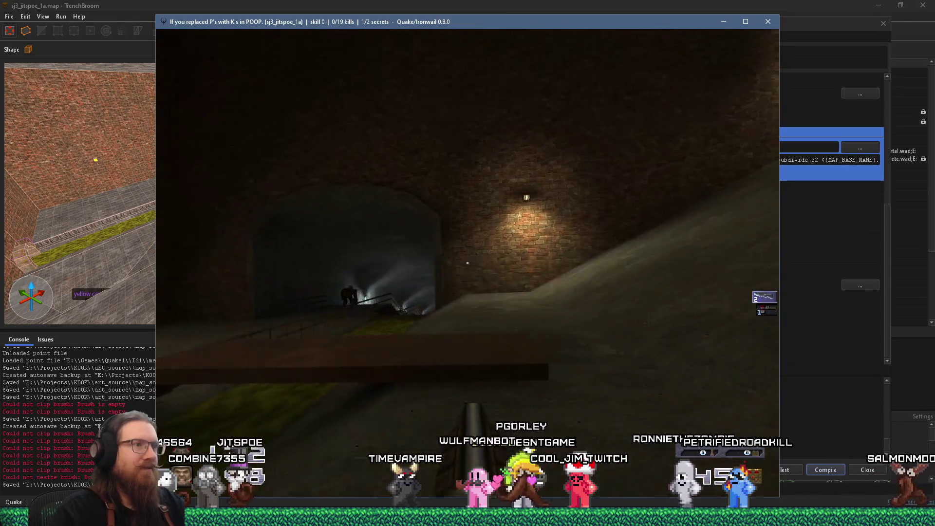
pyautogui.press('`')
# - Quit Ironwail with the quit command and fly the editor view to the brick room
pyautogui.write('quit')
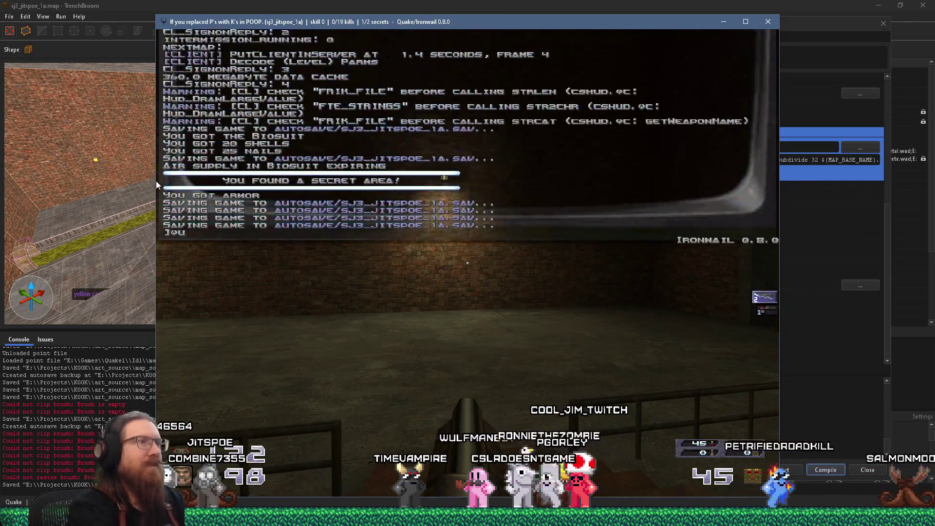
pyautogui.press('Return')
pyautogui.click(883, 23)
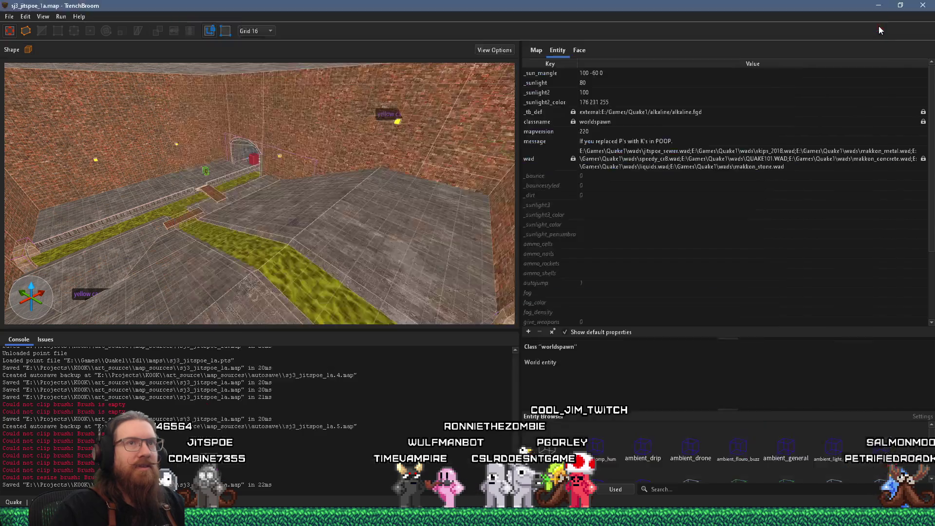
pyautogui.moveTo(281, 147)
pyautogui.mouseDown()
pyautogui.moveTo(258, 131)
pyautogui.moveTo(377, 138)
pyautogui.moveTo(341, 156)
pyautogui.moveTo(316, 195)
pyautogui.moveTo(182, 175)
pyautogui.moveTo(258, 167)
pyautogui.moveTo(196, 161)
pyautogui.moveTo(151, 173)
pyautogui.moveTo(201, 141)
pyautogui.moveTo(99, 143)
pyautogui.moveTo(151, 162)
pyautogui.moveTo(111, 125)
pyautogui.moveTo(136, 127)
pyautogui.mouseUp()
# - Select only the yellow cage light entity on the wall
pyautogui.click(331, 115)
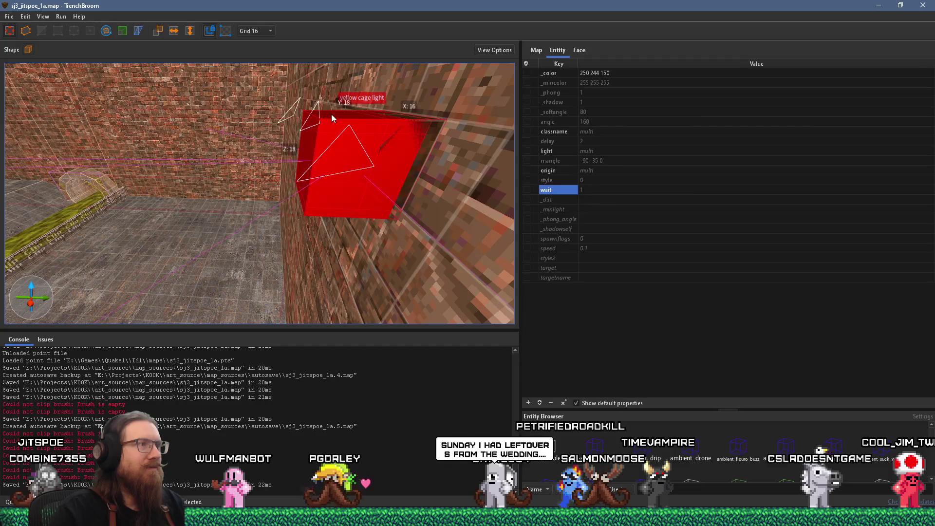
pyautogui.keyDown('ctrl'); pyautogui.click(316, 215); pyautogui.keyUp('ctrl')
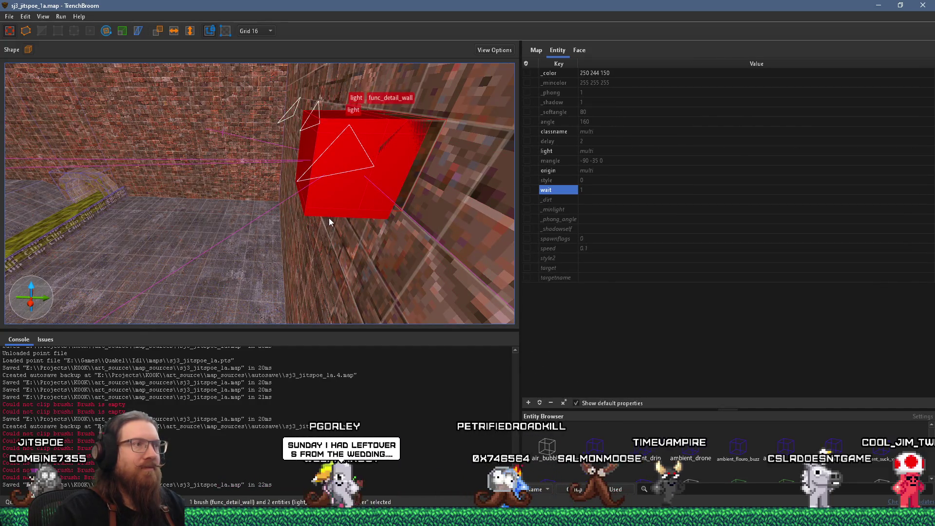
pyautogui.click(328, 217)
pyautogui.click(340, 212)
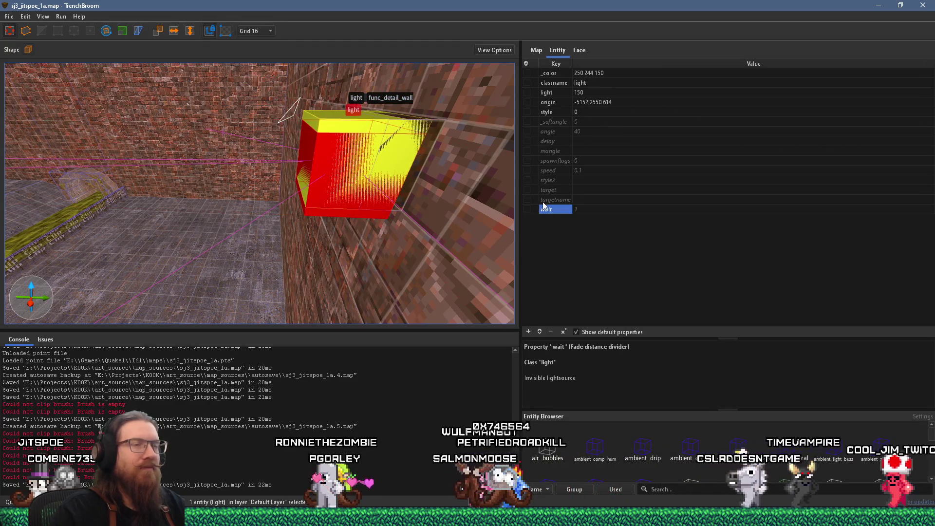
# - Set the light's brightness to 90 and its delay to 2
pyautogui.click(596, 92)
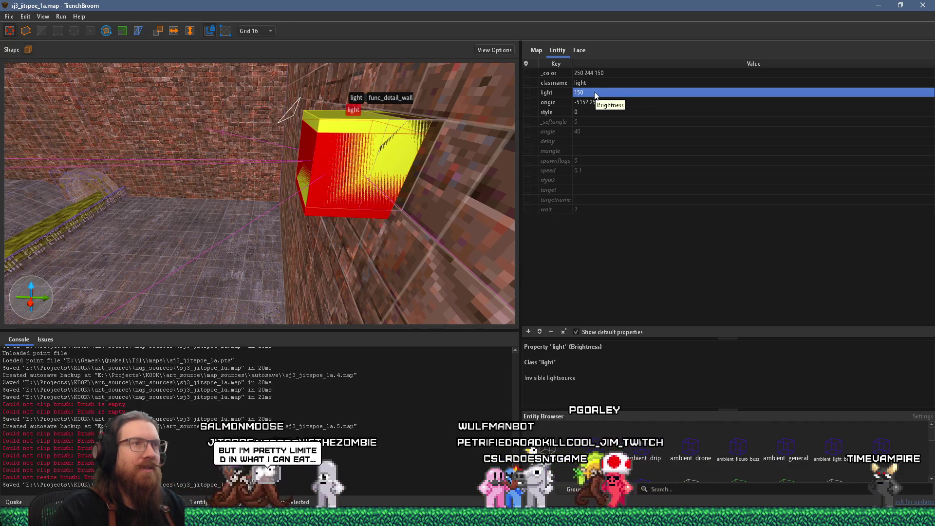
pyautogui.click(594, 92)
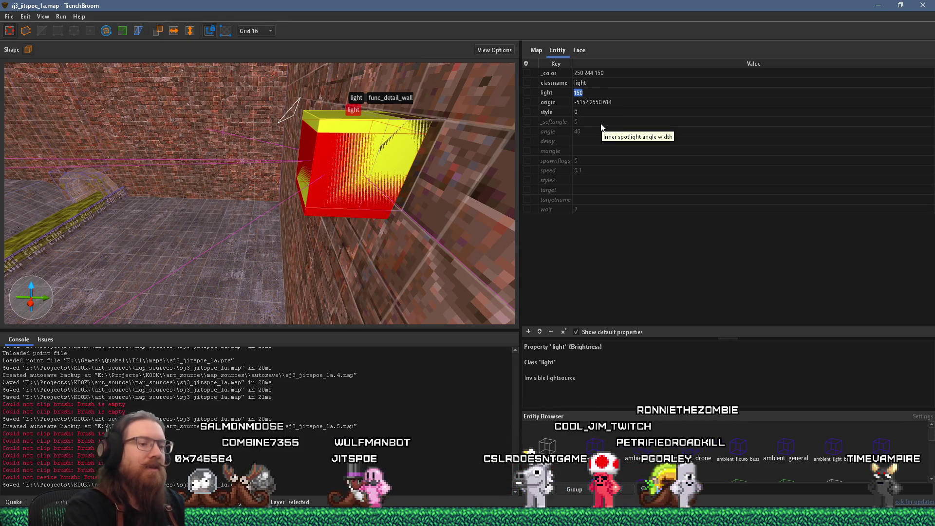
pyautogui.write('90')
pyautogui.press('Return')
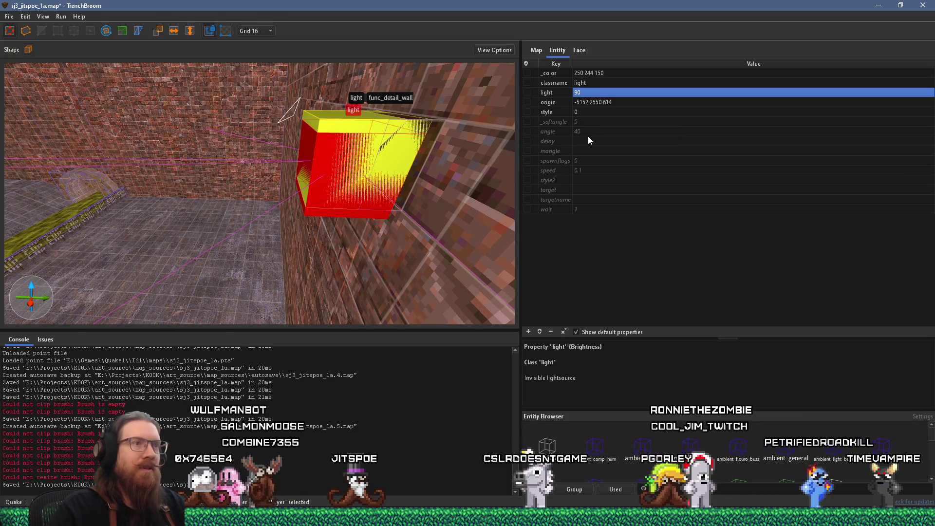
pyautogui.doubleClick(586, 140)
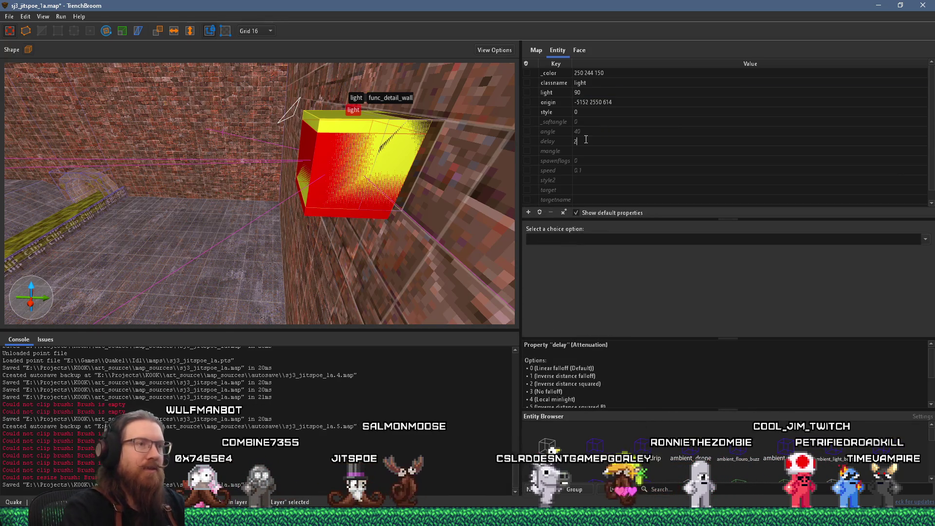
pyautogui.press('Return')
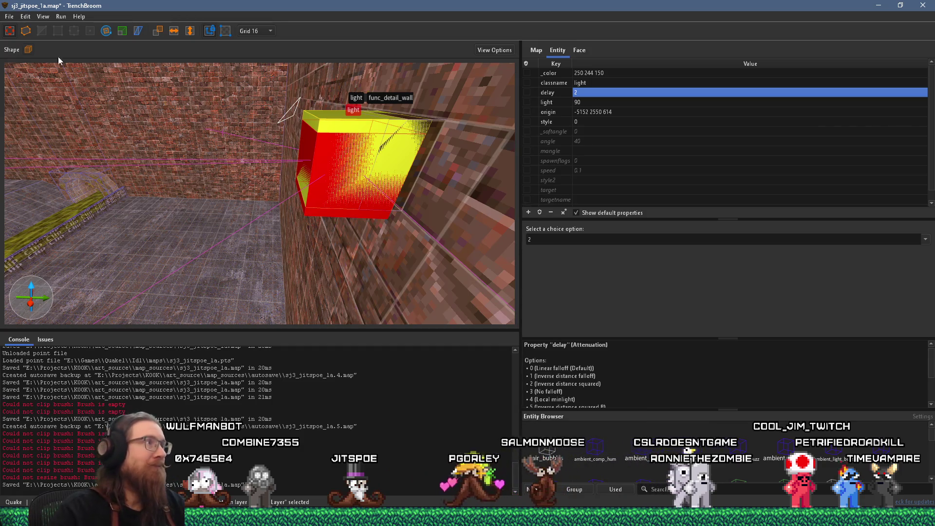
# - Save the map
pyautogui.click(10, 16)
pyautogui.click(21, 65)
pyautogui.click(61, 17)
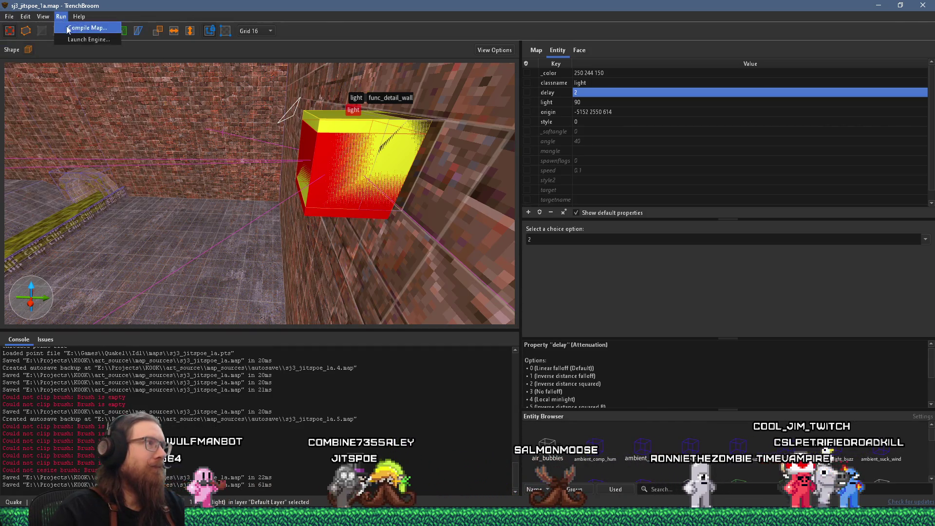
# - Uncheck the light.exe -emissivequality task in Compile Map and compile to launch in Ironwail
pyautogui.click(66, 28)
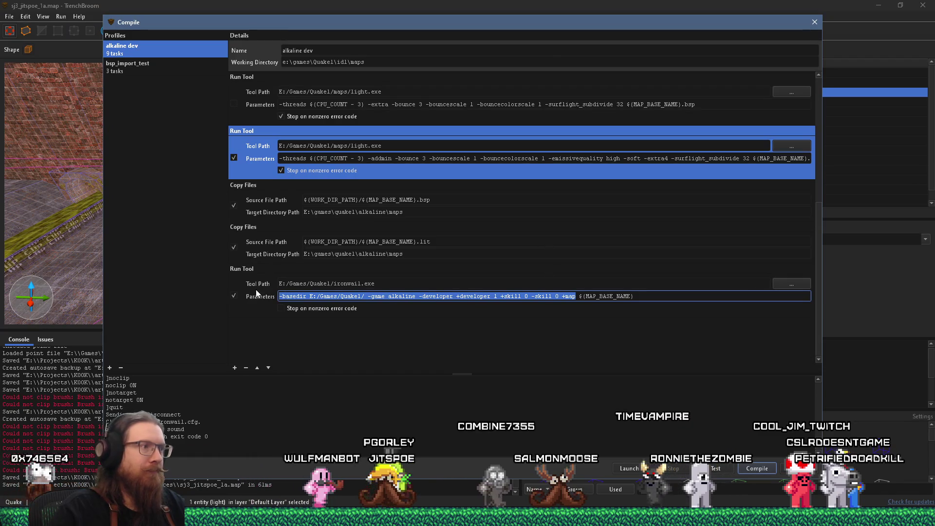
pyautogui.click(234, 158)
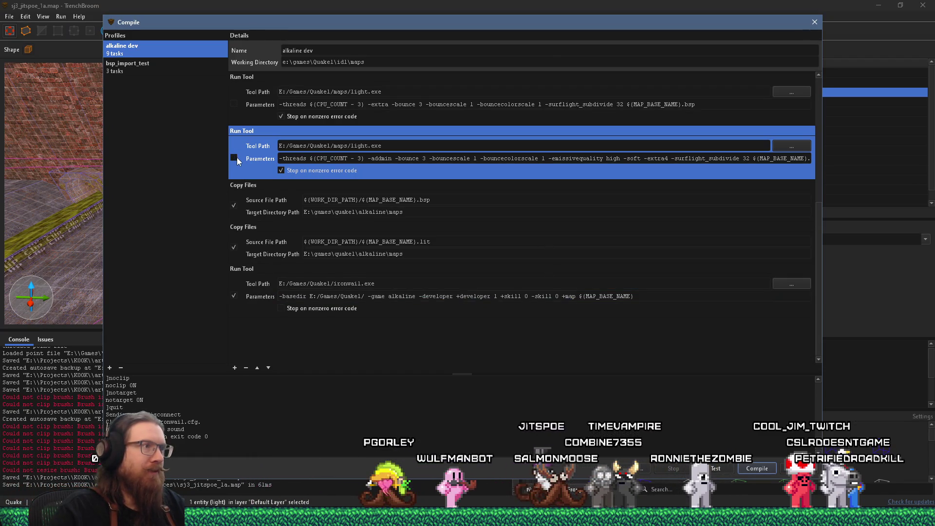
pyautogui.scroll(3, 246, 163)
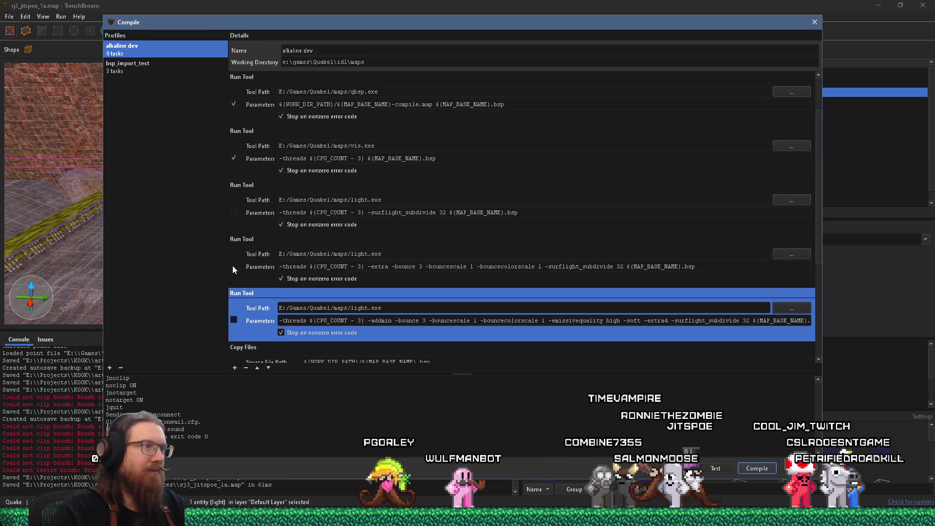
pyautogui.click(759, 467)
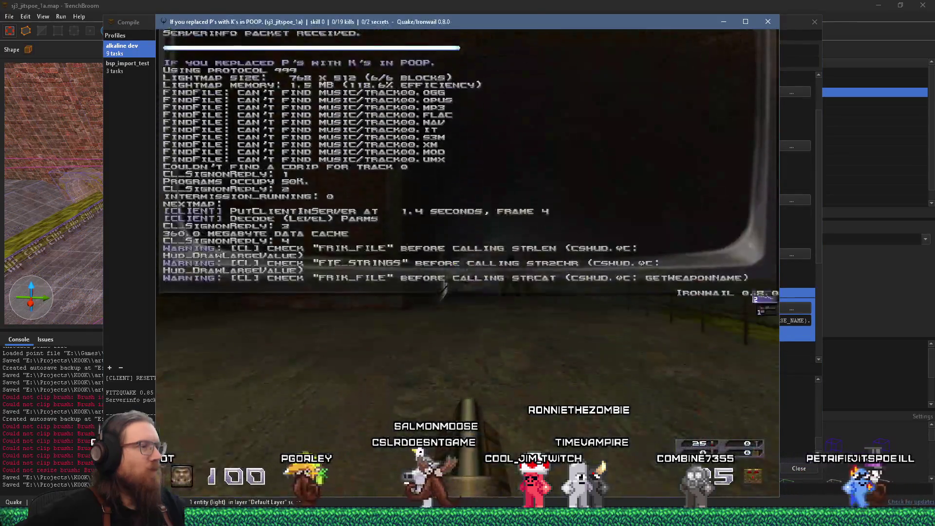
# - Walk into the lit brick room and look along the wall at both wall lights
pyautogui.press('w')
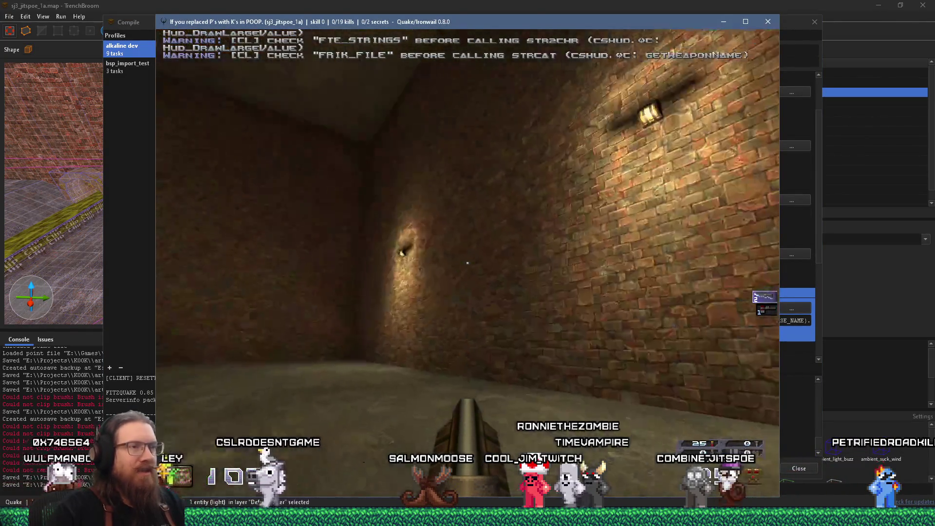
pyautogui.press('w')
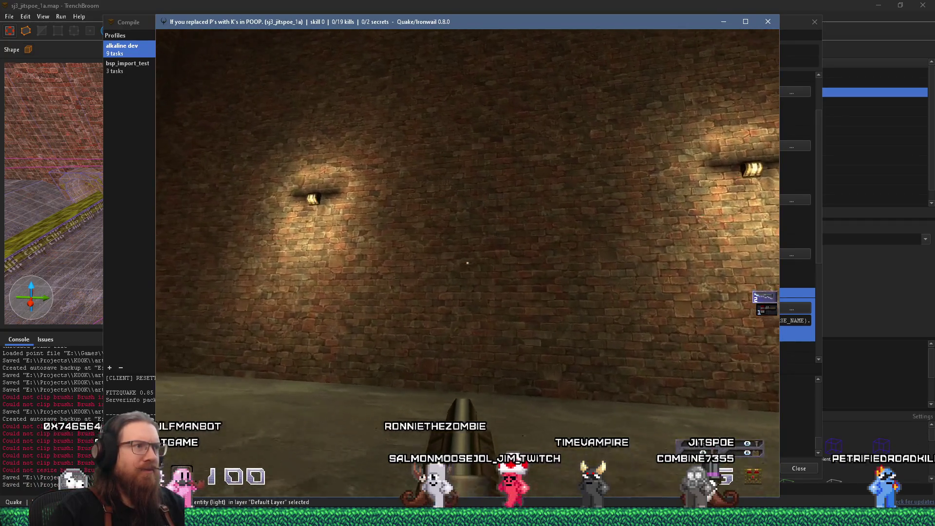
pyautogui.press('a')
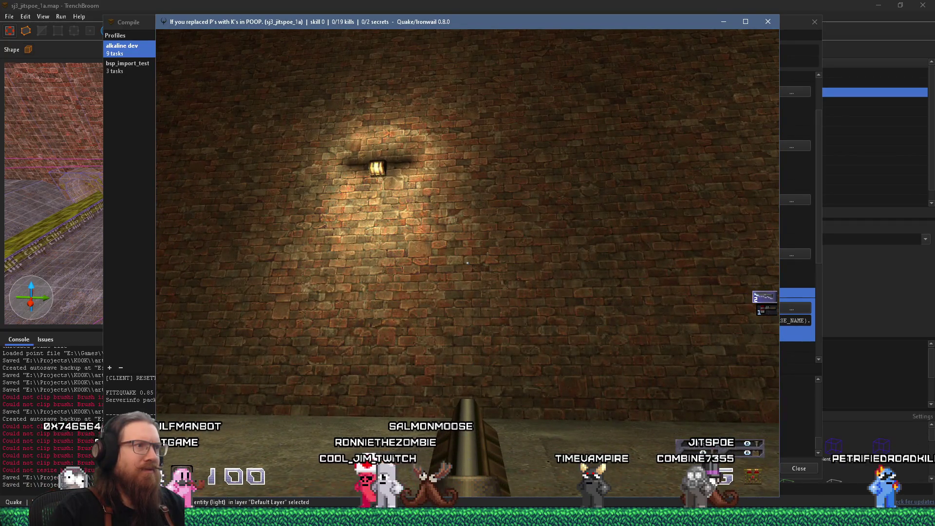
pyautogui.press('s')
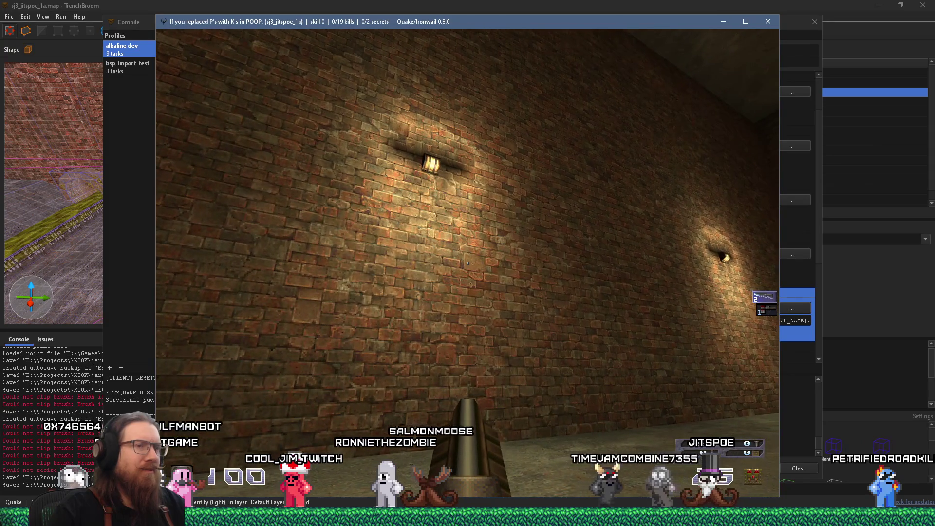
pyautogui.press('s')
pyautogui.press('Left')
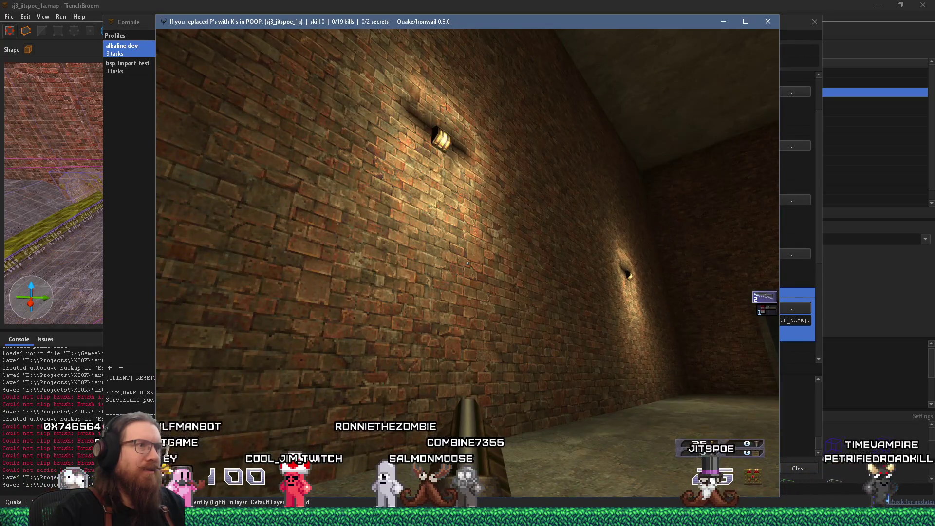
pyautogui.press('Right')
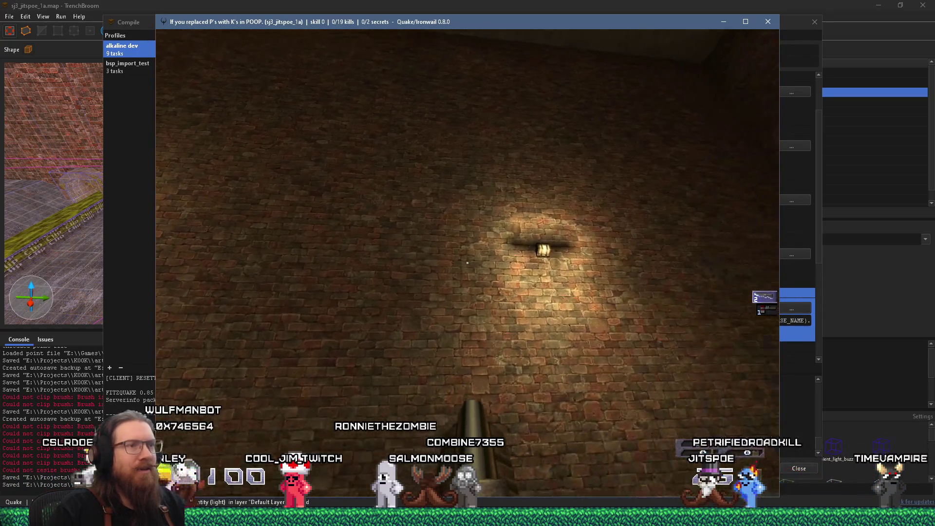
# - Look up at the wall lights and room corner, then move past the pipe opening to the lamps
pyautogui.press('Right')
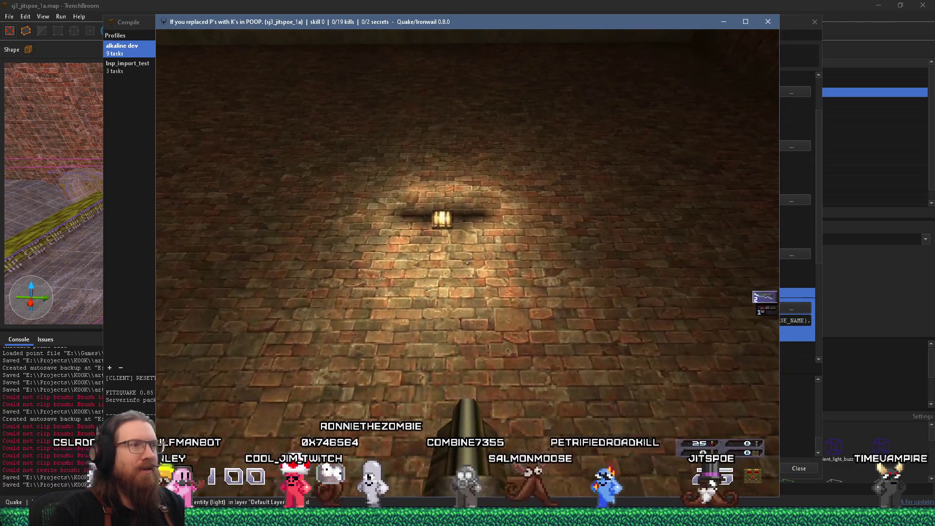
pyautogui.press('Right')
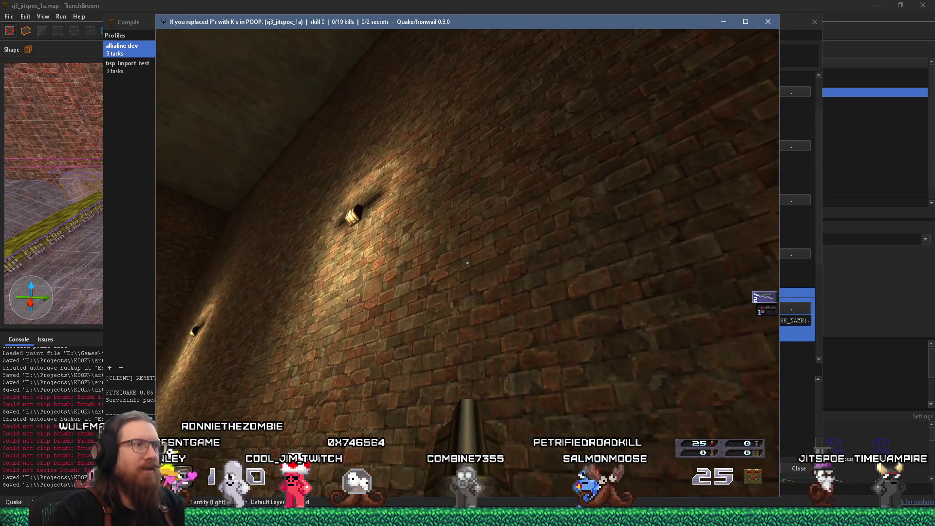
pyautogui.press('Left')
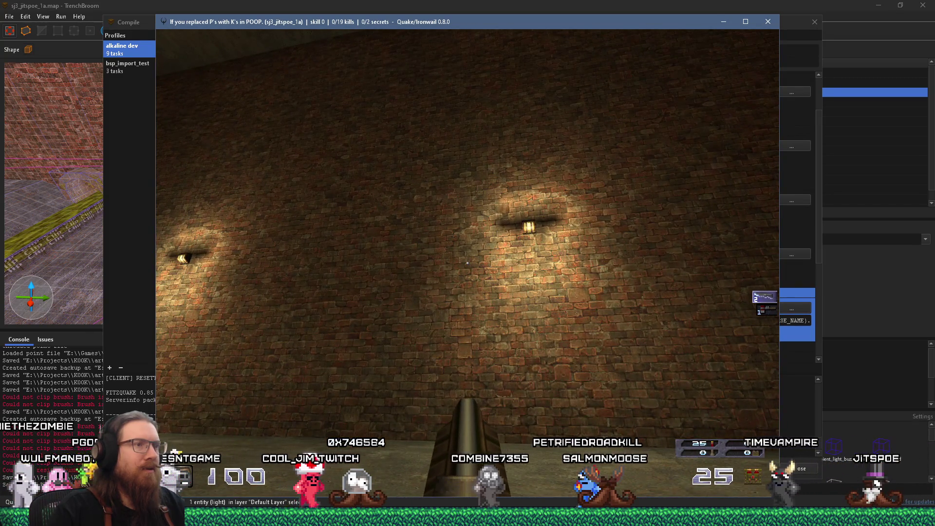
pyautogui.press('Left')
pyautogui.press('Left')
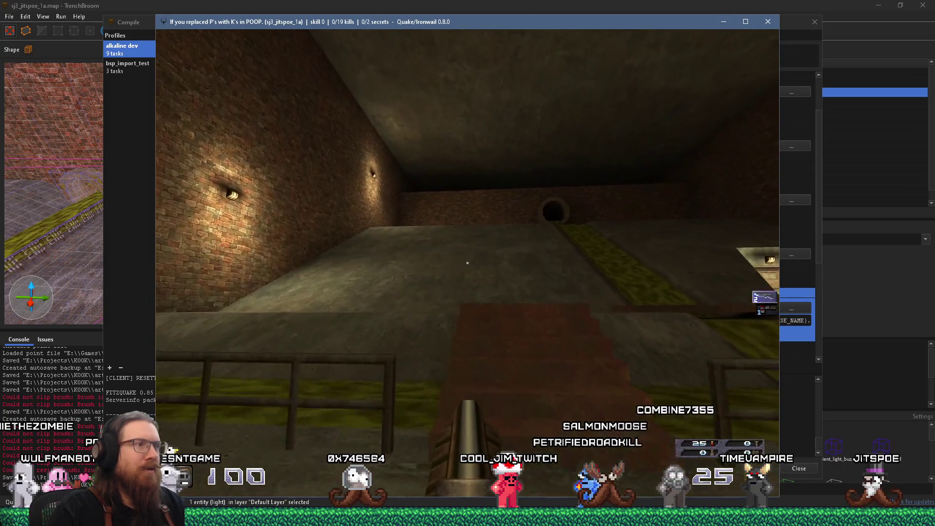
pyautogui.press('Right')
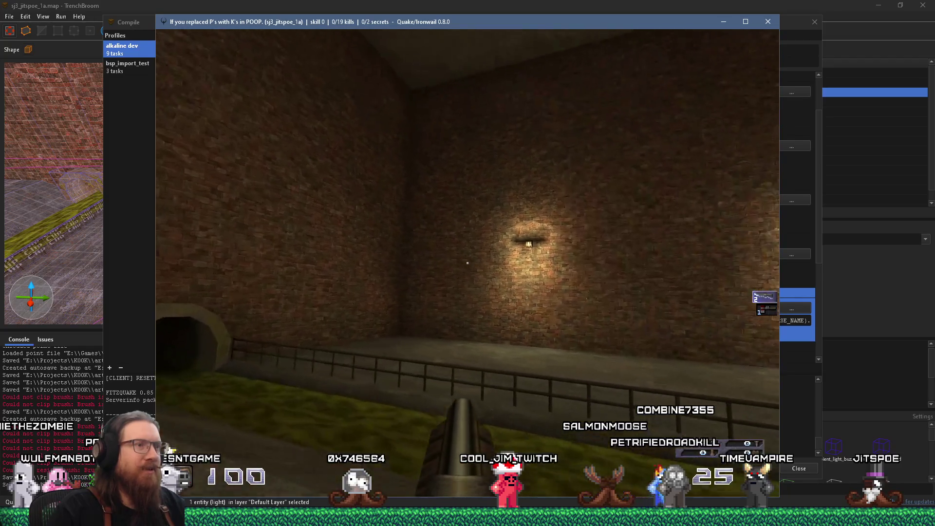
pyautogui.press('Right')
pyautogui.press('Right')
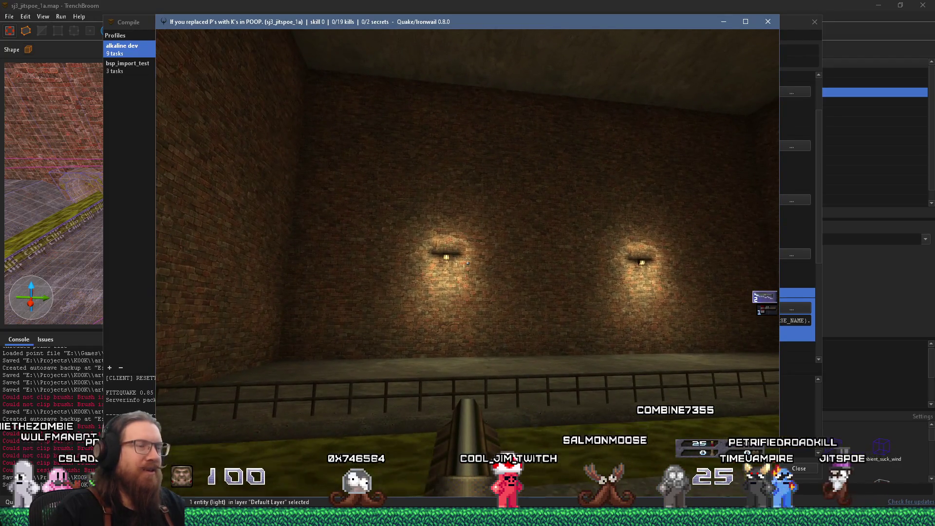
pyautogui.press('Left')
pyautogui.press('w')
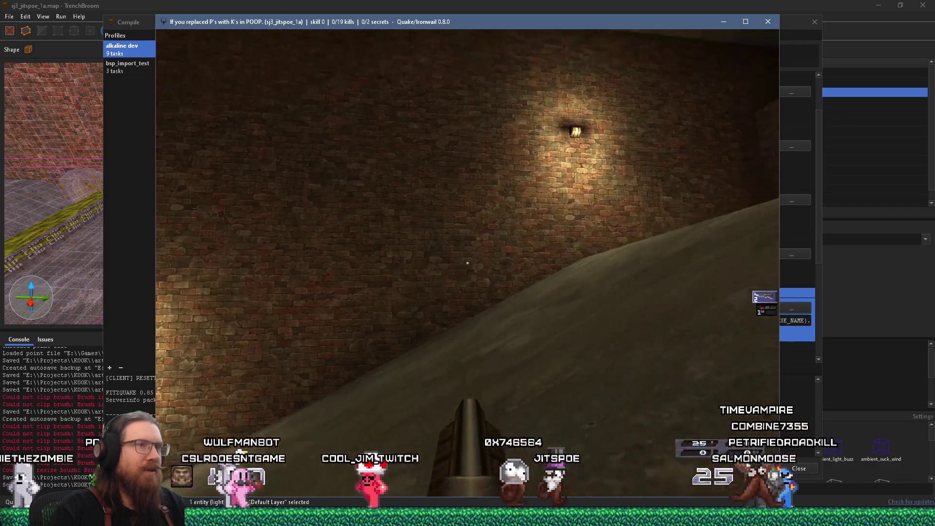
# - Quit Ironwail from the console with the quit command
pyautogui.press('`')
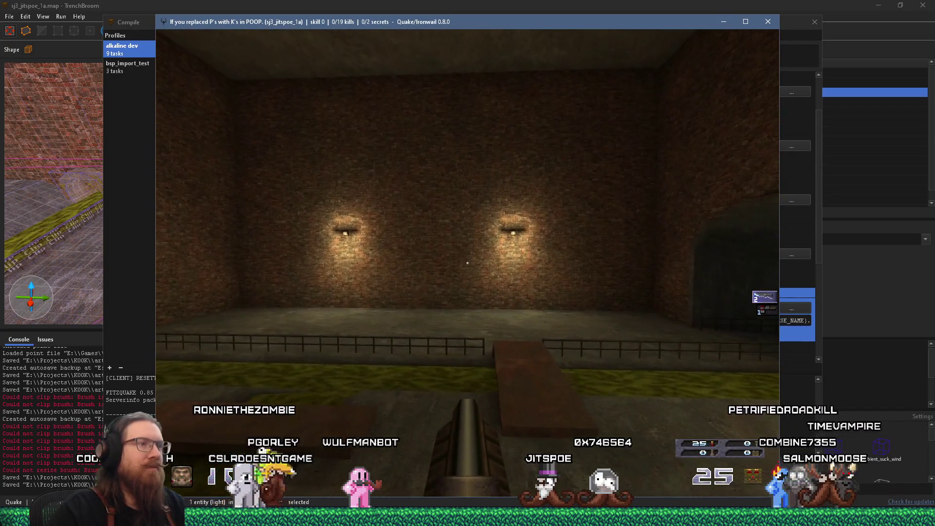
pyautogui.press('`')
pyautogui.write('quit')
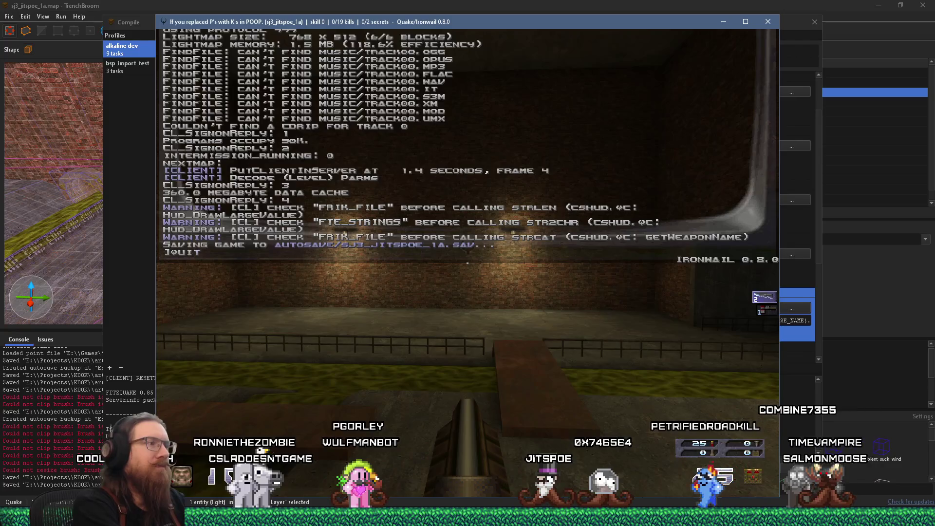
pyautogui.press('Return')
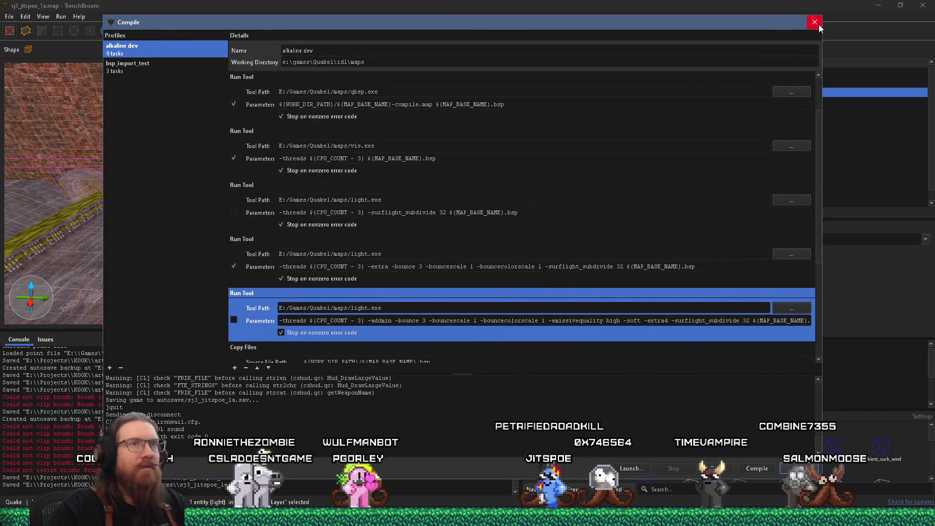
pyautogui.click(814, 22)
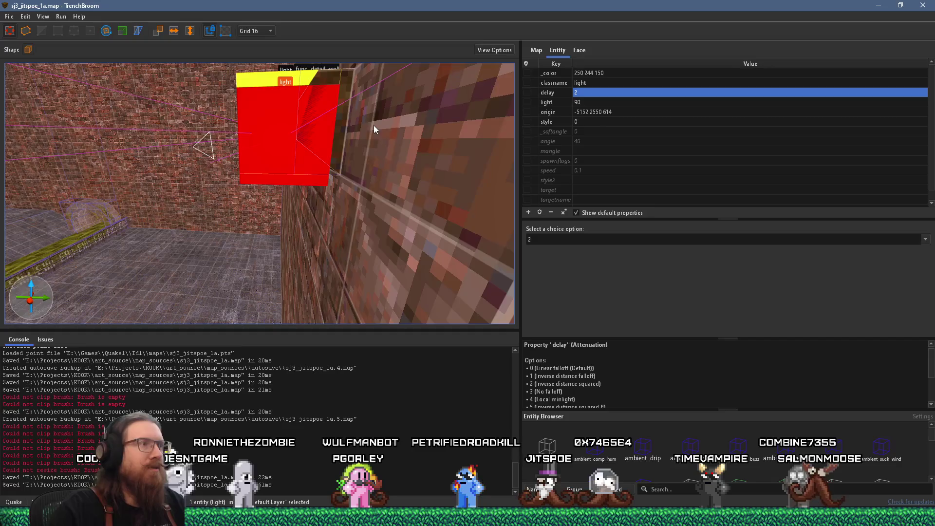
pyautogui.click(271, 30)
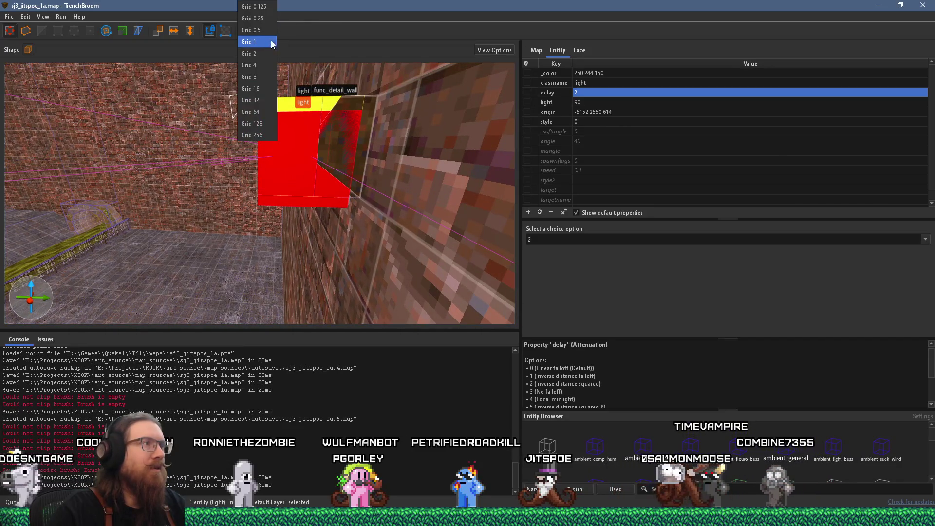
pyautogui.click(268, 43)
pyautogui.moveTo(280, 129)
pyautogui.mouseDown()
pyautogui.moveTo(277, 148)
pyautogui.moveTo(289, 153)
pyautogui.moveTo(321, 119)
pyautogui.moveTo(274, 145)
pyautogui.moveTo(271, 81)
pyautogui.mouseUp()
pyautogui.moveTo(262, 124)
pyautogui.mouseDown()
pyautogui.moveTo(262, 105)
pyautogui.moveTo(259, 170)
pyautogui.moveTo(271, 171)
pyautogui.mouseUp()
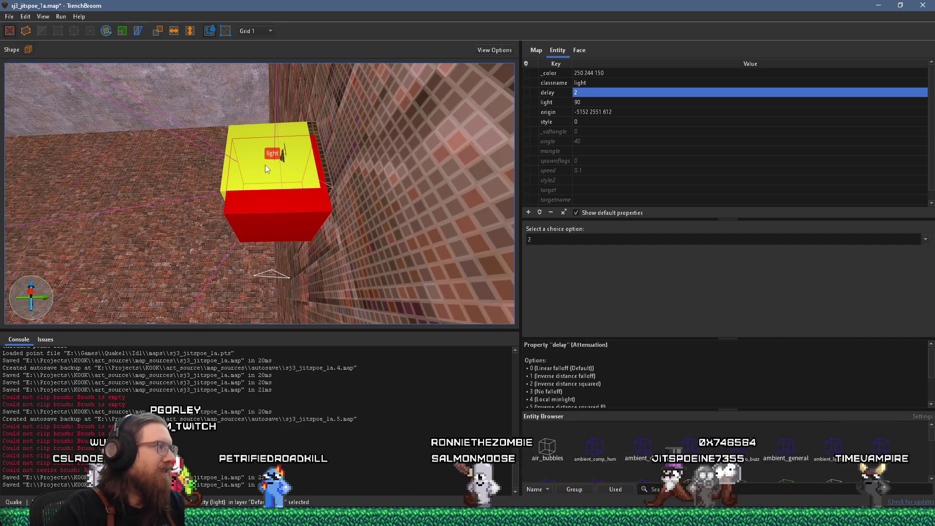
# - Save the map and reopen the Compile Map settings
pyautogui.click(10, 16)
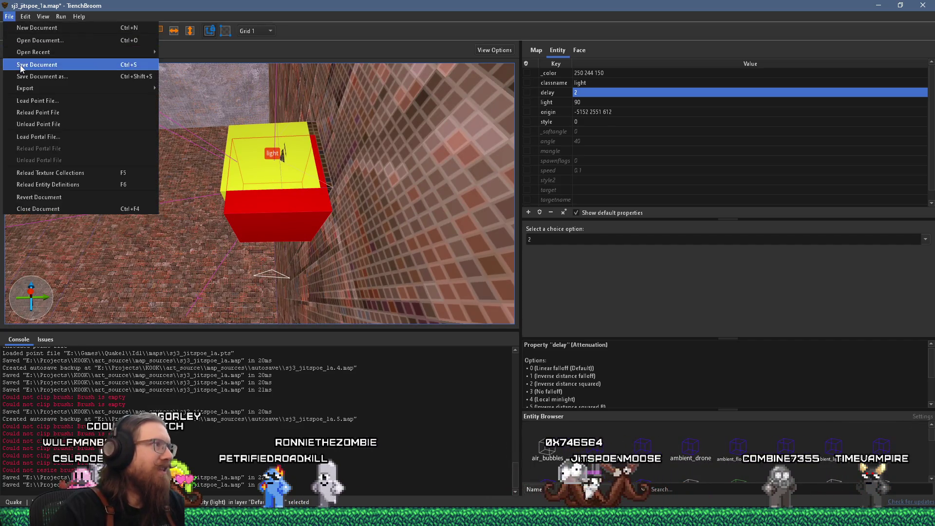
pyautogui.click(22, 67)
pyautogui.click(61, 16)
pyautogui.click(77, 27)
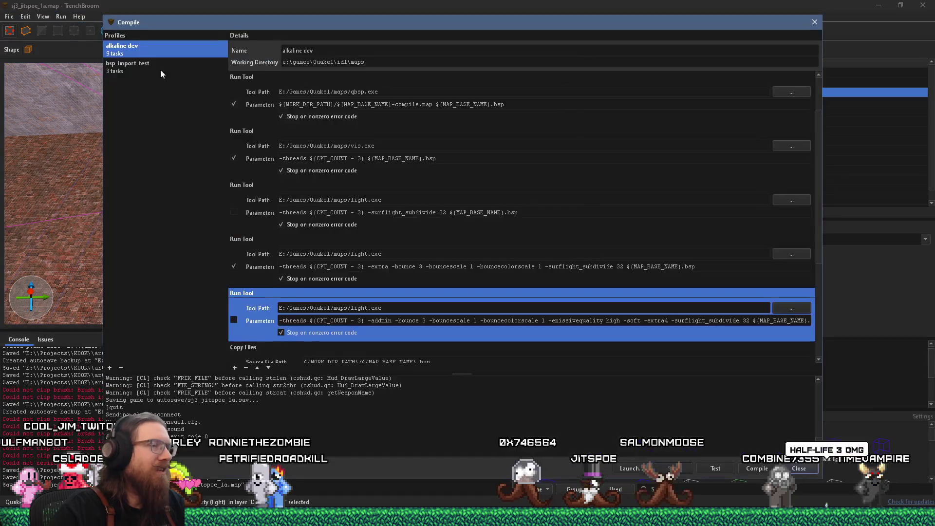
# - Recompile, walk up to the lit brick wall in Ironwail, then quit via the console
pyautogui.click(763, 469)
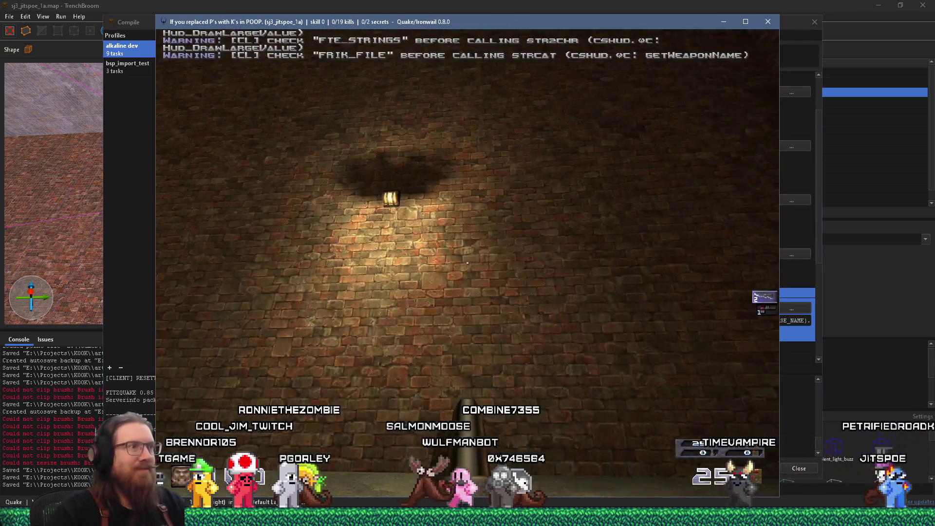
pyautogui.moveTo(468, 263)
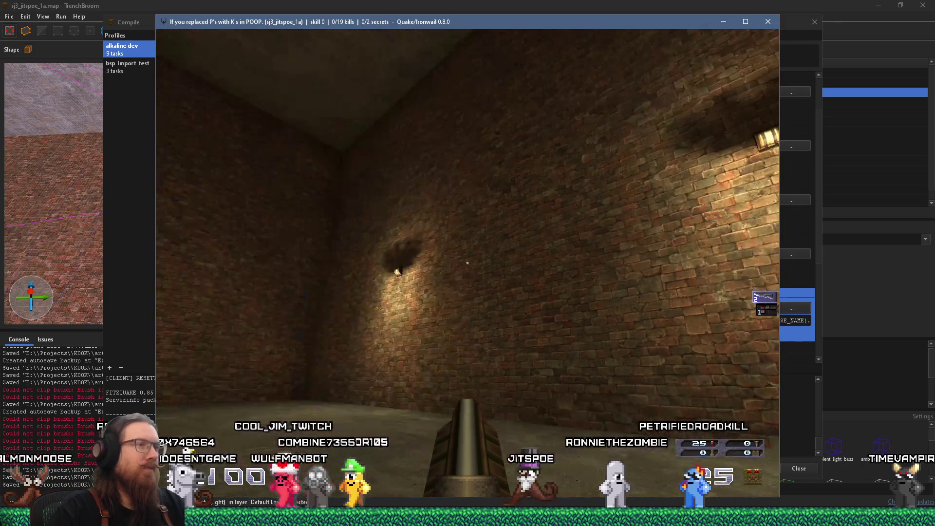
pyautogui.press('w')
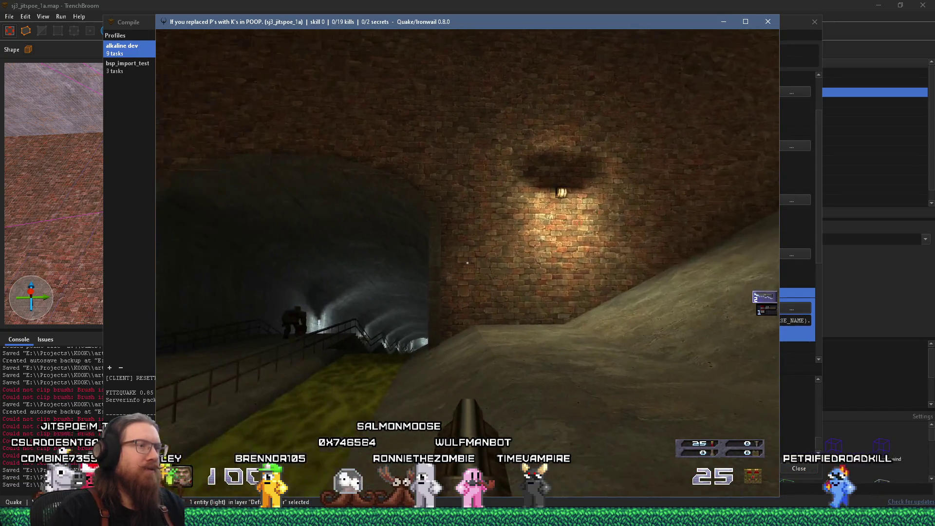
pyautogui.press('`')
pyautogui.write('quit')
pyautogui.press('Return')
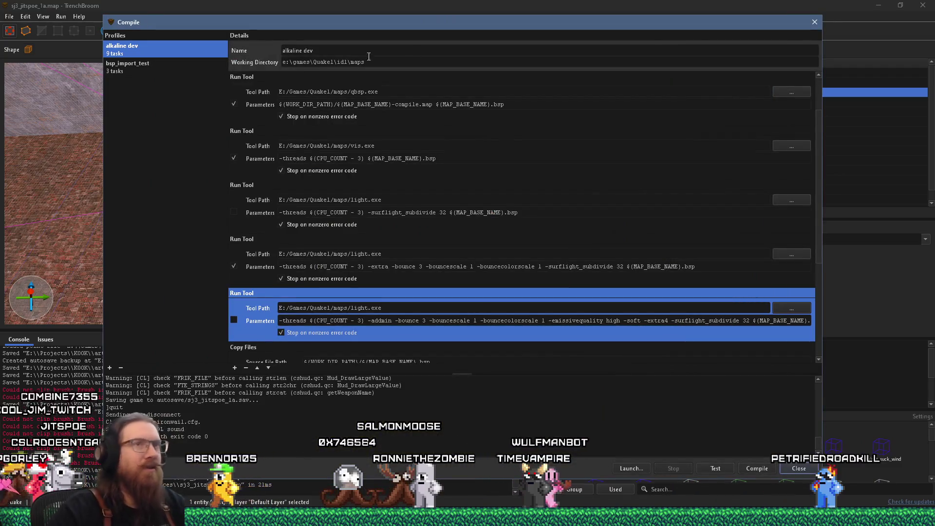
# - Undo the nudge and delay so the wall light is back at brightness 150 with no delay
pyautogui.click(812, 22)
pyautogui.scroll(5, 323, 167)
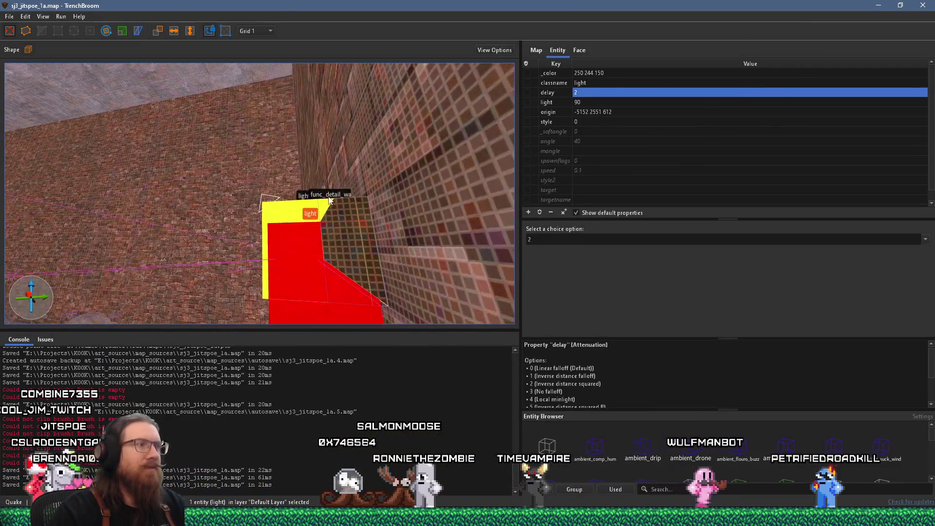
pyautogui.hotkey('ctrl', 'z')
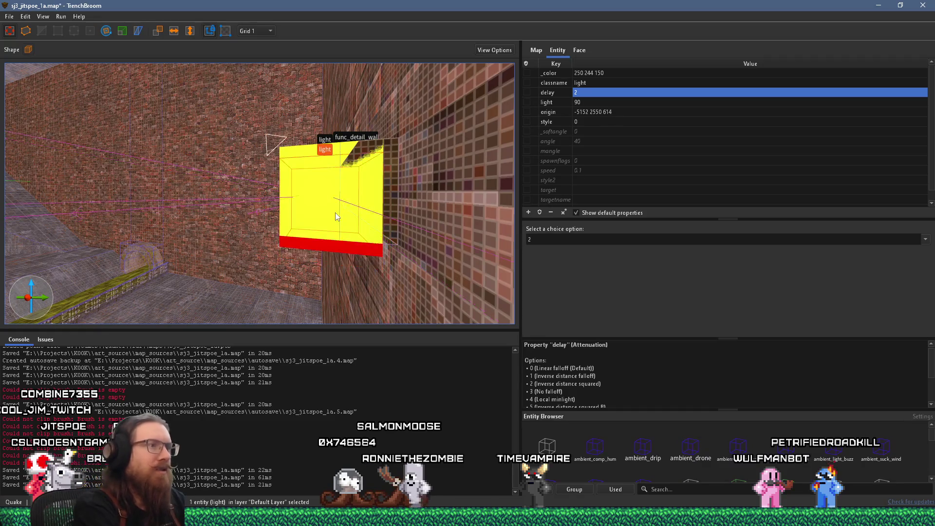
pyautogui.hotkey('ctrl', 'z')
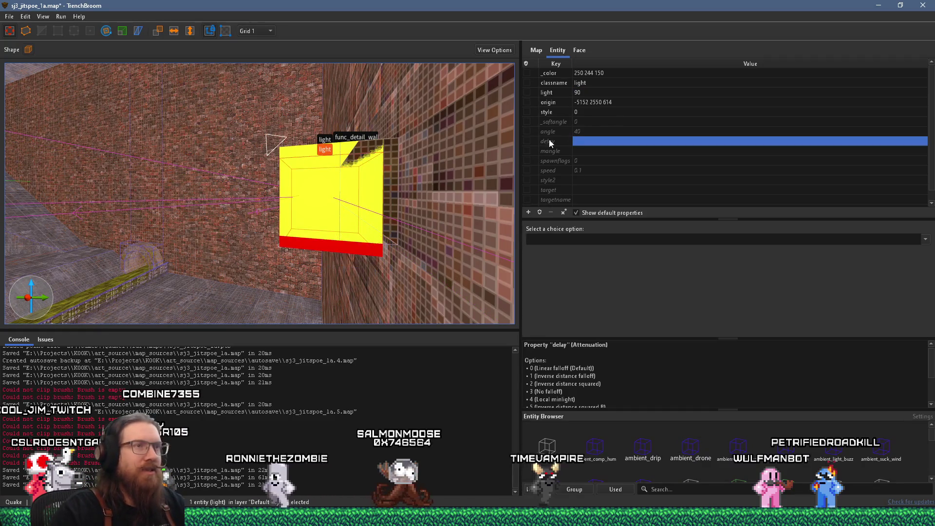
pyautogui.hotkey('ctrl', 'z')
pyautogui.click(593, 93)
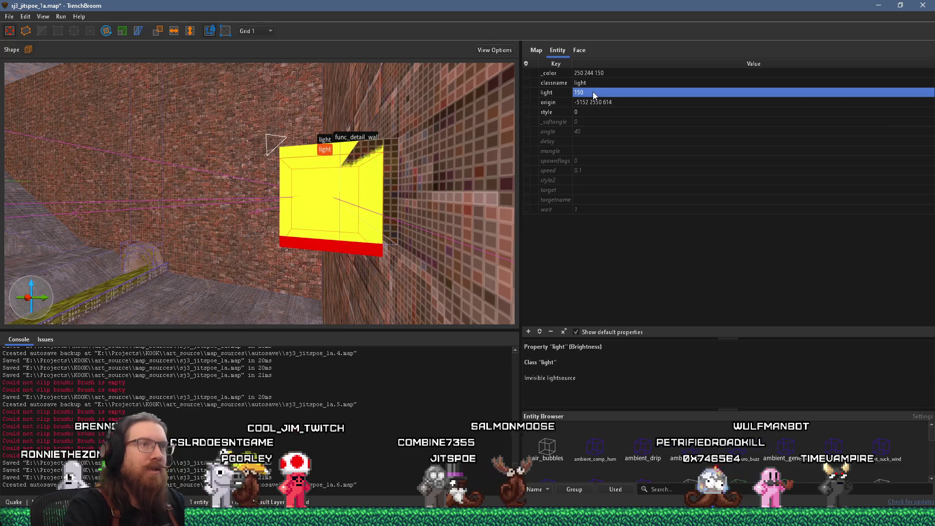
# - Set the light's wait to 5 and save the map
pyautogui.click(592, 209)
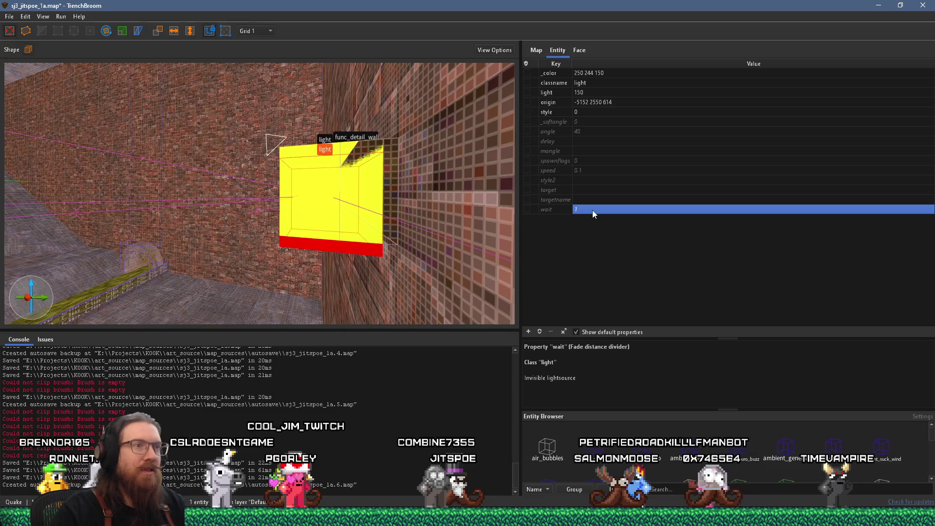
pyautogui.click(592, 209)
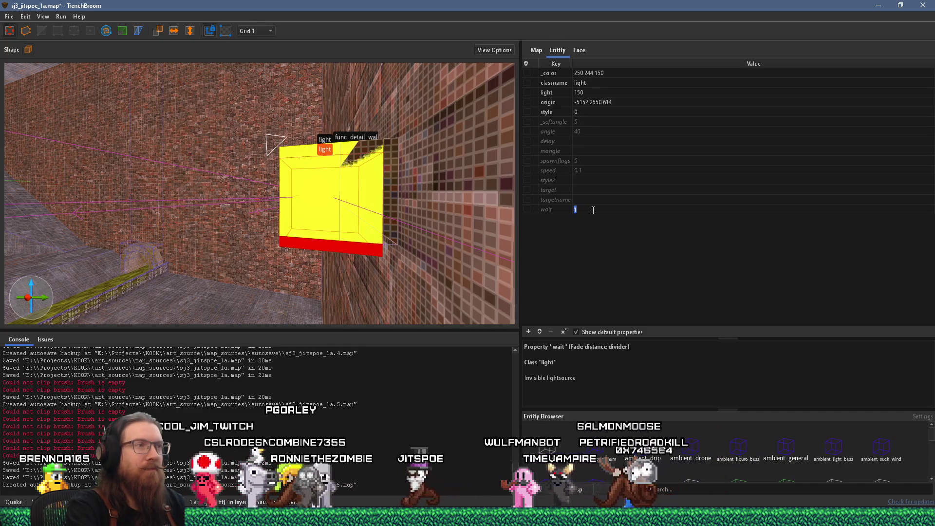
pyautogui.write('5')
pyautogui.press('Return')
pyautogui.hotkey('ctrl', 's')
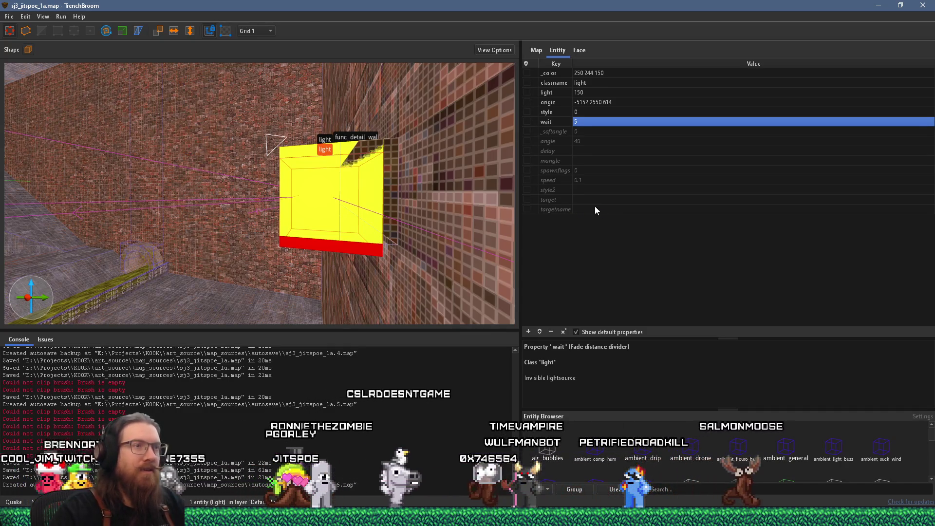
# - Compile the map again from Run > Compile Map
pyautogui.click(61, 16)
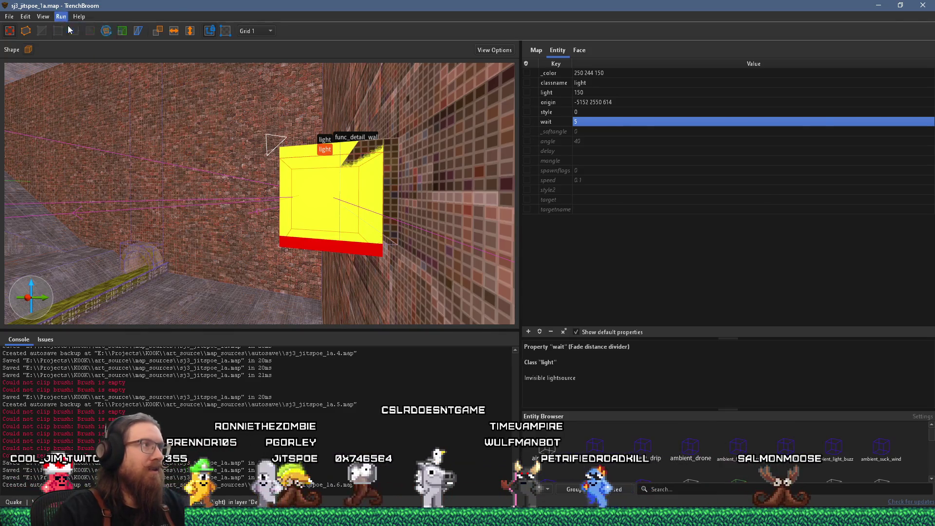
pyautogui.click(69, 28)
pyautogui.click(753, 468)
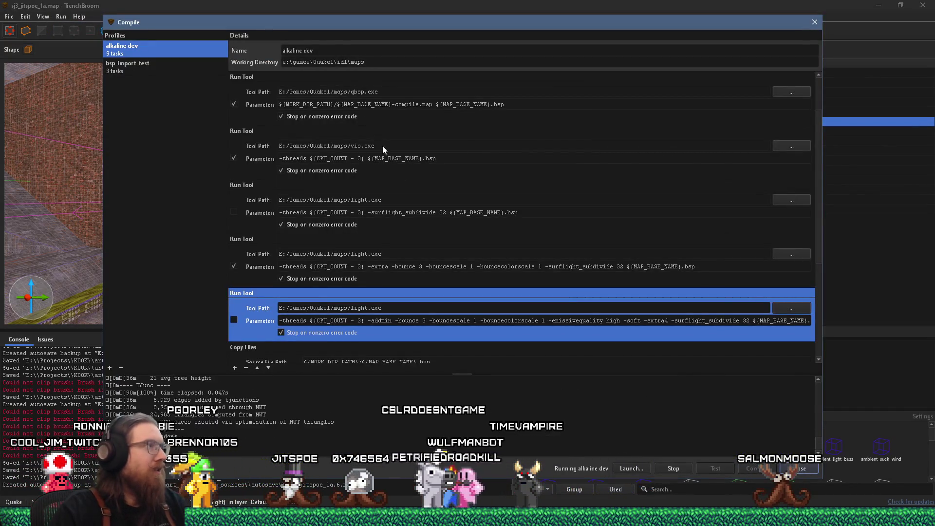
# - Move the compile window aside and orbit around the brick wall and mossy pipe while compiling
pyautogui.moveTo(331, 23); pyautogui.dragTo(786, 66)
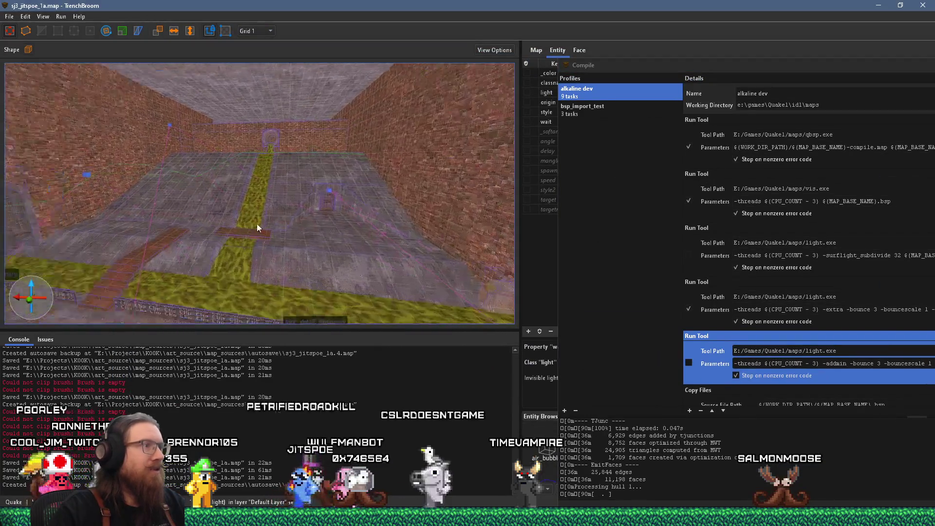
pyautogui.moveTo(74, 240)
pyautogui.mouseDown()
pyautogui.moveTo(198, 209)
pyautogui.moveTo(192, 224)
pyautogui.moveTo(298, 214)
pyautogui.moveTo(112, 285)
pyautogui.moveTo(177, 261)
pyautogui.moveTo(342, 245)
pyautogui.moveTo(194, 256)
pyautogui.moveTo(165, 208)
pyautogui.moveTo(42, 157)
pyautogui.moveTo(425, 147)
pyautogui.moveTo(124, 190)
pyautogui.moveTo(268, 190)
pyautogui.moveTo(355, 107)
pyautogui.moveTo(338, 190)
pyautogui.moveTo(311, 222)
pyautogui.mouseUp()
pyautogui.click(280, 185)
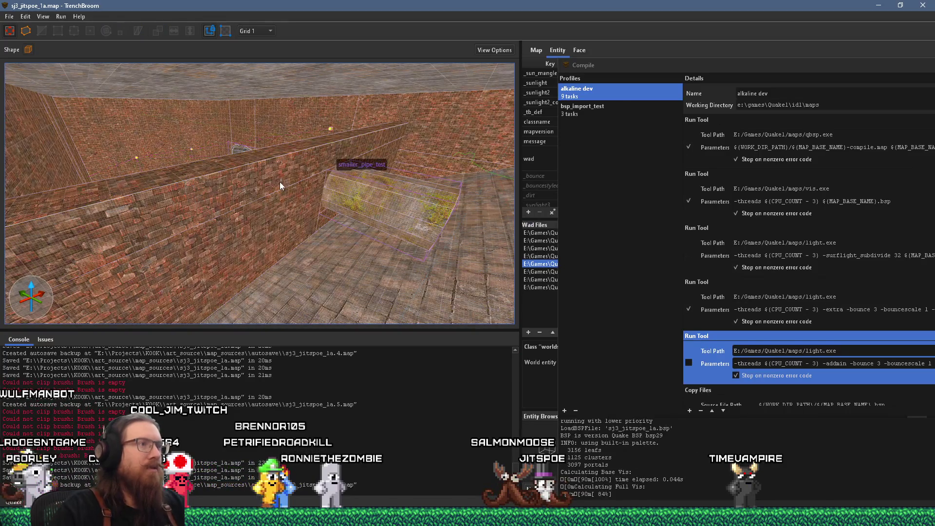
pyautogui.moveTo(308, 206)
pyautogui.mouseDown()
pyautogui.moveTo(436, 247)
pyautogui.moveTo(150, 217)
pyautogui.moveTo(233, 197)
pyautogui.moveTo(191, 148)
pyautogui.moveTo(135, 180)
pyautogui.moveTo(121, 170)
pyautogui.moveTo(147, 158)
pyautogui.moveTo(227, 156)
pyautogui.moveTo(231, 175)
pyautogui.mouseUp()
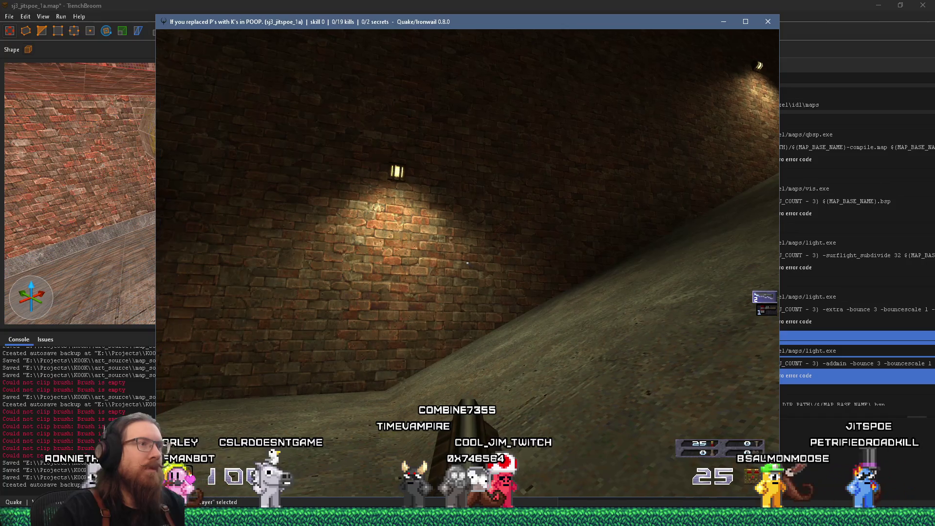
# - Quit the game from the console after checking the brighter lights
pyautogui.press('`')
pyautogui.write('quit')
pyautogui.press('Return')
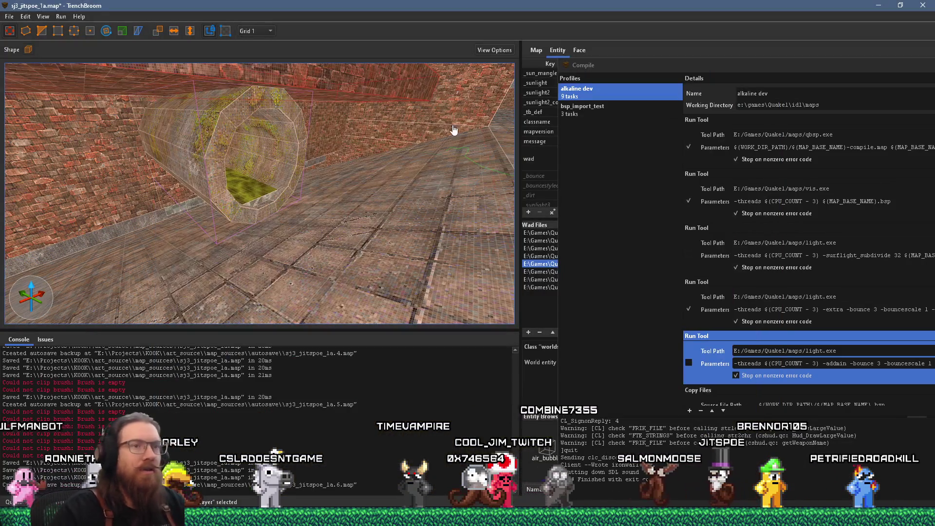
# - Move the compile window aside, return to the editor and select the yellow cage light
pyautogui.moveTo(634, 72)
pyautogui.mouseDown()
pyautogui.moveTo(451, 84)
pyautogui.moveTo(206, 119)
pyautogui.mouseUp()
pyautogui.click(827, 121)
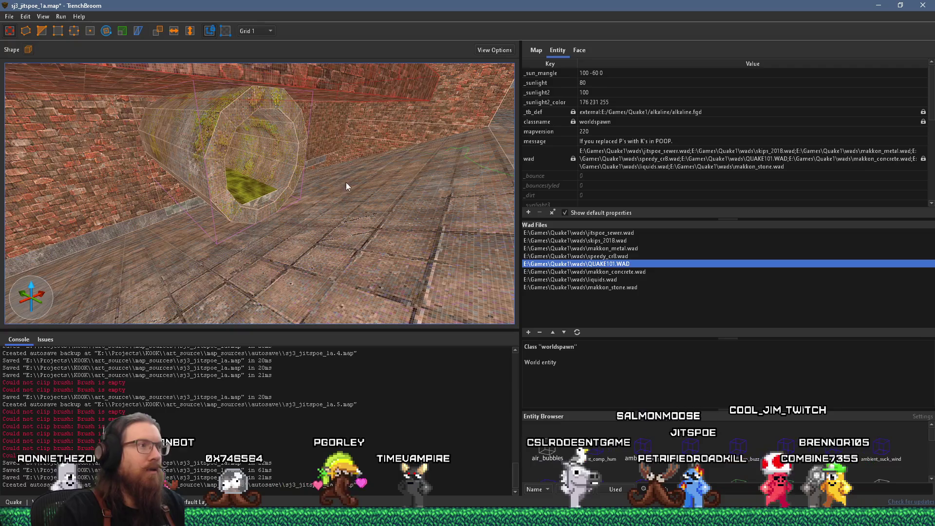
pyautogui.scroll(-10, 352, 174)
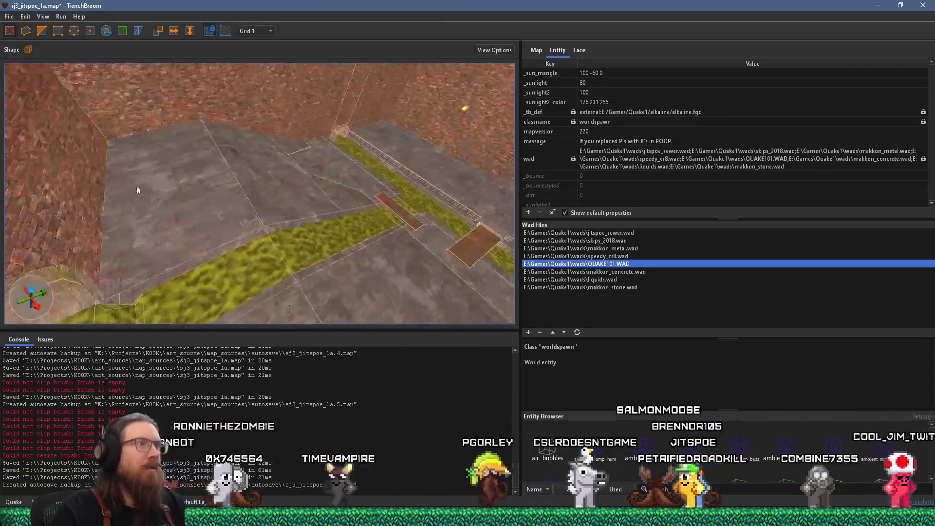
pyautogui.scroll(10, 371, 141)
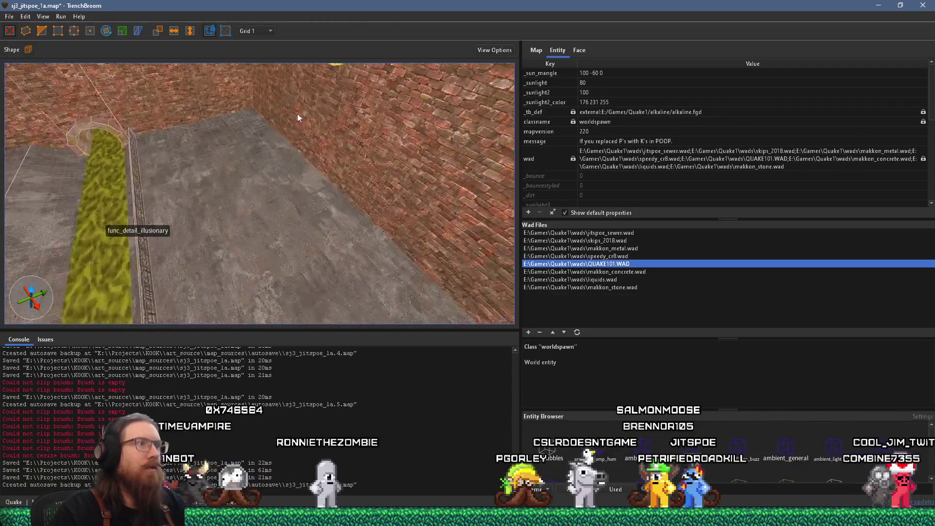
pyautogui.moveTo(259, 205)
pyautogui.mouseDown()
pyautogui.moveTo(262, 159)
pyautogui.moveTo(284, 179)
pyautogui.mouseUp()
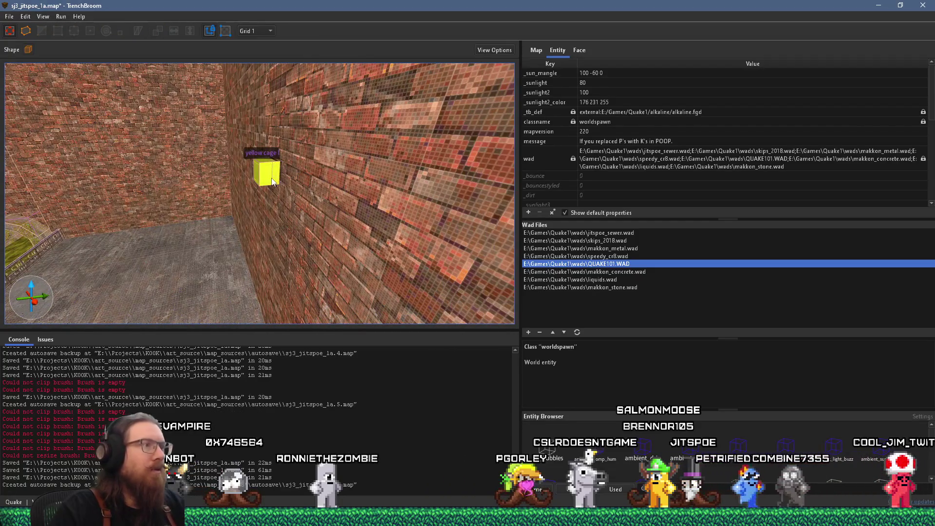
pyautogui.click(271, 183)
pyautogui.scroll(3, 266, 183)
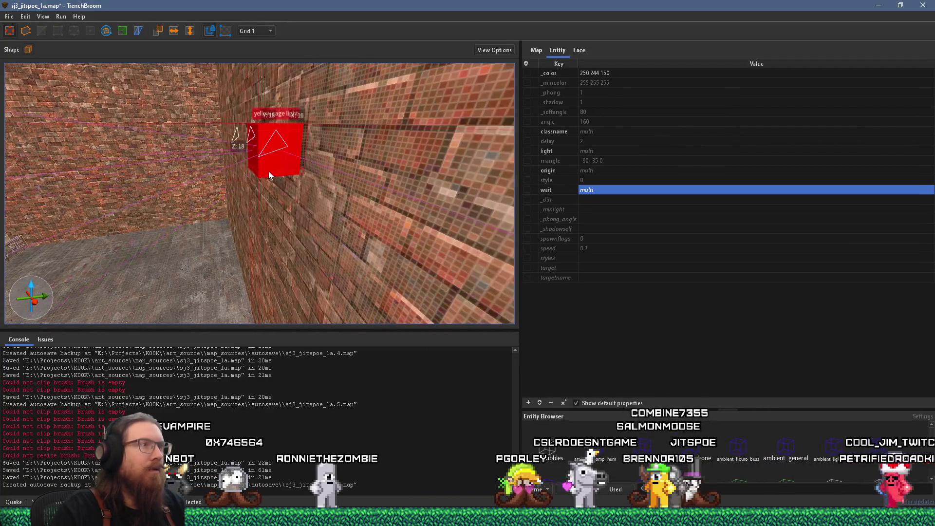
pyautogui.press('Escape')
pyautogui.click(258, 190)
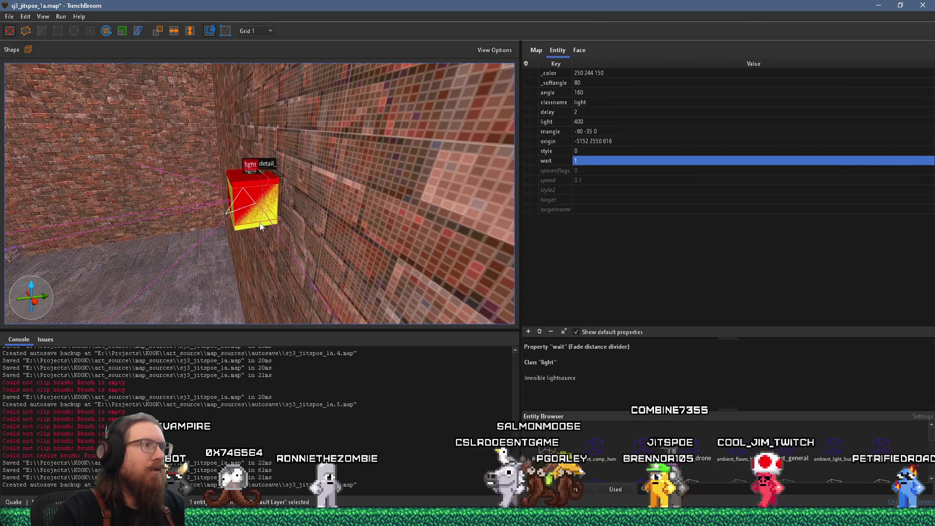
# - Change the light's brightness from 150 to 300, deselect it and save the map
pyautogui.doubleClick(594, 91)
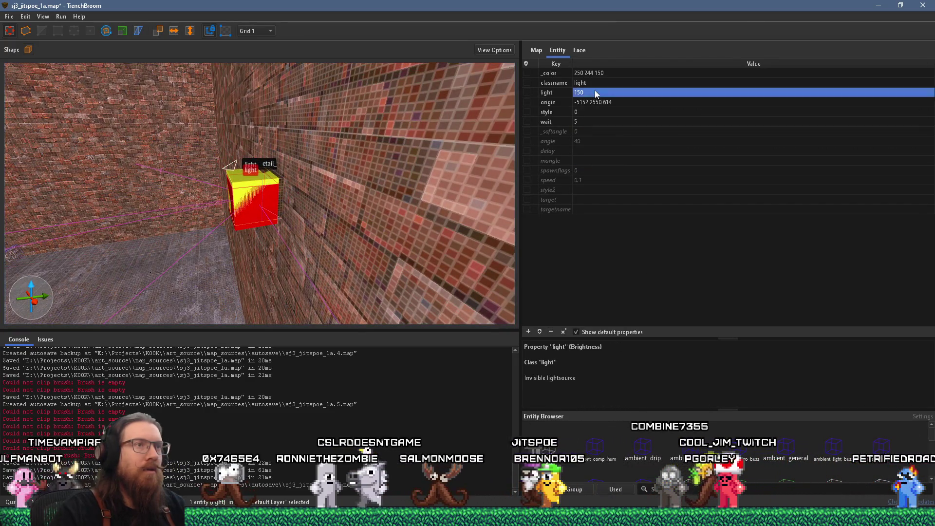
pyautogui.press('Return')
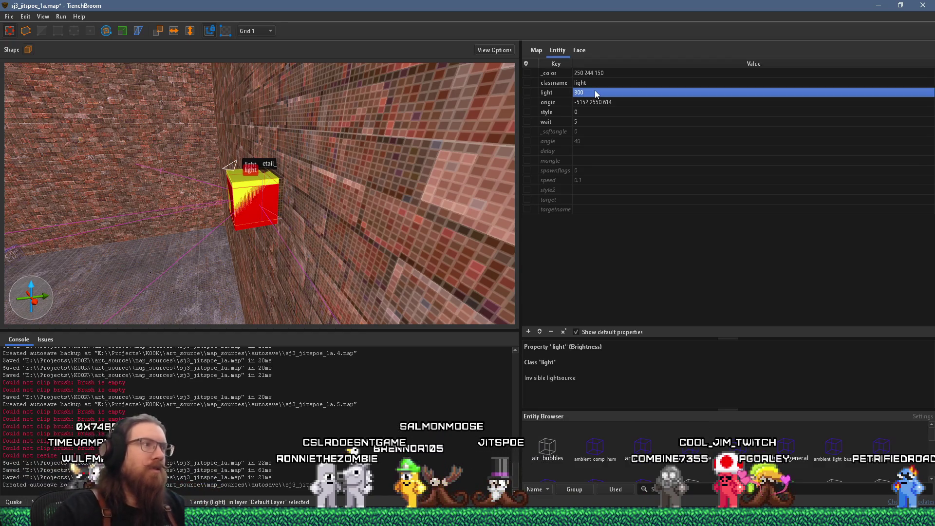
pyautogui.press('Escape')
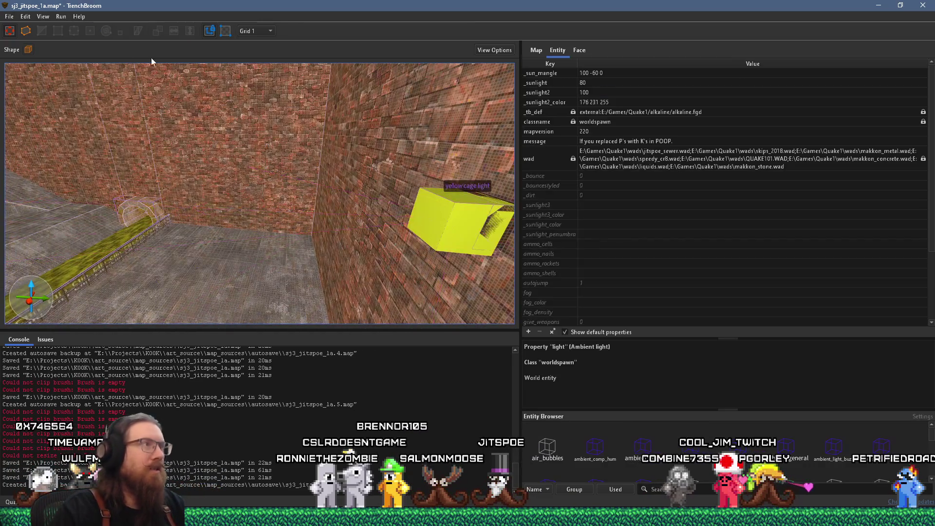
pyautogui.click(9, 16)
pyautogui.click(25, 62)
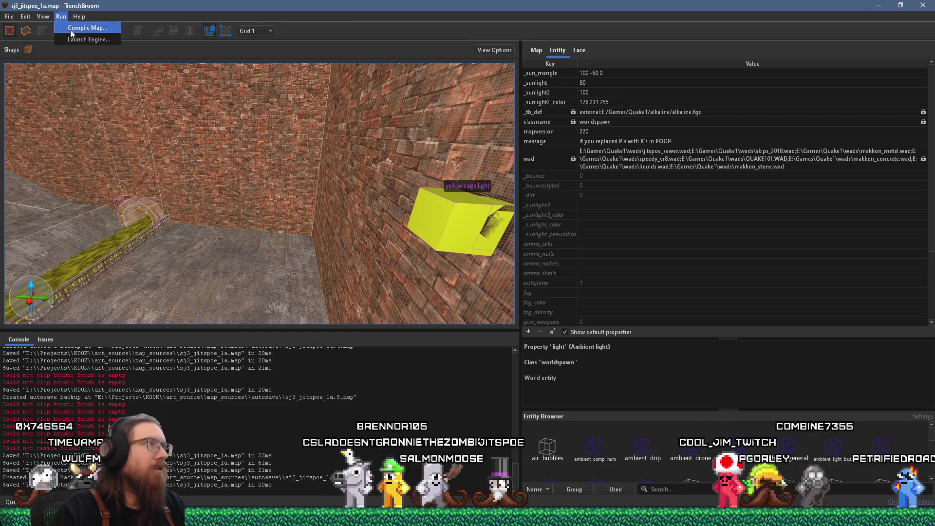
# - Compile the map with the alkaline dev profile
pyautogui.click(71, 29)
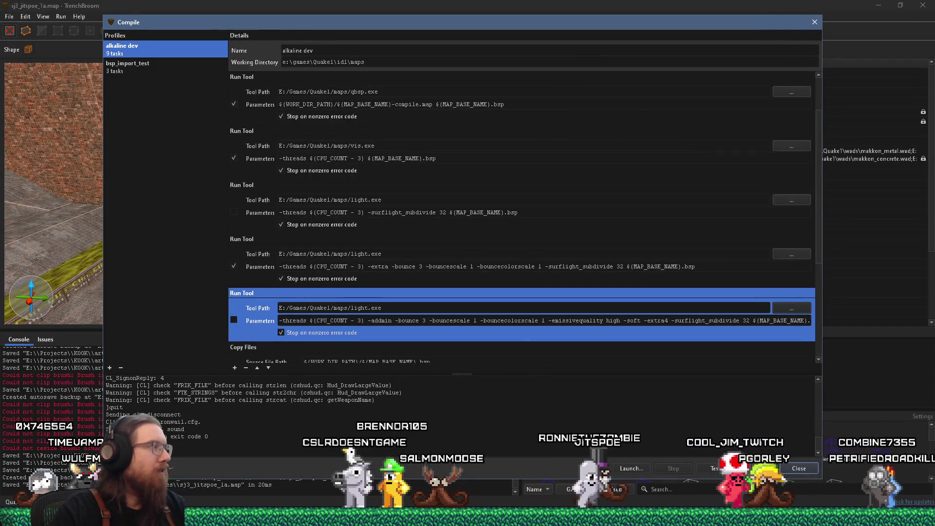
pyautogui.click(756, 468)
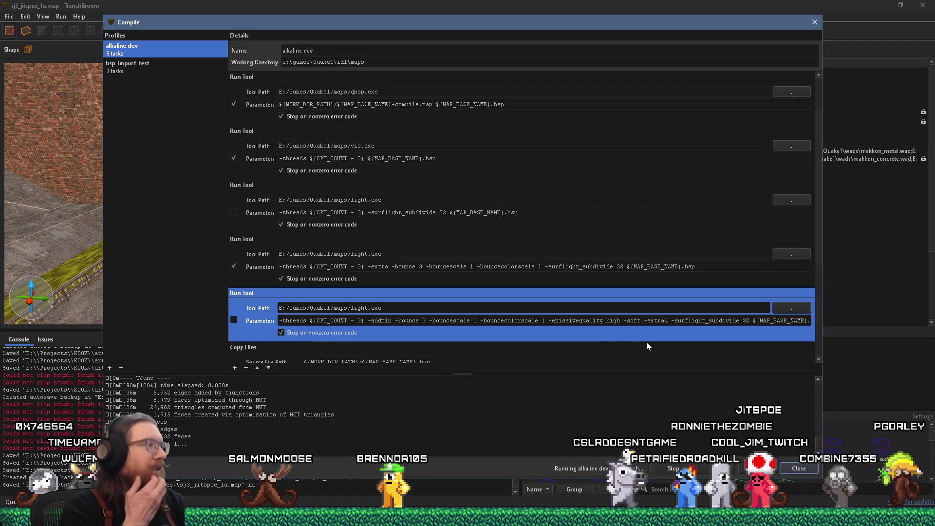
pyautogui.hotkey('alt', 'Tab')
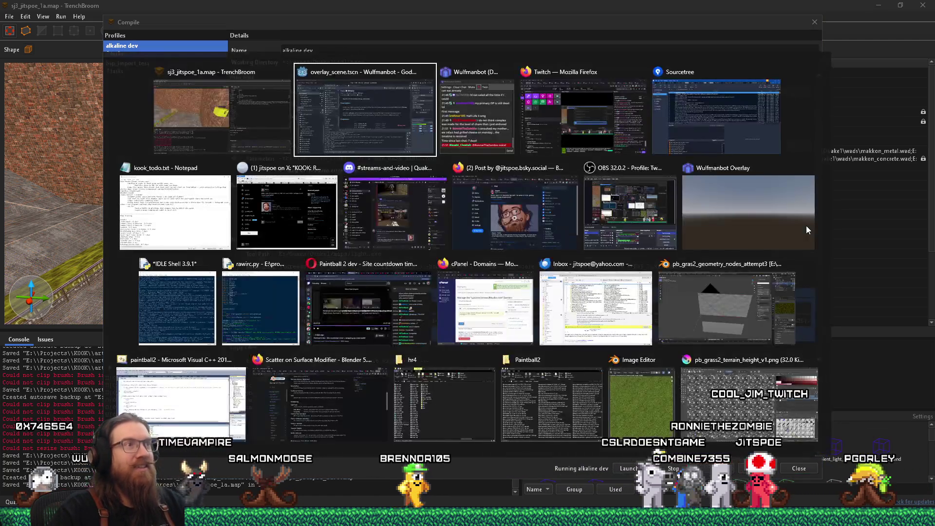
pyautogui.hotkey('alt', 'shift', 'Tab')
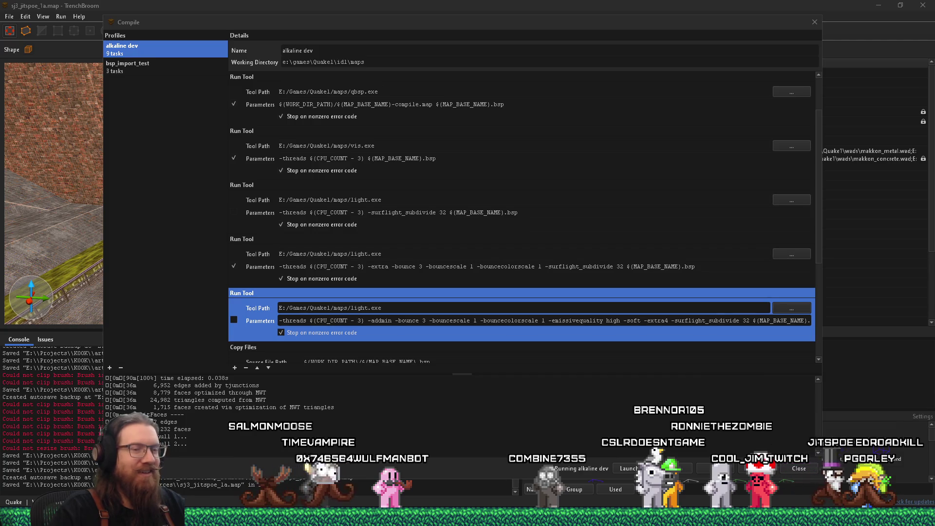
pyautogui.moveTo(754, 518)
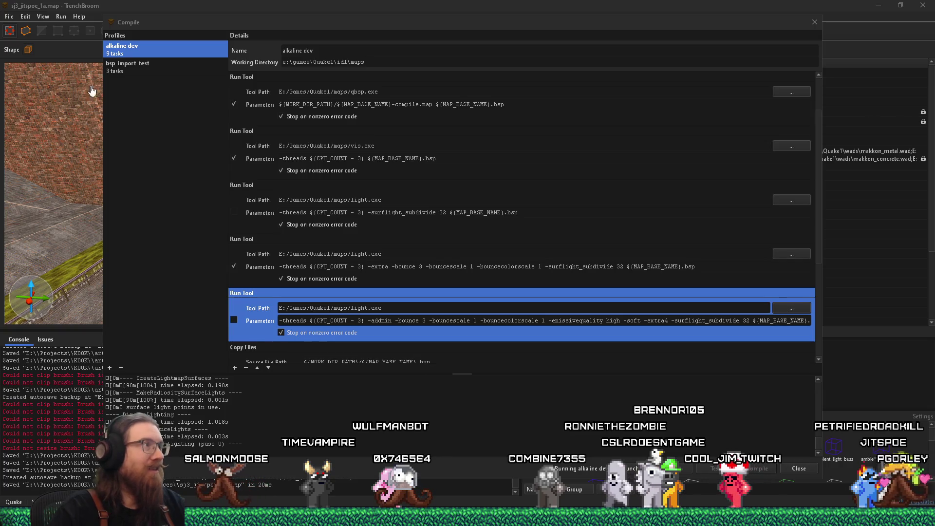
# - Move the compile dialog aside, select the smaller_pipe_test pipe and set the grid to 16
pyautogui.moveTo(243, 22)
pyautogui.mouseDown()
pyautogui.moveTo(642, 42)
pyautogui.moveTo(630, 41)
pyautogui.mouseUp()
pyautogui.press('w')
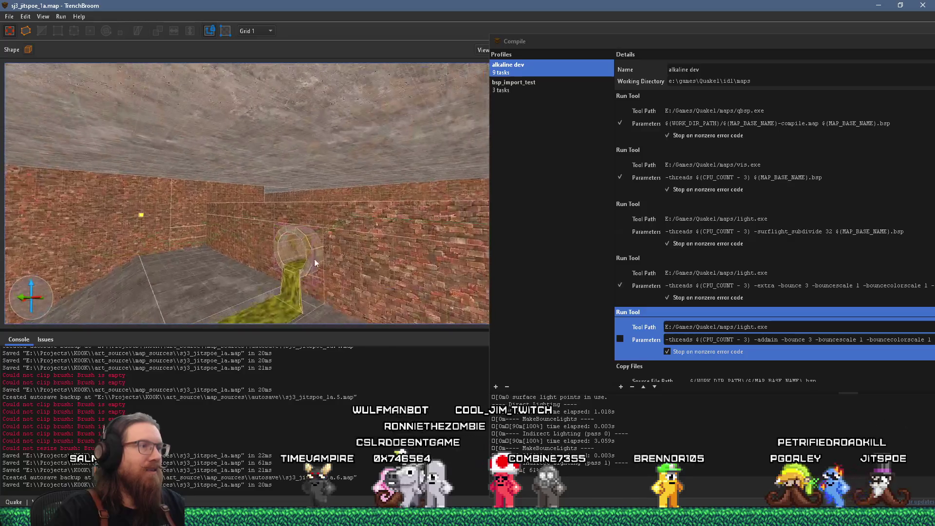
pyautogui.click(159, 223)
pyautogui.moveTo(136, 271)
pyautogui.mouseDown()
pyautogui.moveTo(73, 302)
pyautogui.moveTo(200, 222)
pyautogui.moveTo(253, 49)
pyautogui.mouseUp()
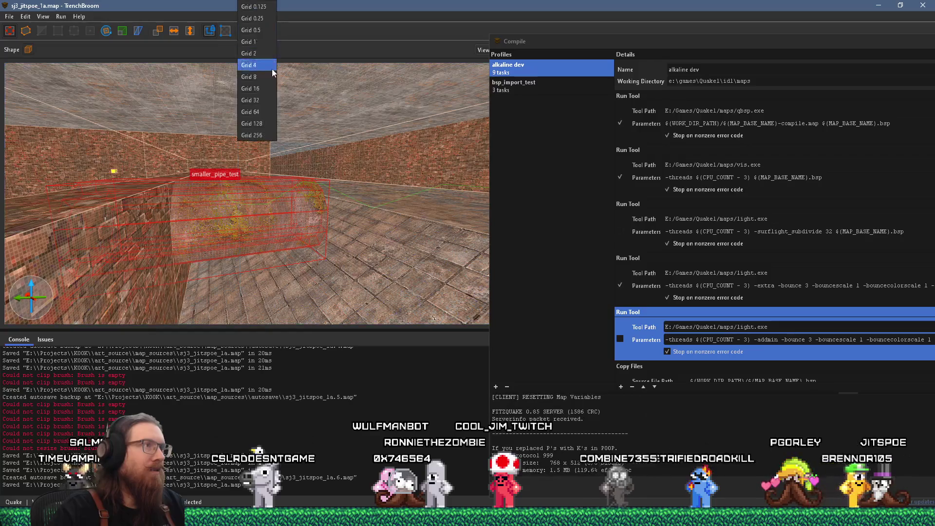
pyautogui.click(273, 89)
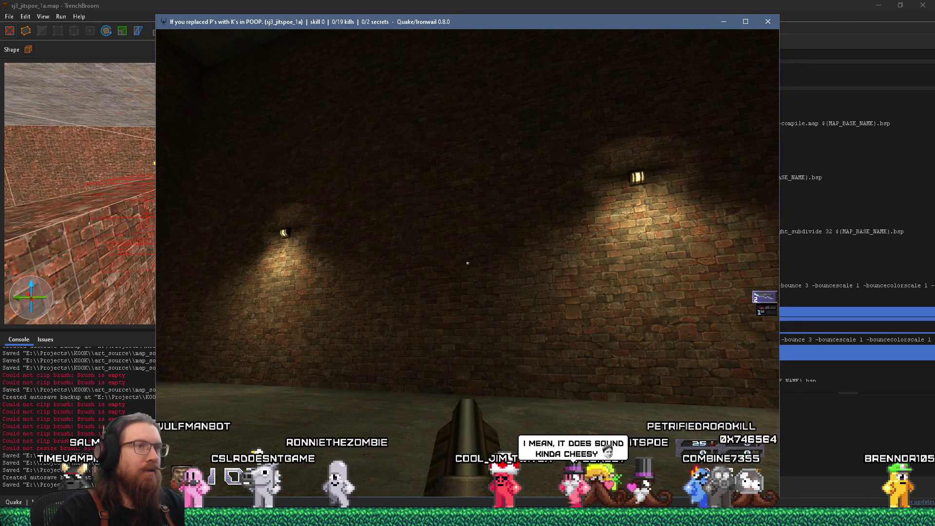
# - Walk along the sewer wall, checking how the two wall lamps light the brickwork
pyautogui.press('w')
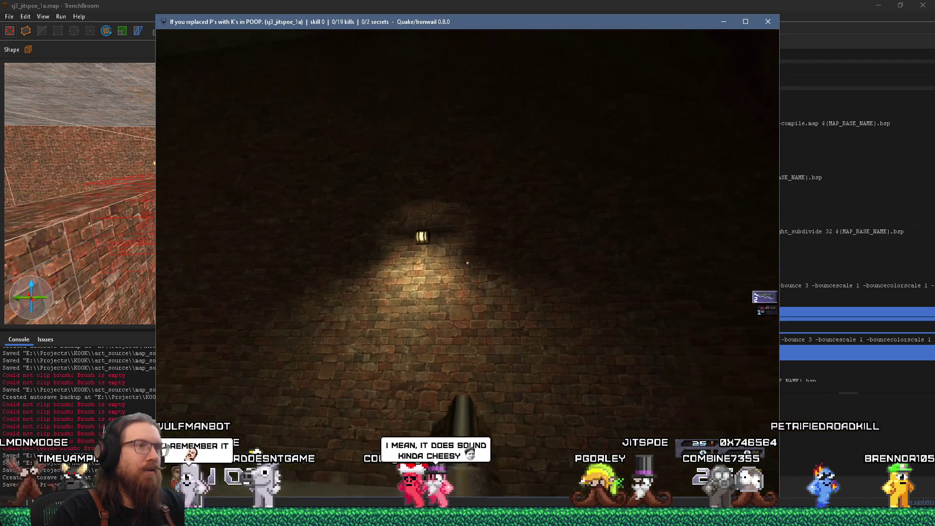
pyautogui.press('w')
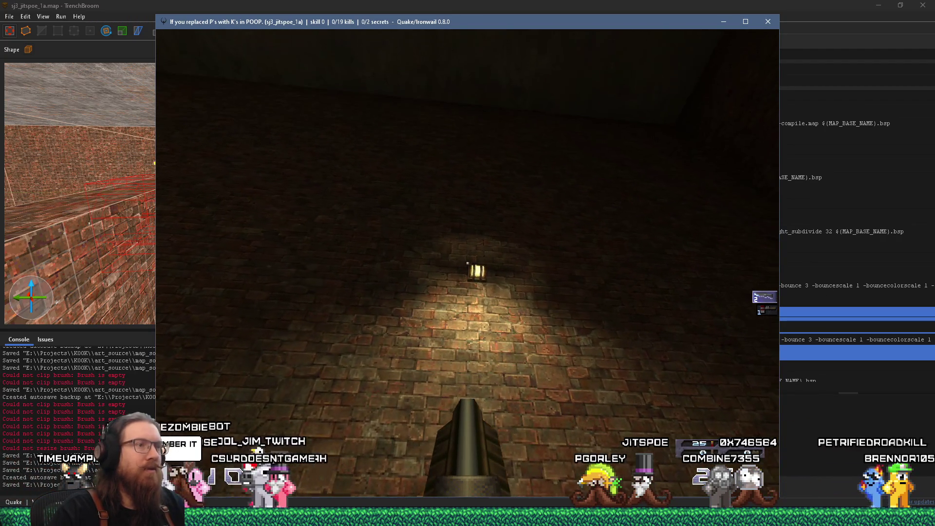
pyautogui.press('s')
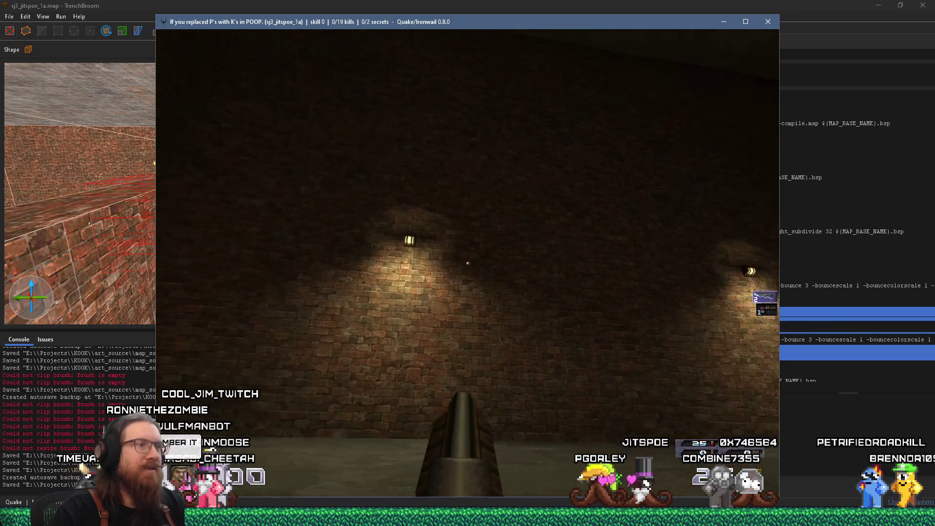
pyautogui.press('s')
pyautogui.press('Left')
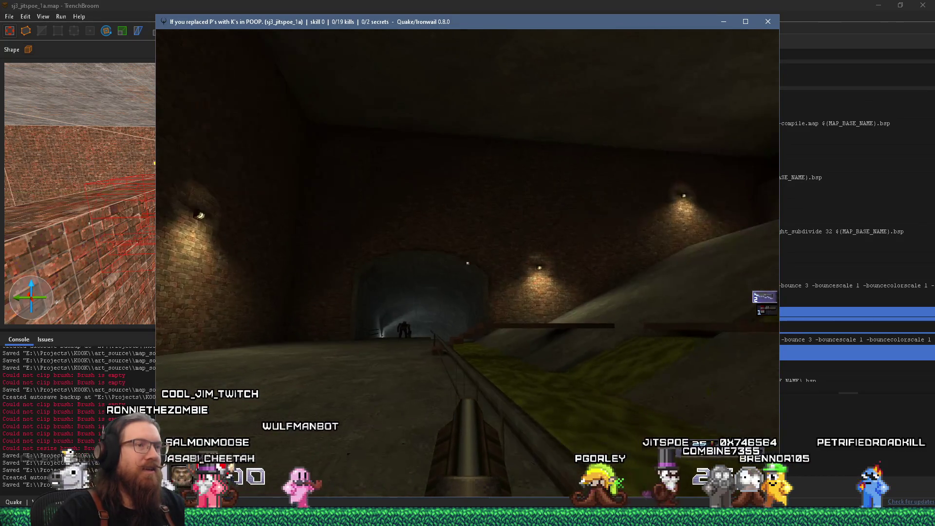
pyautogui.press('Left')
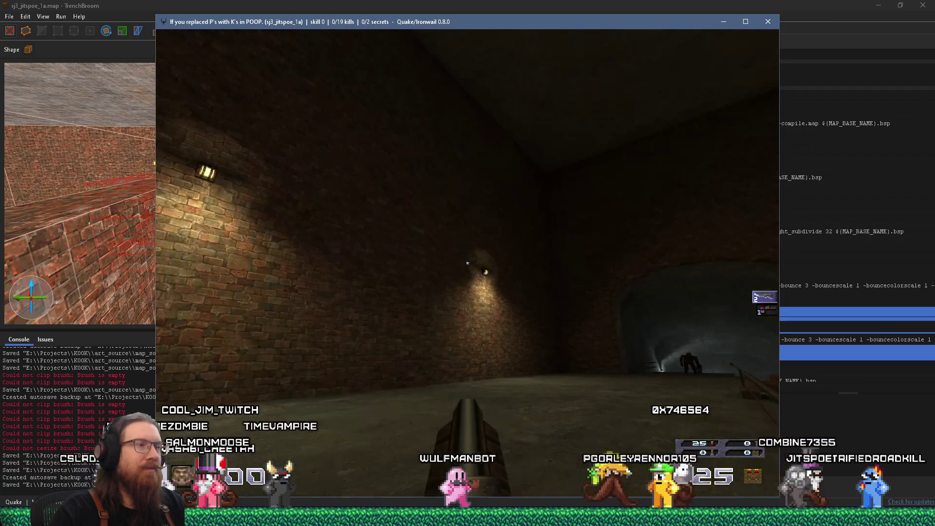
pyautogui.press('Left')
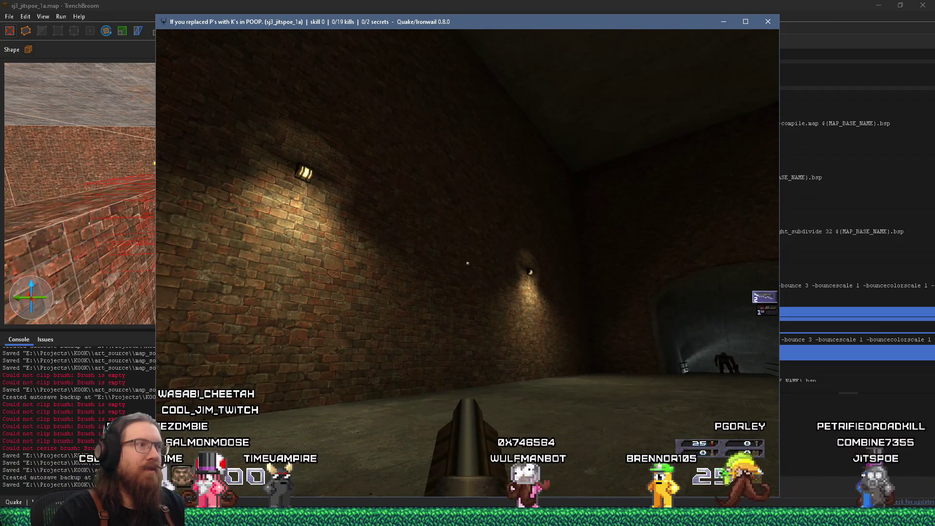
# - Quit Ironwail with the console quit command and return to the editor view
pyautogui.press('`')
pyautogui.write('quit')
pyautogui.press('Return')
pyautogui.moveTo(306, 204)
pyautogui.mouseDown()
pyautogui.moveTo(220, 223)
pyautogui.moveTo(282, 170)
pyautogui.moveTo(43, 144)
pyautogui.moveTo(228, 156)
pyautogui.moveTo(215, 144)
pyautogui.moveTo(293, 177)
pyautogui.moveTo(142, 129)
pyautogui.moveTo(209, 164)
pyautogui.mouseUp()
# - Select the yellow cage light and change its wait value from 5 to 10
pyautogui.click(145, 140)
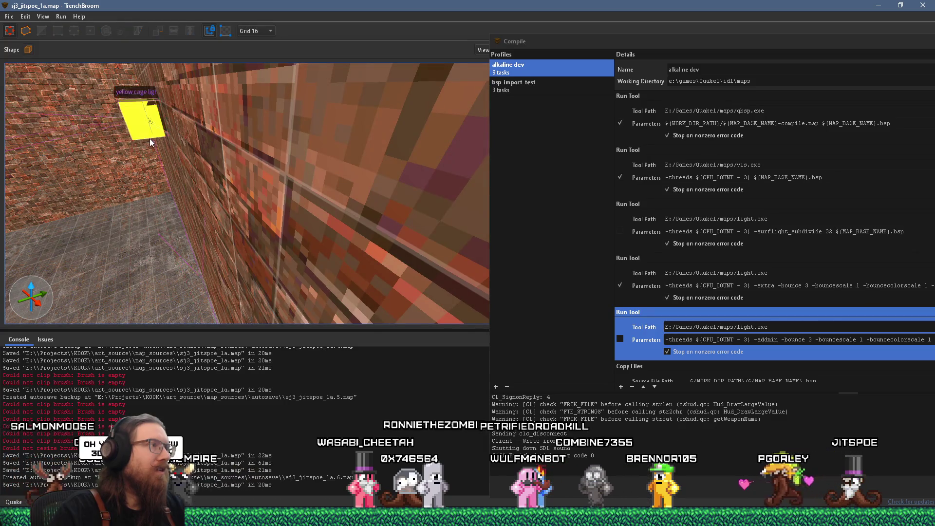
pyautogui.keyDown('ctrl'); pyautogui.click(150, 140); pyautogui.keyUp('ctrl')
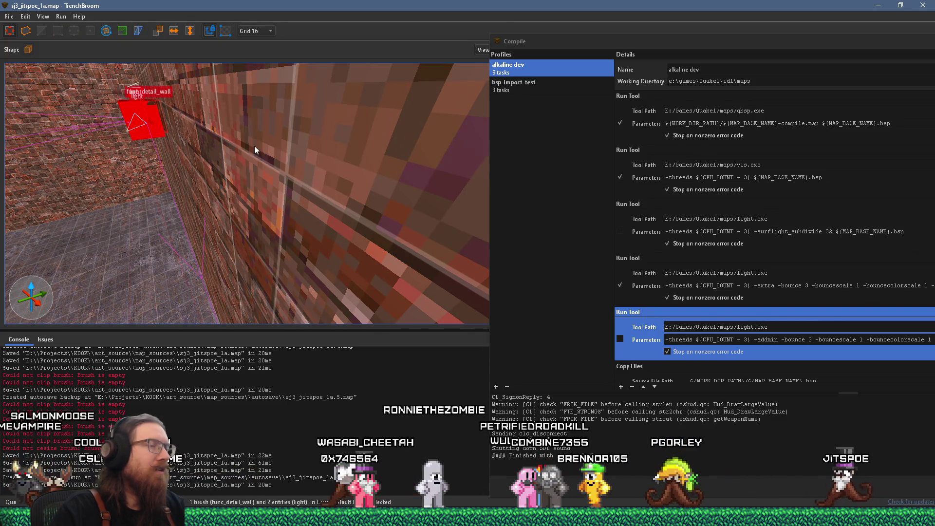
pyautogui.moveTo(822, 47)
pyautogui.mouseDown()
pyautogui.moveTo(603, 238)
pyautogui.moveTo(336, 238)
pyautogui.mouseUp()
pyautogui.click(722, 229)
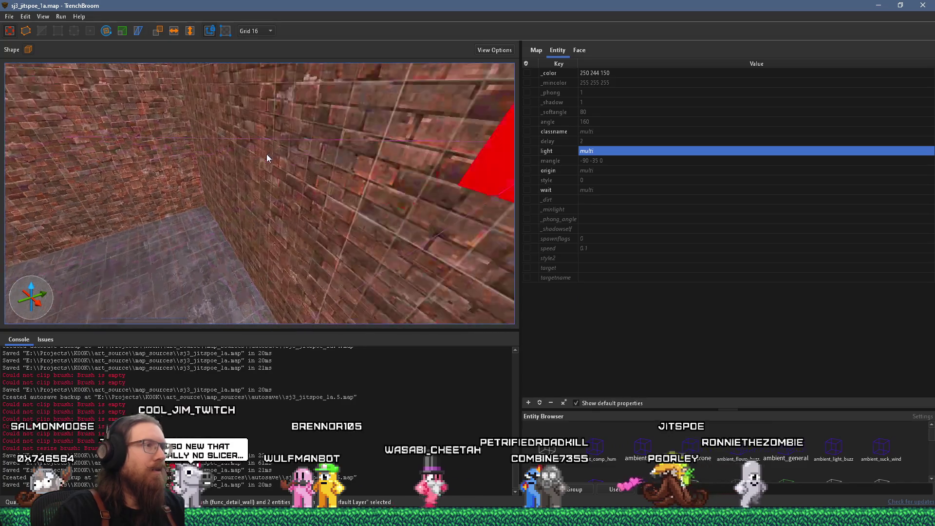
pyautogui.press('Escape')
pyautogui.click(271, 115)
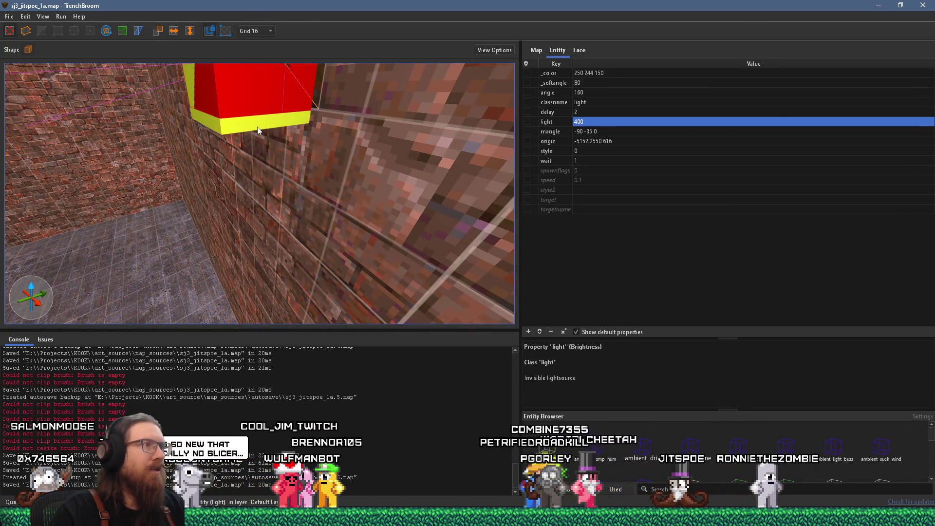
pyautogui.doubleClick(589, 122)
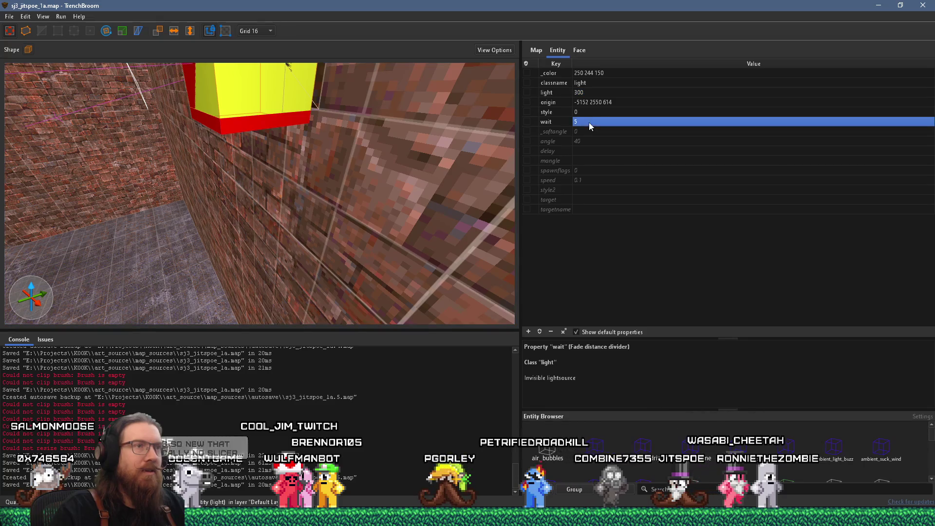
pyautogui.moveTo(432, 152)
pyautogui.mouseDown()
pyautogui.moveTo(340, 141)
pyautogui.moveTo(365, 153)
pyautogui.mouseUp()
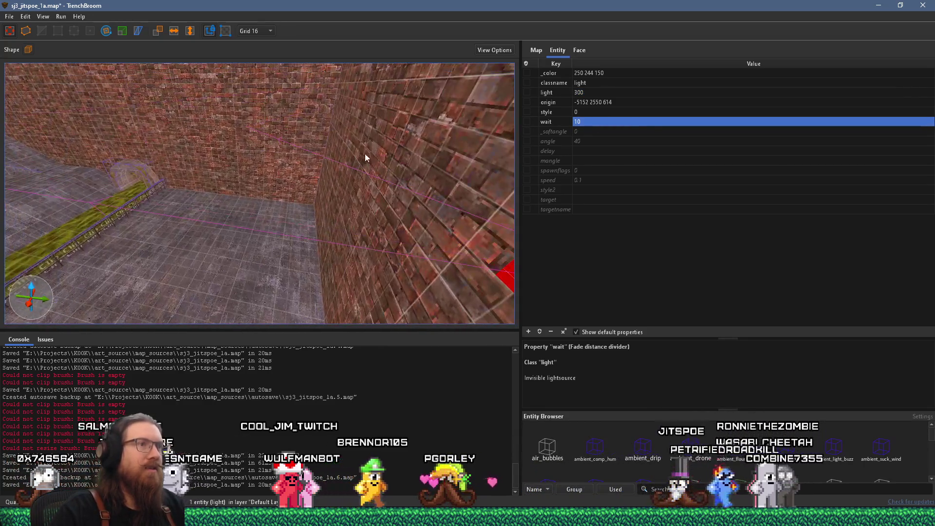
# - Save the map and bring up the compile settings again
pyautogui.click(16, 18)
pyautogui.click(32, 61)
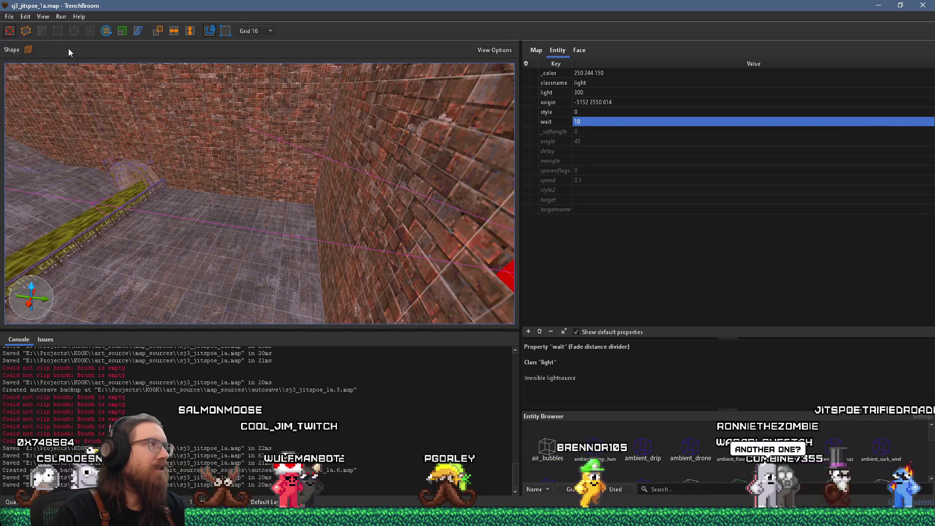
pyautogui.scroll(-5, 92, 85)
pyautogui.click(61, 16)
pyautogui.click(68, 29)
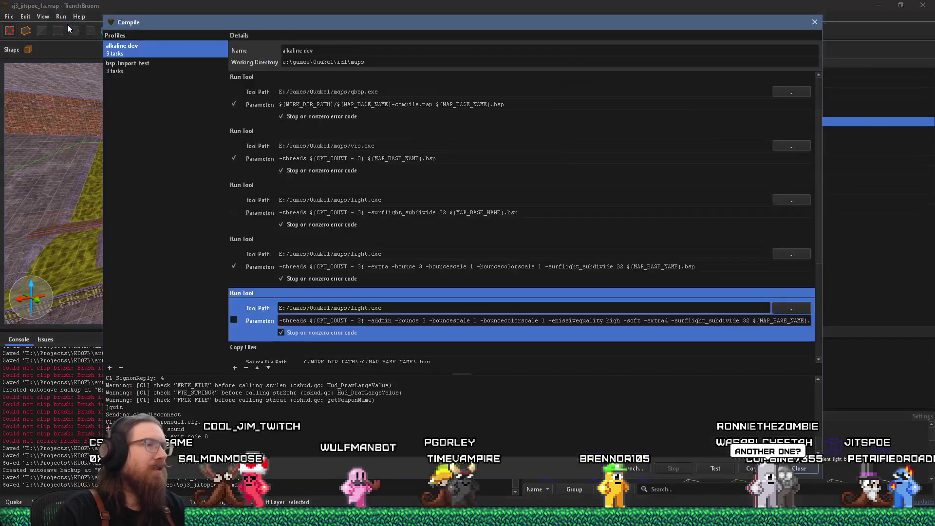
# - Select the smaller_pipe_test pipe near the ramp and set the grid to 64
pyautogui.moveTo(528, 32); pyautogui.dragTo(849, 87)
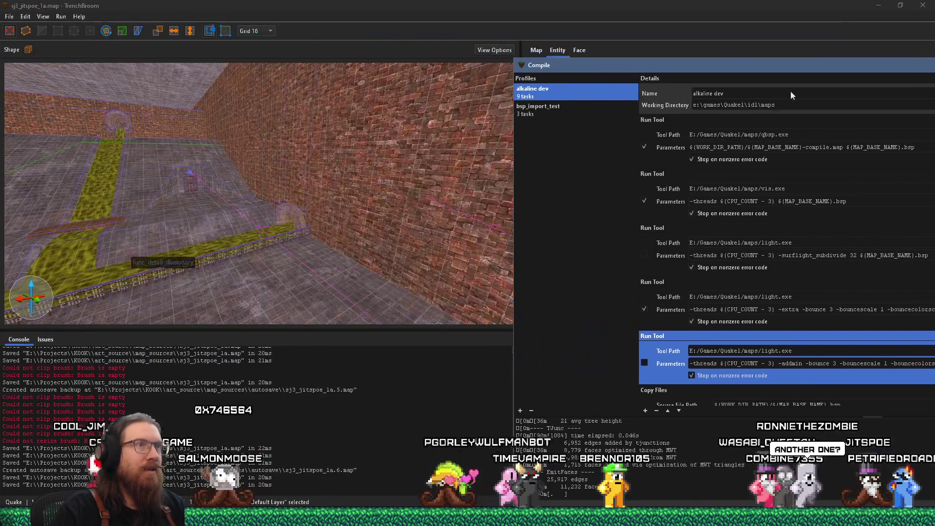
pyautogui.moveTo(326, 146)
pyautogui.mouseDown()
pyautogui.moveTo(244, 168)
pyautogui.moveTo(215, 196)
pyautogui.moveTo(77, 229)
pyautogui.mouseUp()
pyautogui.moveTo(217, 179)
pyautogui.mouseDown()
pyautogui.moveTo(239, 238)
pyautogui.moveTo(265, 214)
pyautogui.moveTo(168, 301)
pyautogui.moveTo(227, 226)
pyautogui.moveTo(168, 318)
pyautogui.moveTo(232, 216)
pyautogui.moveTo(135, 267)
pyautogui.moveTo(159, 225)
pyautogui.moveTo(212, 190)
pyautogui.moveTo(153, 181)
pyautogui.moveTo(192, 172)
pyautogui.moveTo(13, 221)
pyautogui.moveTo(251, 198)
pyautogui.moveTo(205, 193)
pyautogui.mouseUp()
pyautogui.click(202, 184)
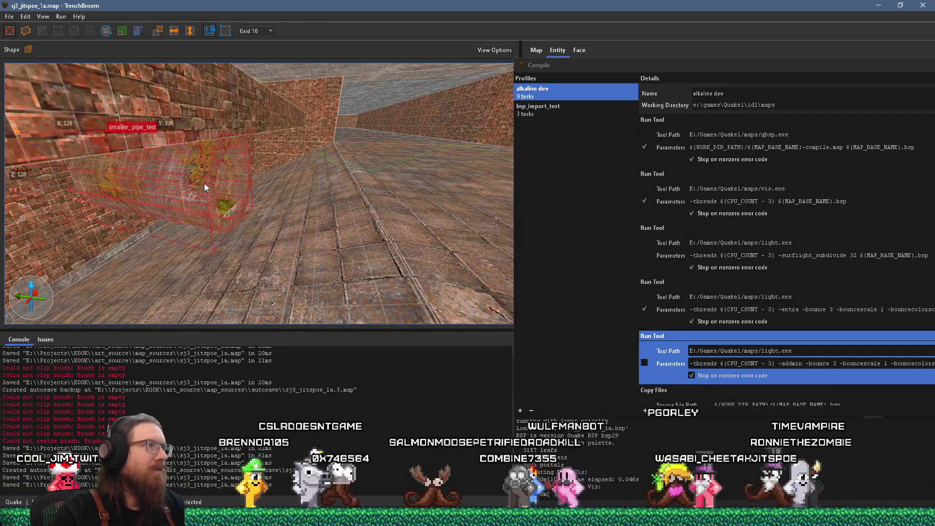
pyautogui.click(254, 31)
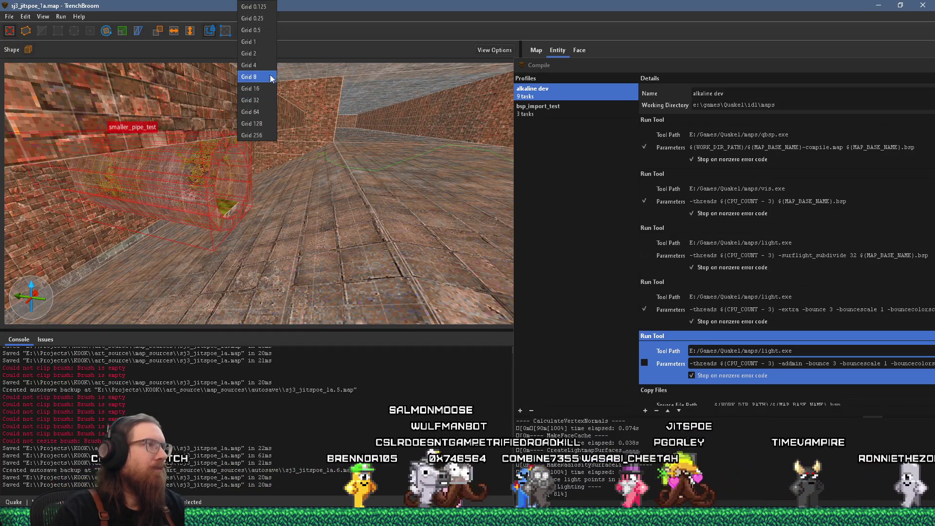
pyautogui.click(250, 117)
pyautogui.scroll(2, 223, 161)
pyautogui.moveTo(223, 161)
pyautogui.mouseDown()
pyautogui.moveTo(293, 146)
pyautogui.moveTo(268, 147)
pyautogui.mouseUp()
# - Rotate the pipe around its vertical axis and raise it toward the corridor ceiling
pyautogui.moveTo(201, 146)
pyautogui.mouseDown()
pyautogui.moveTo(501, 148)
pyautogui.moveTo(325, 181)
pyautogui.moveTo(373, 171)
pyautogui.moveTo(288, 164)
pyautogui.mouseUp()
pyautogui.hotkey('ctrl', 'z')
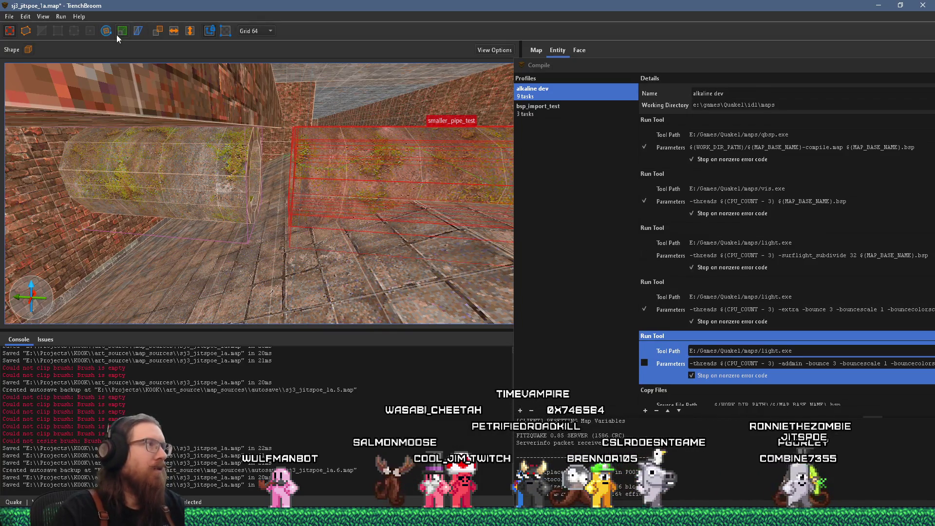
pyautogui.moveTo(443, 157)
pyautogui.mouseDown()
pyautogui.moveTo(365, 194)
pyautogui.moveTo(359, 234)
pyautogui.mouseUp()
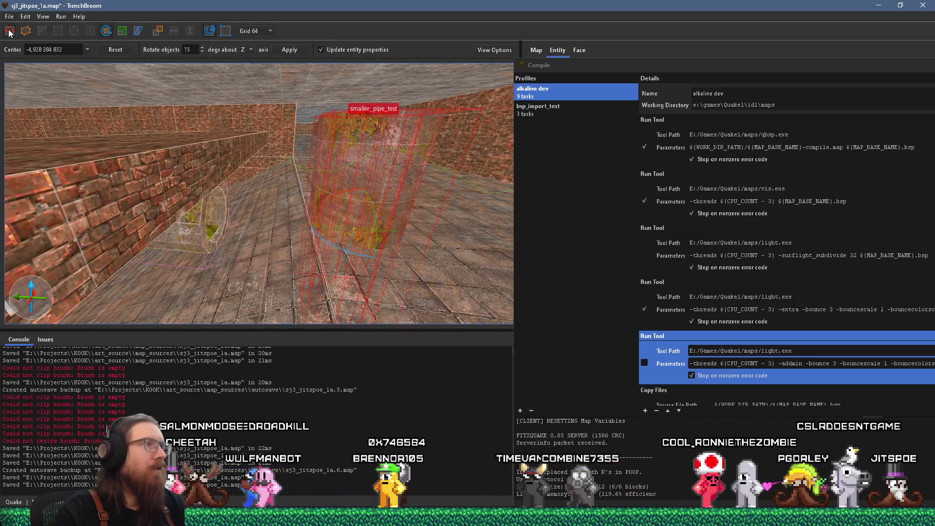
pyautogui.press('r')
pyautogui.moveTo(378, 194)
pyautogui.mouseDown()
pyautogui.moveTo(376, 134)
pyautogui.moveTo(337, 168)
pyautogui.mouseUp()
pyautogui.scroll(-5, 337, 169)
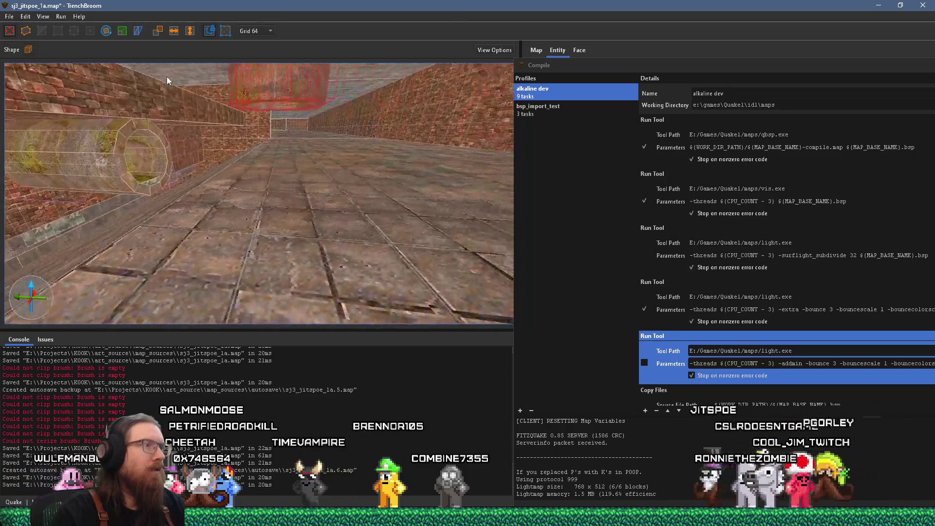
pyautogui.scroll(4, 255, 105)
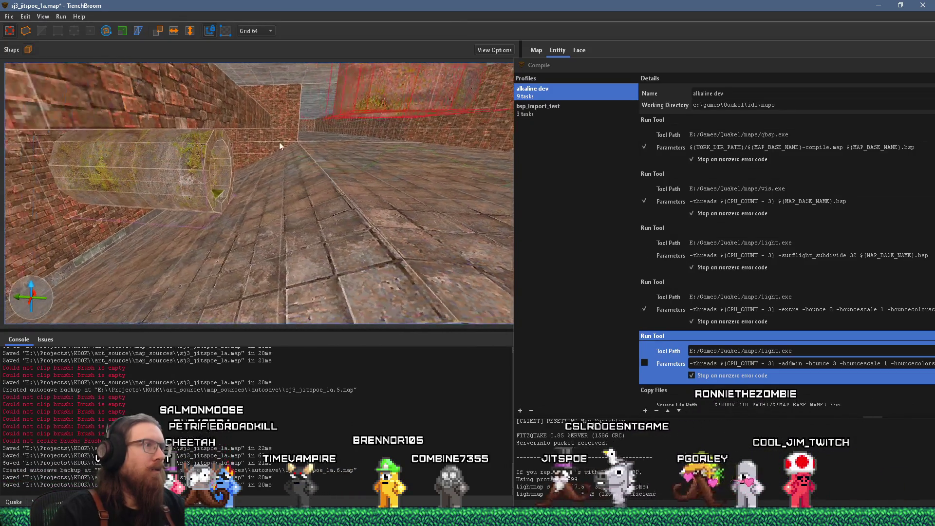
# - Select the other pipe func_group
pyautogui.click(203, 169)
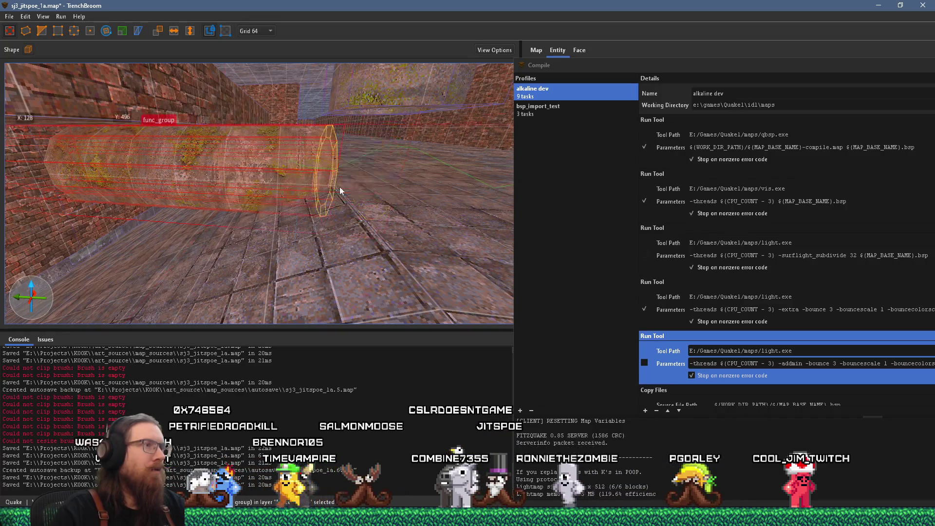
pyautogui.scroll(3, 329, 186)
pyautogui.scroll(5, 293, 240)
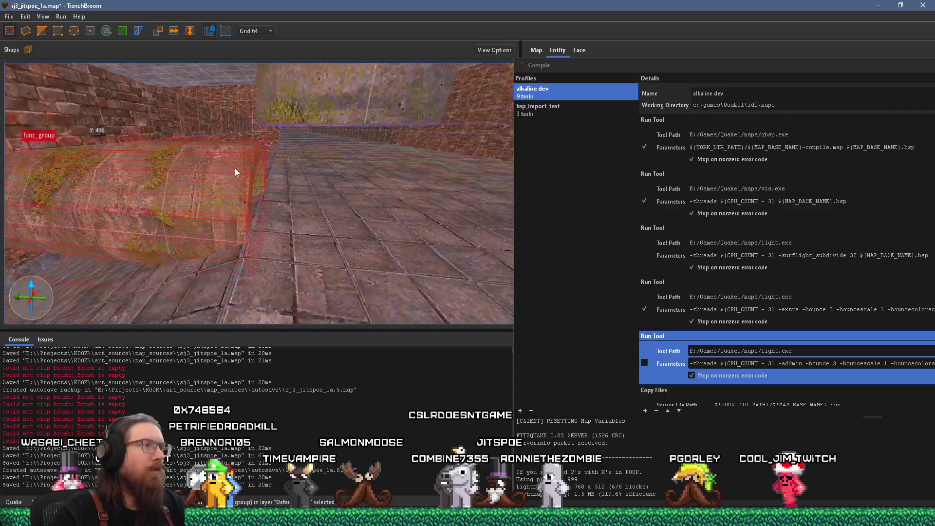
pyautogui.scroll(4, 362, 206)
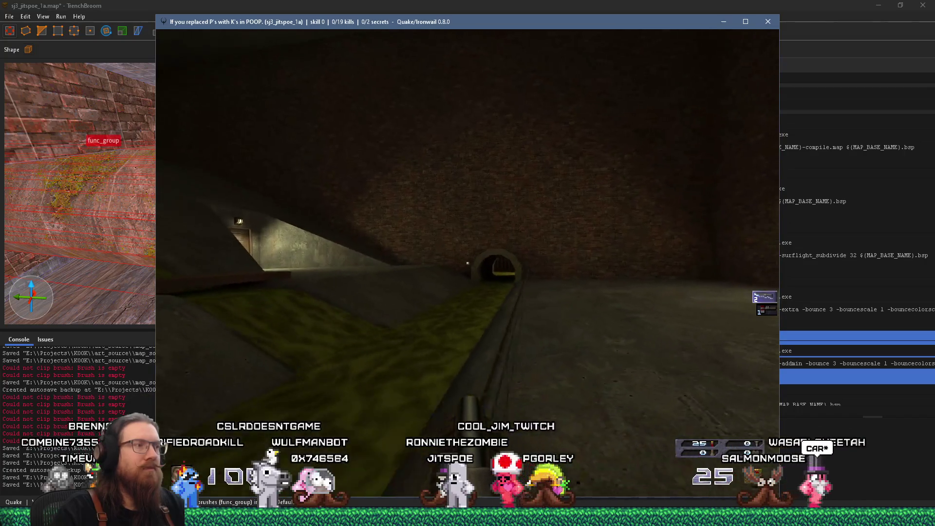
# - Exit the wait-10 playtest by entering quit in the Ironwail console
pyautogui.press('`')
pyautogui.write('quit')
pyautogui.press('Return')
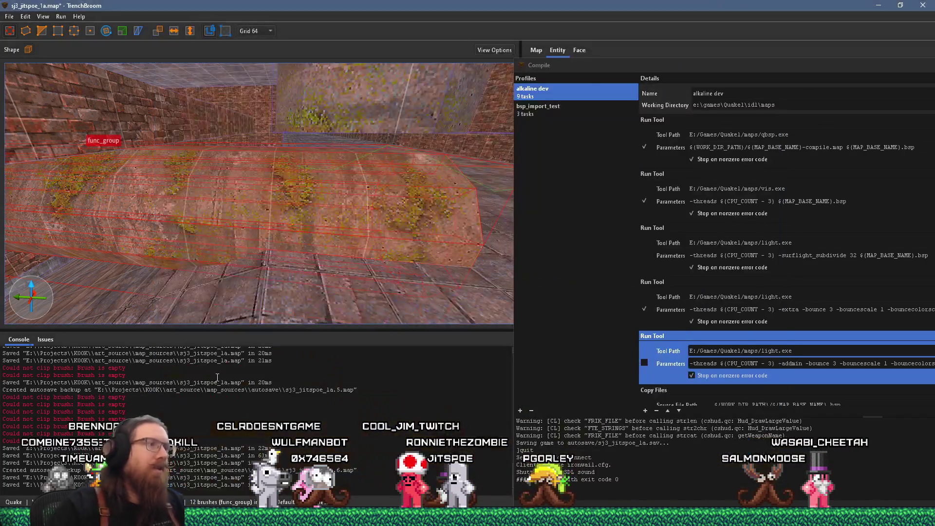
# - Select the func_door above the wooden door and change its wait from 8 to 4
pyautogui.moveTo(108, 263)
pyautogui.mouseDown()
pyautogui.moveTo(321, 271)
pyautogui.moveTo(117, 140)
pyautogui.moveTo(321, 262)
pyautogui.moveTo(290, 179)
pyautogui.mouseUp()
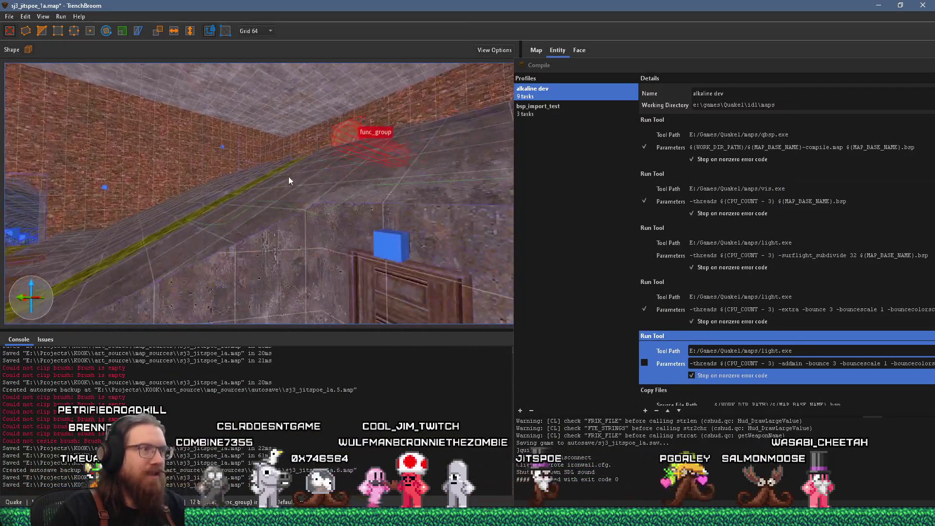
pyautogui.click(397, 290)
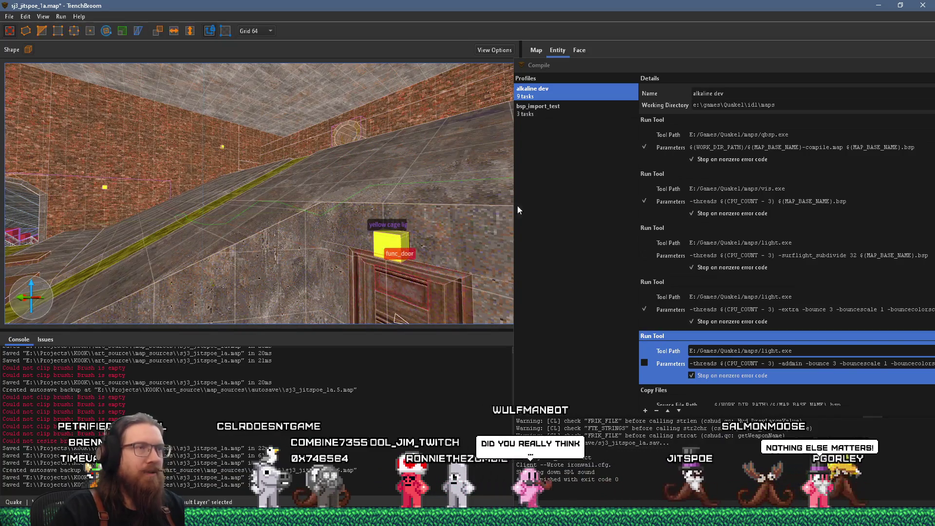
pyautogui.doubleClick(525, 66)
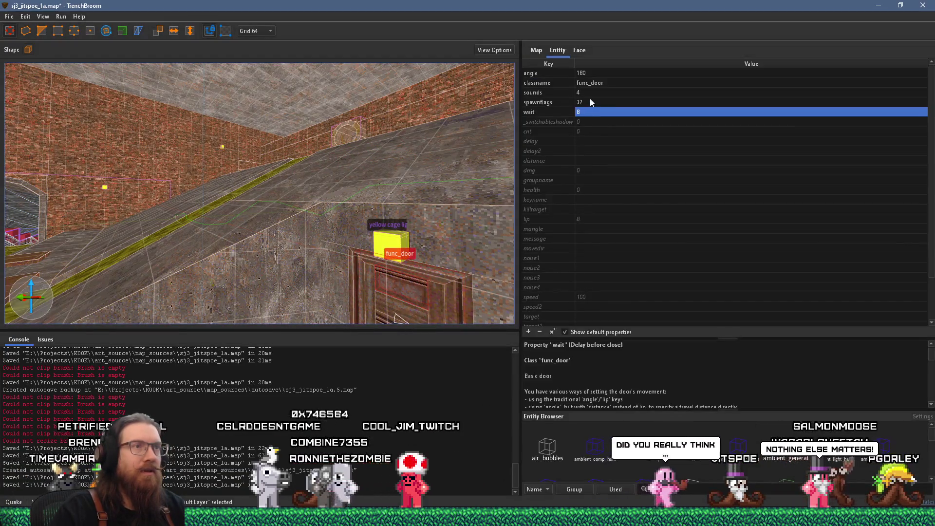
pyautogui.click(564, 103)
pyautogui.moveTo(474, 274); pyautogui.dragTo(389, 209)
pyautogui.scroll(-1, 625, 129)
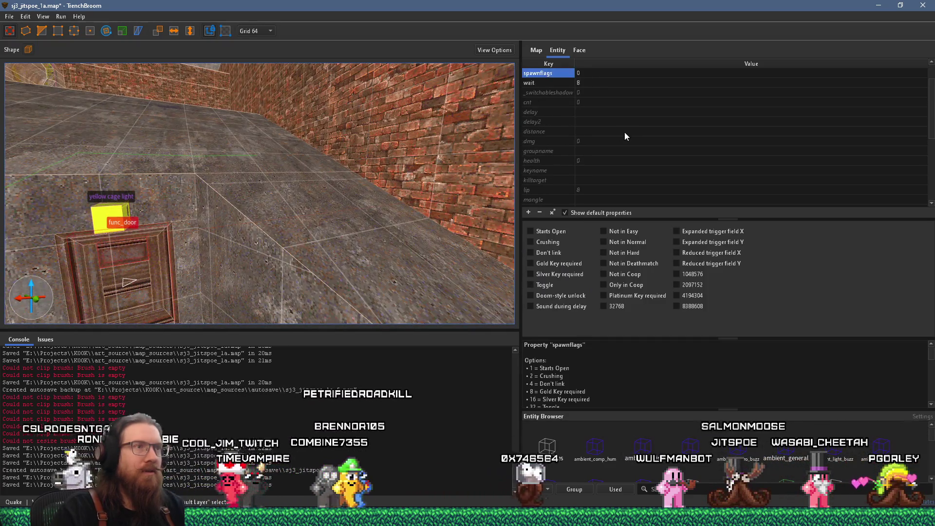
pyautogui.click(583, 83)
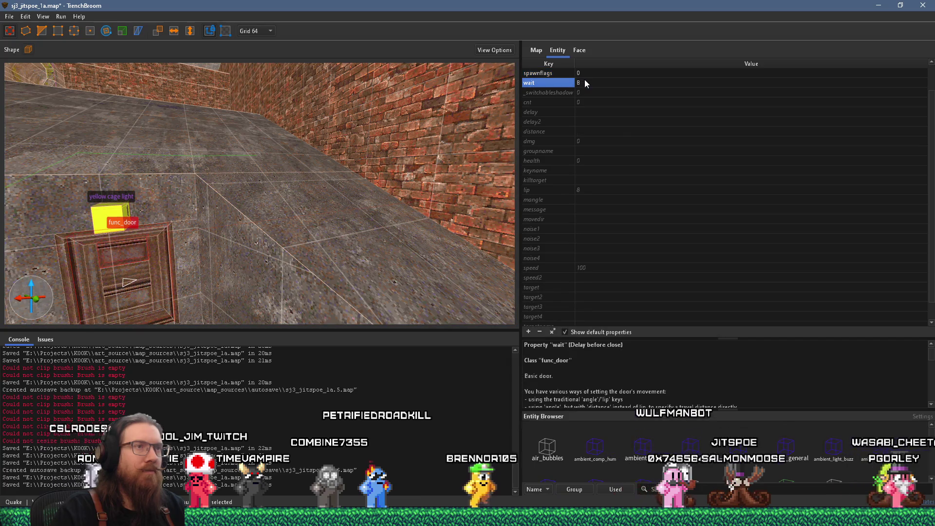
pyautogui.click(585, 83)
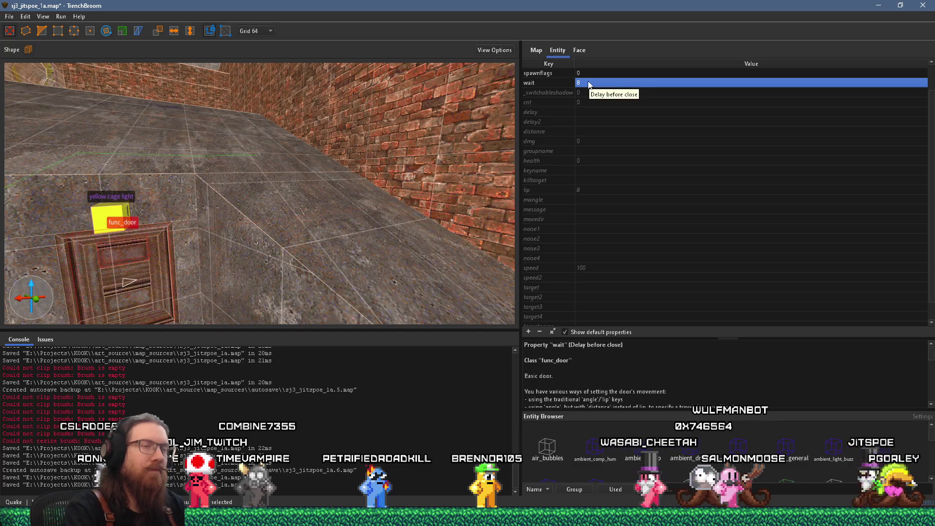
pyautogui.write('4')
pyautogui.press('Return')
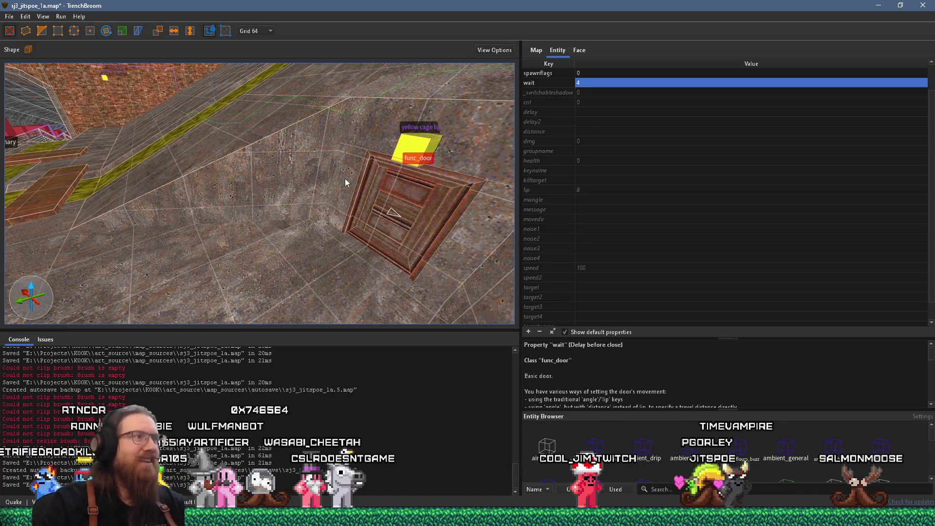
# - Fly past the slime pipe outlet toward the archway, deselect, then select the mossy pillar
pyautogui.press('w')
pyautogui.press('w')
pyautogui.press('w')
pyautogui.press('s')
pyautogui.press('s')
pyautogui.press('s')
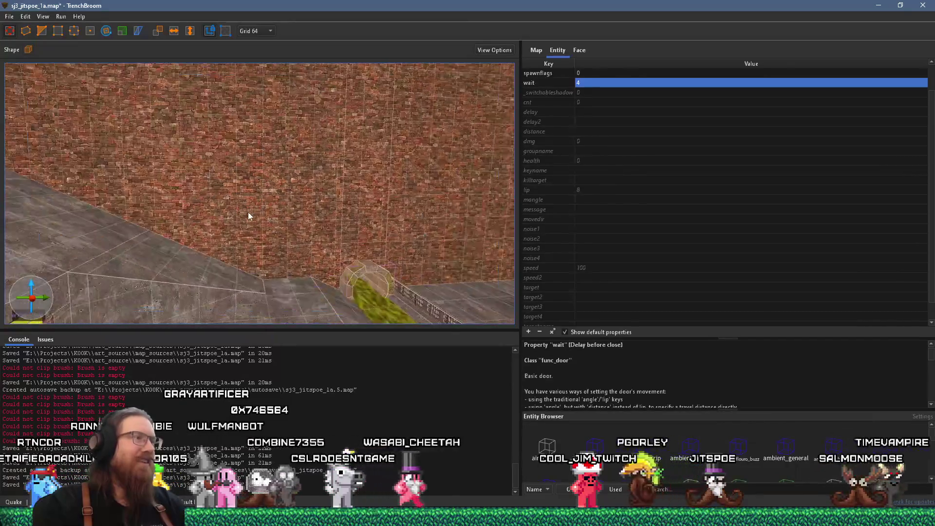
pyautogui.moveTo(280, 194)
pyautogui.mouseDown()
pyautogui.moveTo(375, 236)
pyautogui.moveTo(305, 215)
pyautogui.moveTo(284, 242)
pyautogui.moveTo(211, 251)
pyautogui.moveTo(229, 212)
pyautogui.moveTo(32, 235)
pyautogui.moveTo(201, 215)
pyautogui.mouseUp()
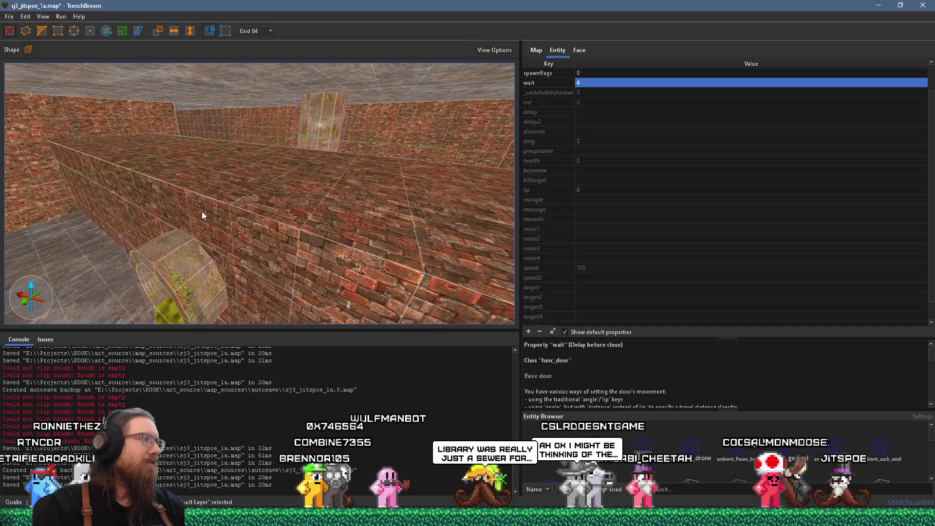
pyautogui.moveTo(182, 197)
pyautogui.mouseDown()
pyautogui.moveTo(188, 181)
pyautogui.moveTo(260, 154)
pyautogui.moveTo(353, 148)
pyautogui.moveTo(312, 209)
pyautogui.moveTo(259, 213)
pyautogui.moveTo(214, 206)
pyautogui.moveTo(289, 203)
pyautogui.moveTo(185, 196)
pyautogui.moveTo(226, 192)
pyautogui.moveTo(120, 242)
pyautogui.mouseUp()
pyautogui.press('Escape')
pyautogui.scroll(10, 278, 192)
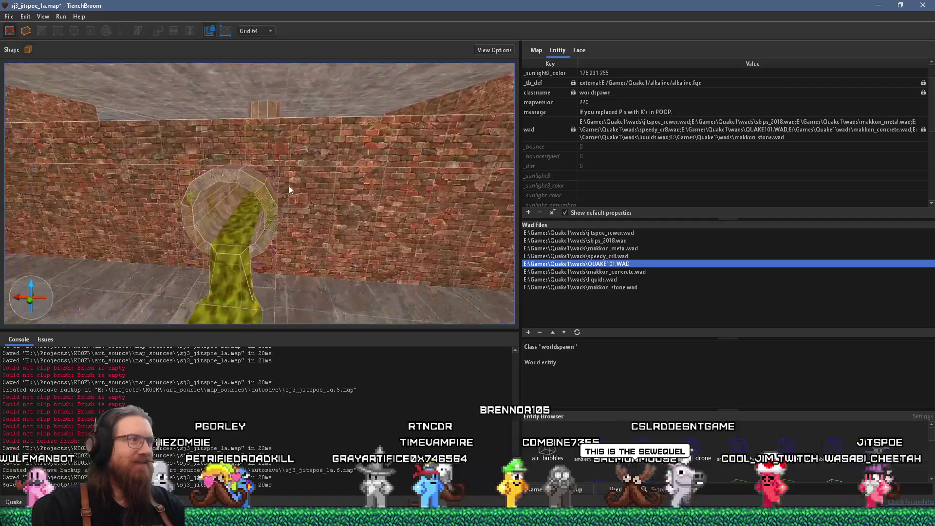
pyautogui.moveTo(312, 188)
pyautogui.mouseDown()
pyautogui.moveTo(261, 249)
pyautogui.moveTo(294, 174)
pyautogui.moveTo(265, 223)
pyautogui.moveTo(180, 228)
pyautogui.moveTo(227, 138)
pyautogui.moveTo(171, 134)
pyautogui.moveTo(227, 152)
pyautogui.moveTo(232, 107)
pyautogui.moveTo(262, 214)
pyautogui.moveTo(261, 251)
pyautogui.moveTo(412, 236)
pyautogui.moveTo(352, 210)
pyautogui.moveTo(372, 212)
pyautogui.moveTo(210, 205)
pyautogui.moveTo(122, 153)
pyautogui.moveTo(145, 96)
pyautogui.moveTo(241, 101)
pyautogui.moveTo(195, 231)
pyautogui.moveTo(287, 205)
pyautogui.moveTo(13, 232)
pyautogui.moveTo(210, 222)
pyautogui.moveTo(236, 209)
pyautogui.moveTo(416, 214)
pyautogui.moveTo(395, 259)
pyautogui.moveTo(327, 232)
pyautogui.moveTo(246, 221)
pyautogui.moveTo(268, 92)
pyautogui.moveTo(282, 90)
pyautogui.mouseUp()
pyautogui.click(416, 214)
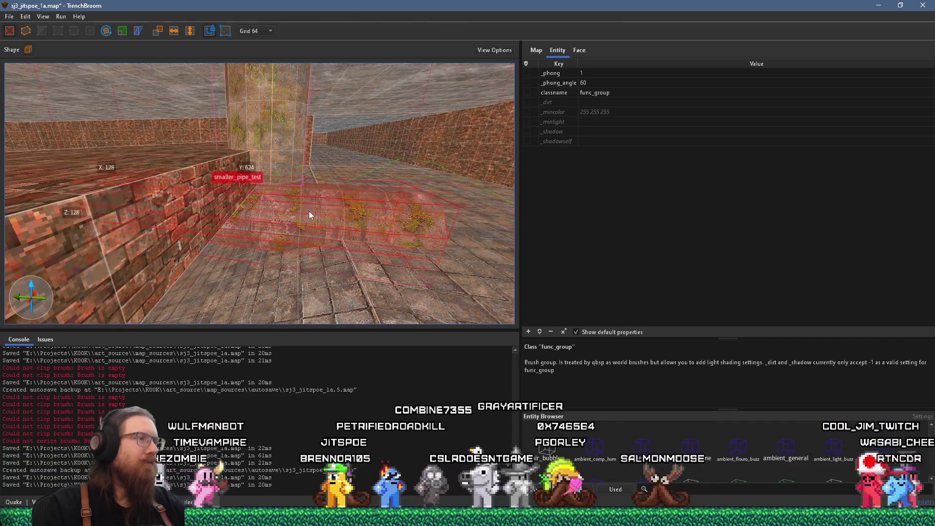
# - Select the mossy pipe block by the wall and view it from above
pyautogui.press('Escape')
pyautogui.click(324, 215)
pyautogui.moveTo(323, 214)
pyautogui.mouseDown()
pyautogui.moveTo(486, 215)
pyautogui.moveTo(226, 194)
pyautogui.moveTo(347, 137)
pyautogui.mouseUp()
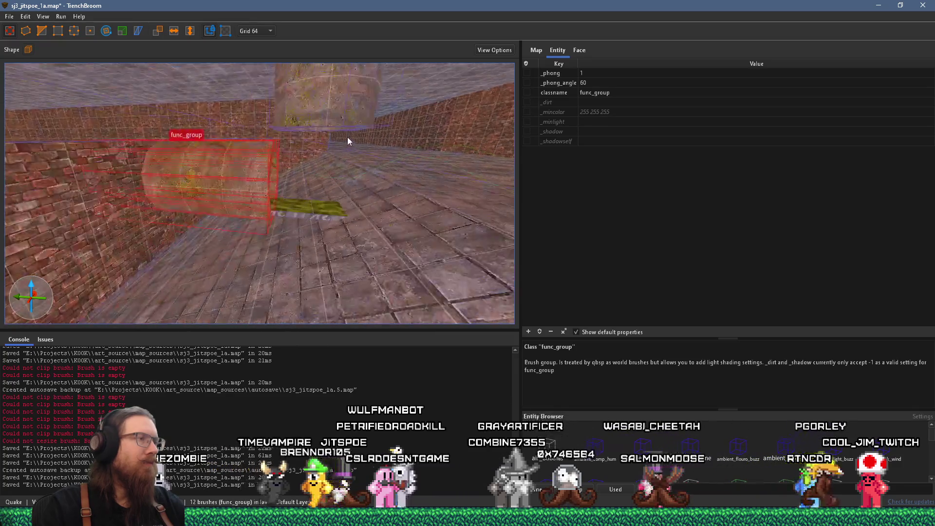
pyautogui.moveTo(275, 174); pyautogui.dragTo(355, 168)
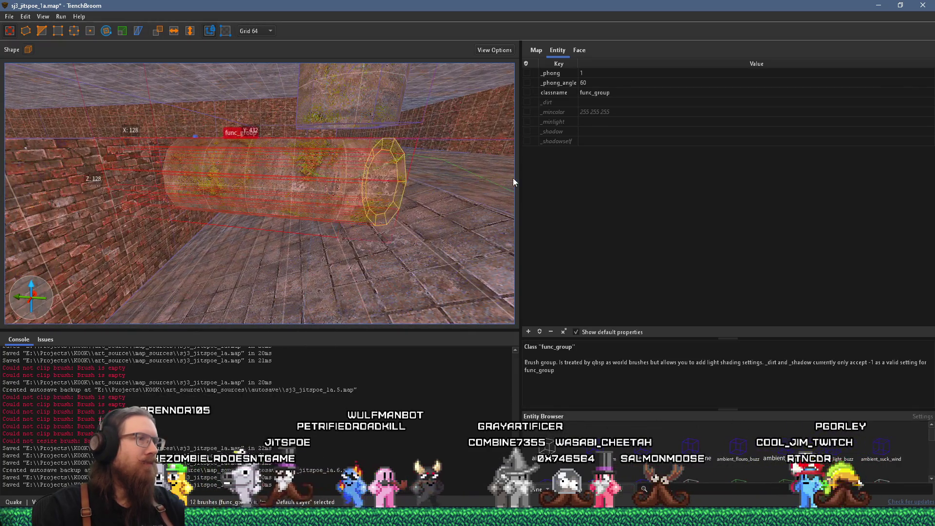
pyautogui.scroll(8, 457, 172)
pyautogui.moveTo(379, 187); pyautogui.dragTo(428, 227)
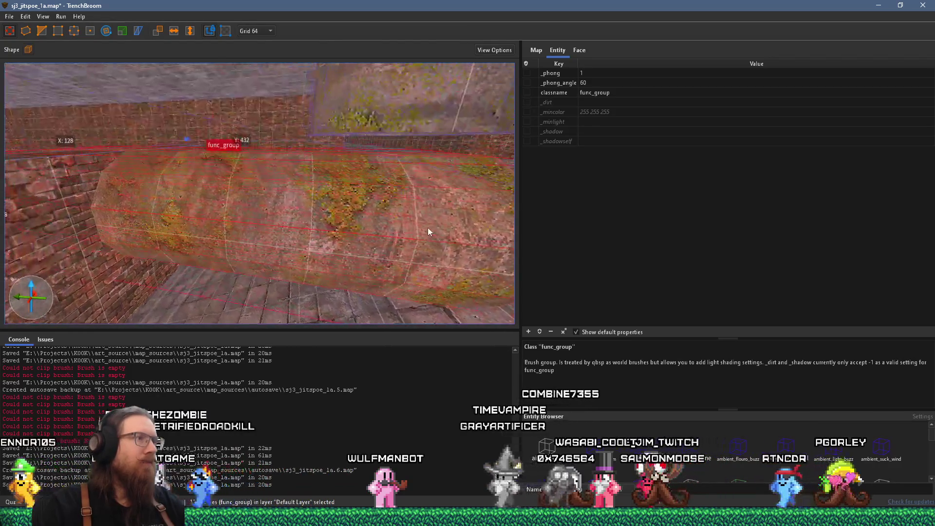
# - Make an angled clip cut across the pipe on a grid of 4
pyautogui.click(41, 31)
pyautogui.moveTo(285, 173)
pyautogui.mouseDown()
pyautogui.moveTo(259, 122)
pyautogui.moveTo(289, 115)
pyautogui.mouseUp()
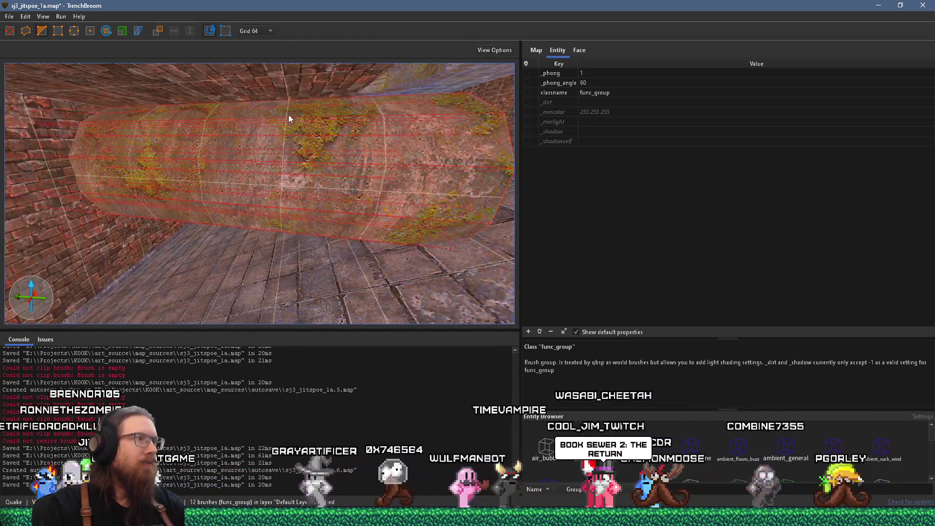
pyautogui.click(387, 180)
pyautogui.moveTo(387, 179)
pyautogui.mouseDown()
pyautogui.moveTo(272, 204)
pyautogui.moveTo(138, 202)
pyautogui.moveTo(286, 175)
pyautogui.moveTo(367, 189)
pyautogui.mouseUp()
pyautogui.click(258, 30)
pyautogui.click(257, 65)
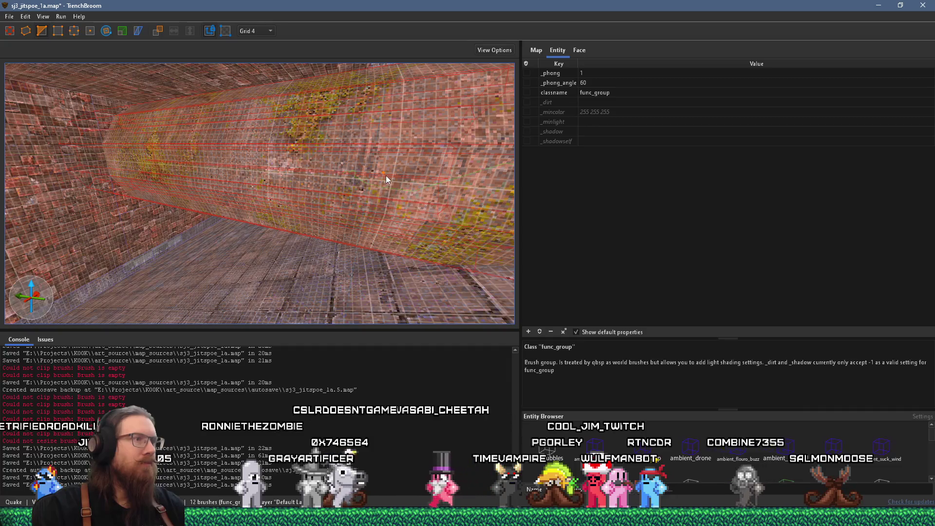
pyautogui.click(389, 180)
pyautogui.click(390, 181)
pyautogui.press('Return')
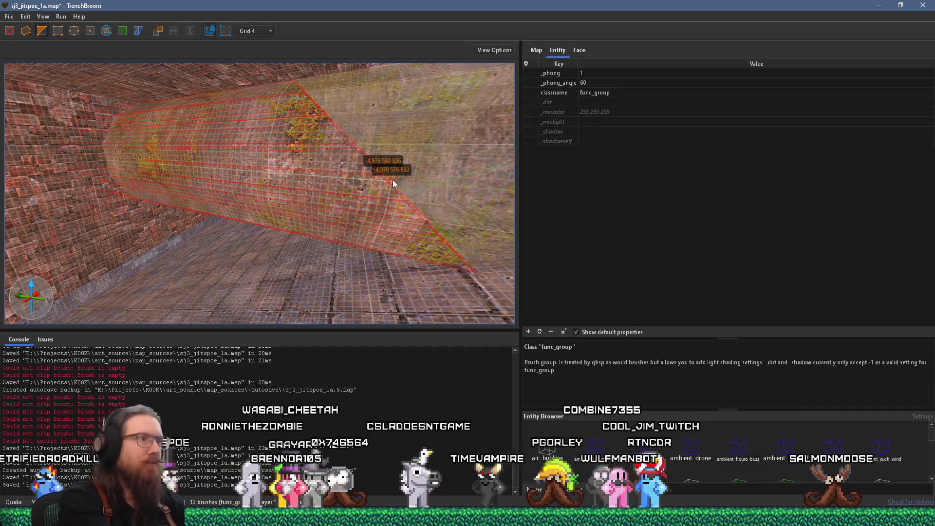
# - Reselect the pipe func_group, centre on it, and clip a second cut at its end
pyautogui.moveTo(415, 197)
pyautogui.mouseDown()
pyautogui.moveTo(299, 209)
pyautogui.moveTo(294, 265)
pyautogui.moveTo(333, 245)
pyautogui.moveTo(326, 79)
pyautogui.moveTo(342, 87)
pyautogui.moveTo(382, 67)
pyautogui.mouseUp()
pyautogui.click(324, 88)
pyautogui.press('Escape')
pyautogui.click(388, 76)
pyautogui.hotkey('ctrl', 'u')
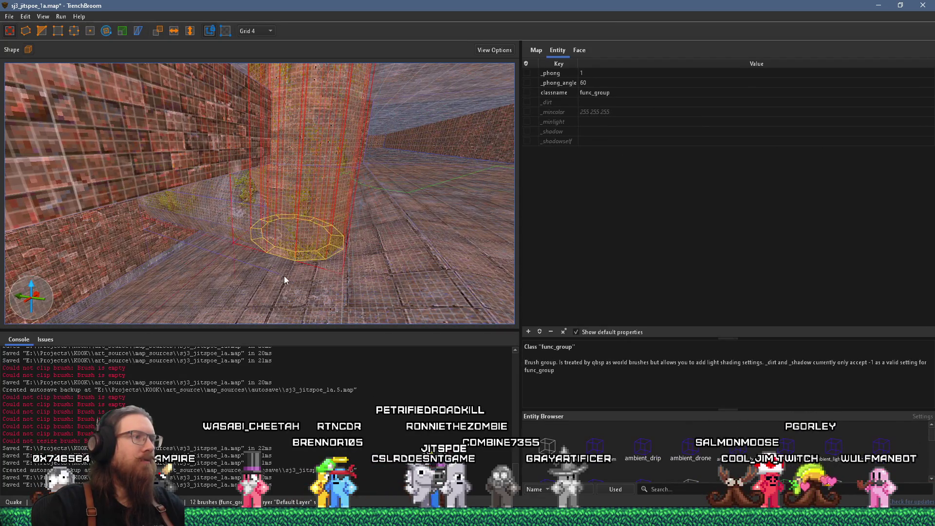
pyautogui.moveTo(282, 310)
pyautogui.mouseDown()
pyautogui.moveTo(294, 270)
pyautogui.moveTo(346, 211)
pyautogui.moveTo(315, 190)
pyautogui.mouseUp()
pyautogui.click(64, 33)
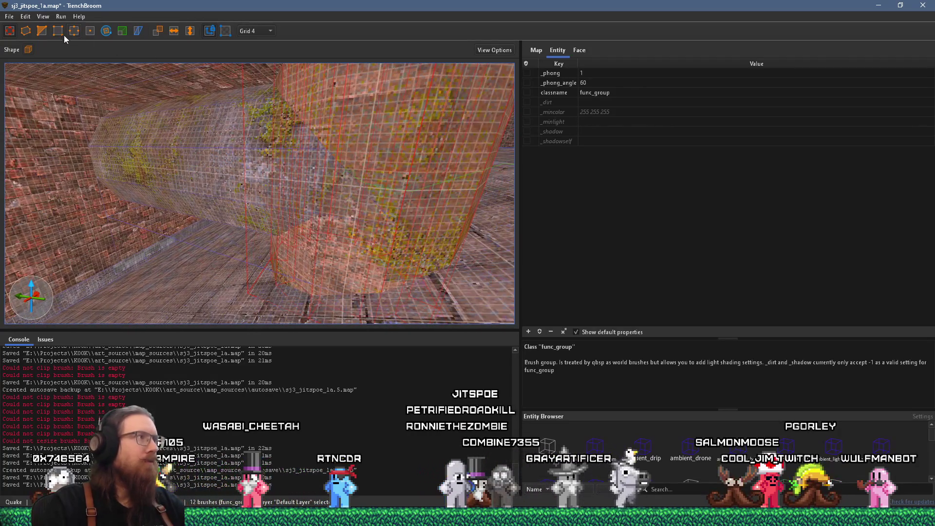
pyautogui.click(375, 202)
pyautogui.click(370, 197)
pyautogui.press('Escape')
pyautogui.press('Escape')
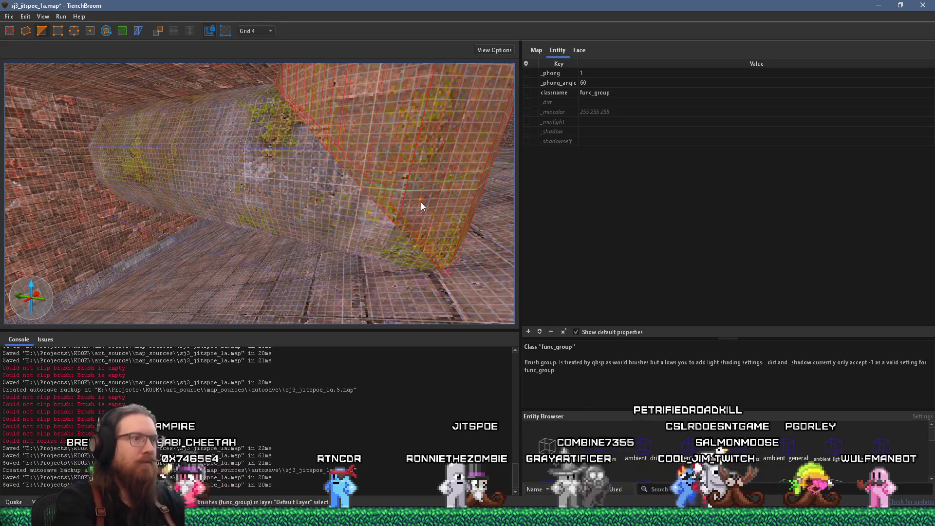
pyautogui.moveTo(420, 202)
pyautogui.mouseDown()
pyautogui.moveTo(373, 214)
pyautogui.moveTo(425, 225)
pyautogui.moveTo(406, 202)
pyautogui.moveTo(426, 197)
pyautogui.moveTo(441, 210)
pyautogui.moveTo(313, 218)
pyautogui.moveTo(315, 209)
pyautogui.moveTo(320, 290)
pyautogui.moveTo(326, 264)
pyautogui.moveTo(274, 226)
pyautogui.moveTo(287, 267)
pyautogui.moveTo(287, 209)
pyautogui.moveTo(296, 212)
pyautogui.moveTo(291, 230)
pyautogui.moveTo(317, 126)
pyautogui.moveTo(279, 131)
pyautogui.moveTo(306, 178)
pyautogui.moveTo(349, 110)
pyautogui.moveTo(500, 110)
pyautogui.moveTo(375, 194)
pyautogui.mouseUp()
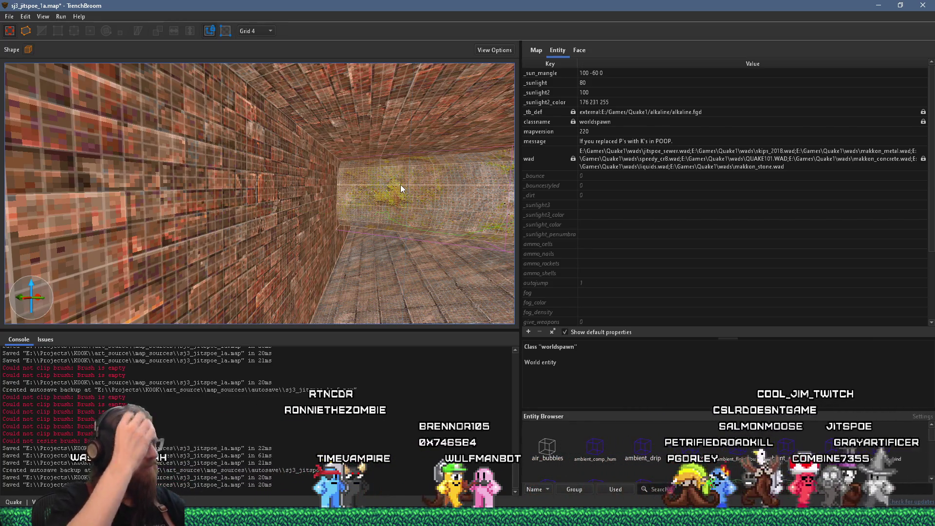
# - Switch the grid from 4 to 32, then to 64 units, near the left brick wall
pyautogui.moveTo(398, 186)
pyautogui.mouseDown()
pyautogui.moveTo(303, 208)
pyautogui.moveTo(304, 226)
pyautogui.moveTo(394, 249)
pyautogui.moveTo(308, 244)
pyautogui.moveTo(282, 273)
pyautogui.moveTo(200, 293)
pyautogui.moveTo(54, 233)
pyautogui.moveTo(194, 238)
pyautogui.moveTo(252, 218)
pyautogui.moveTo(209, 211)
pyautogui.mouseUp()
pyautogui.click(246, 214)
pyautogui.press('Escape')
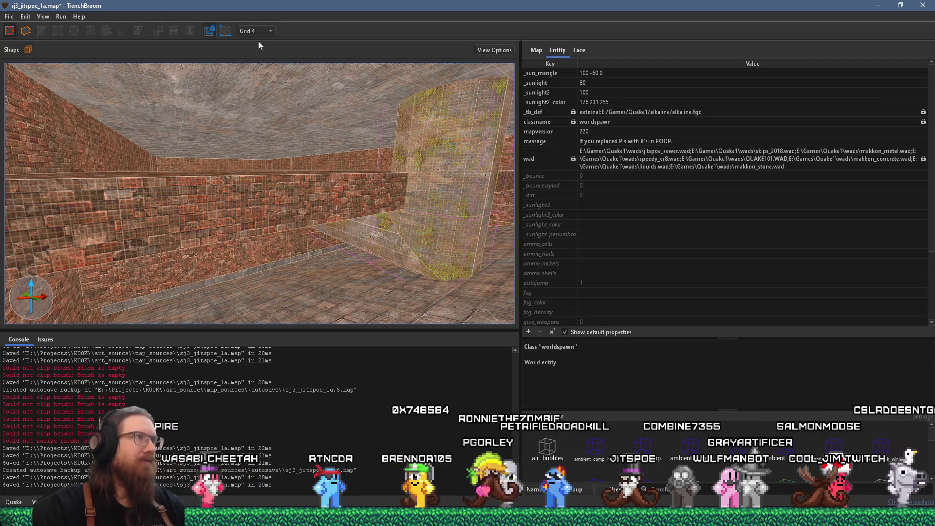
pyautogui.click(255, 30)
pyautogui.click(258, 100)
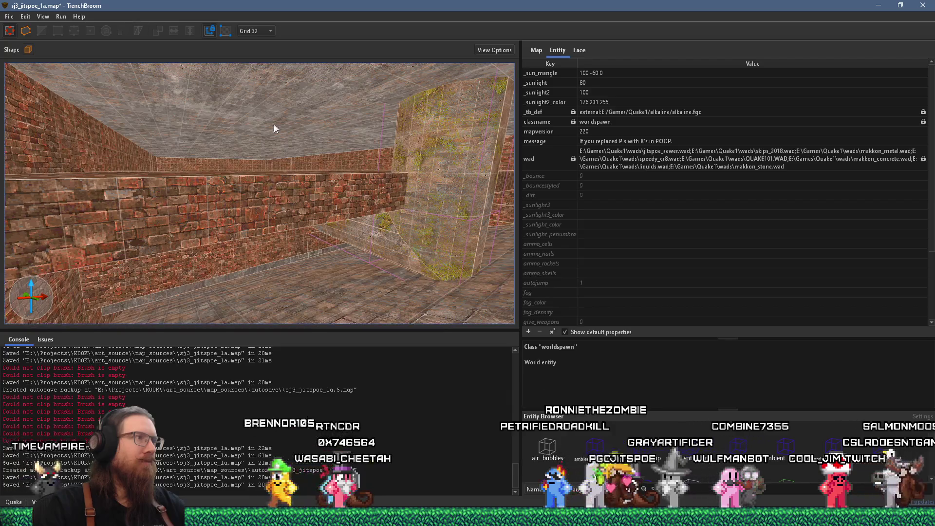
pyautogui.click(255, 31)
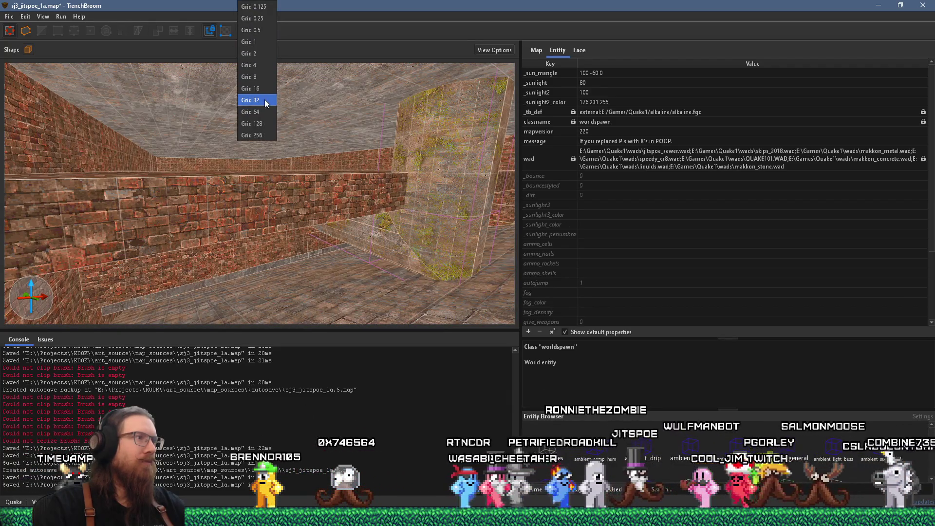
pyautogui.click(258, 112)
pyautogui.click(271, 198)
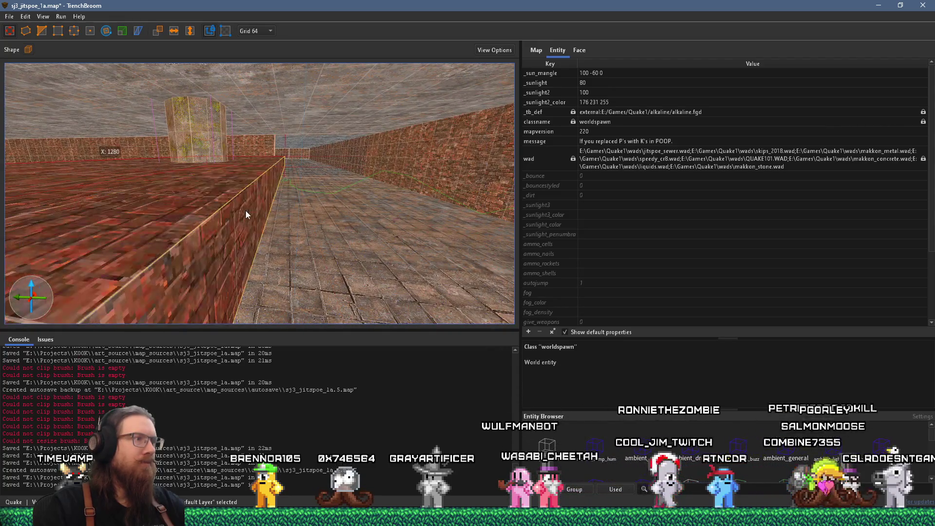
pyautogui.moveTo(250, 208)
pyautogui.mouseDown()
pyautogui.moveTo(133, 124)
pyautogui.moveTo(274, 94)
pyautogui.moveTo(167, 160)
pyautogui.moveTo(162, 178)
pyautogui.moveTo(127, 214)
pyautogui.moveTo(205, 217)
pyautogui.moveTo(276, 204)
pyautogui.moveTo(155, 235)
pyautogui.moveTo(248, 218)
pyautogui.moveTo(229, 207)
pyautogui.moveTo(229, 241)
pyautogui.moveTo(241, 222)
pyautogui.moveTo(166, 83)
pyautogui.moveTo(14, 139)
pyautogui.moveTo(197, 174)
pyautogui.mouseUp()
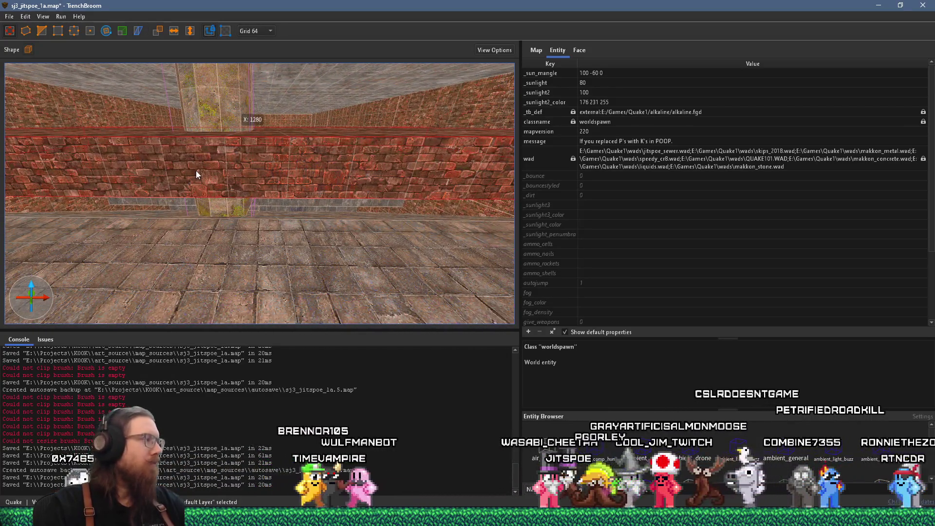
pyautogui.moveTo(262, 183)
pyautogui.mouseDown()
pyautogui.moveTo(301, 188)
pyautogui.moveTo(169, 232)
pyautogui.moveTo(229, 197)
pyautogui.moveTo(136, 250)
pyautogui.moveTo(137, 229)
pyautogui.moveTo(9, 195)
pyautogui.moveTo(53, 198)
pyautogui.mouseUp()
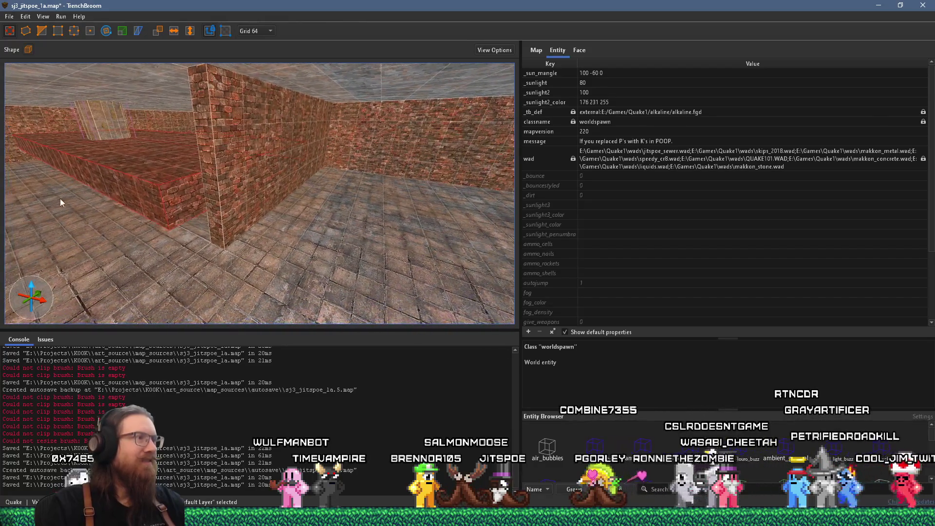
pyautogui.moveTo(191, 183); pyautogui.dragTo(291, 156)
pyautogui.click(261, 188)
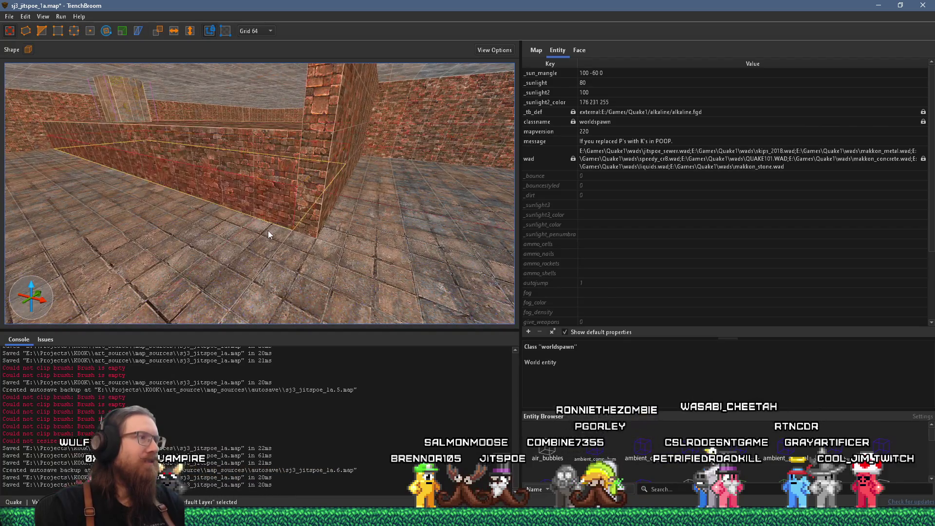
pyautogui.moveTo(352, 136); pyautogui.dragTo(439, 110)
pyautogui.moveTo(270, 250)
pyautogui.mouseDown()
pyautogui.moveTo(269, 291)
pyautogui.moveTo(247, 272)
pyautogui.moveTo(369, 288)
pyautogui.moveTo(212, 212)
pyautogui.moveTo(209, 194)
pyautogui.moveTo(273, 218)
pyautogui.moveTo(234, 229)
pyautogui.moveTo(334, 230)
pyautogui.moveTo(138, 226)
pyautogui.moveTo(343, 257)
pyautogui.moveTo(252, 241)
pyautogui.moveTo(215, 223)
pyautogui.moveTo(322, 215)
pyautogui.moveTo(324, 237)
pyautogui.moveTo(368, 240)
pyautogui.moveTo(30, 132)
pyautogui.mouseUp()
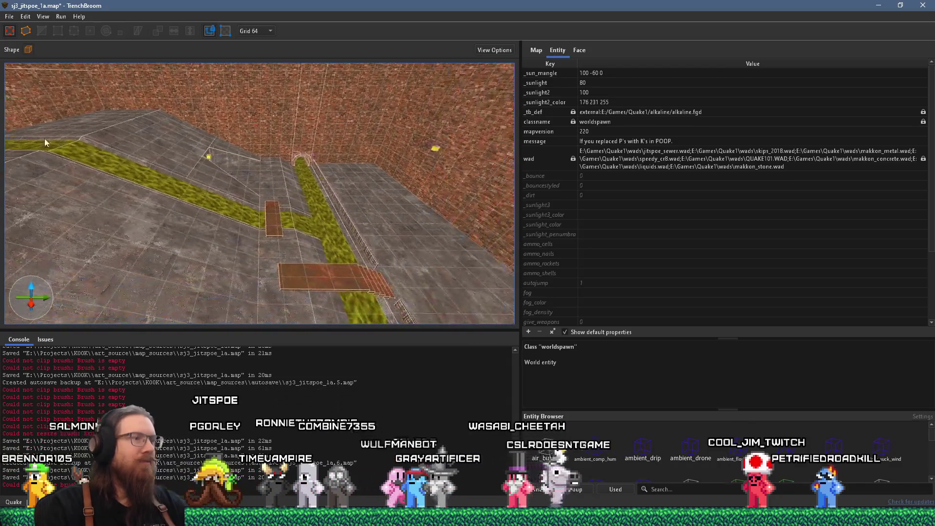
pyautogui.moveTo(352, 225)
pyautogui.mouseDown()
pyautogui.moveTo(336, 255)
pyautogui.moveTo(60, 137)
pyautogui.moveTo(212, 92)
pyautogui.moveTo(296, 185)
pyautogui.moveTo(299, 156)
pyautogui.moveTo(276, 214)
pyautogui.mouseUp()
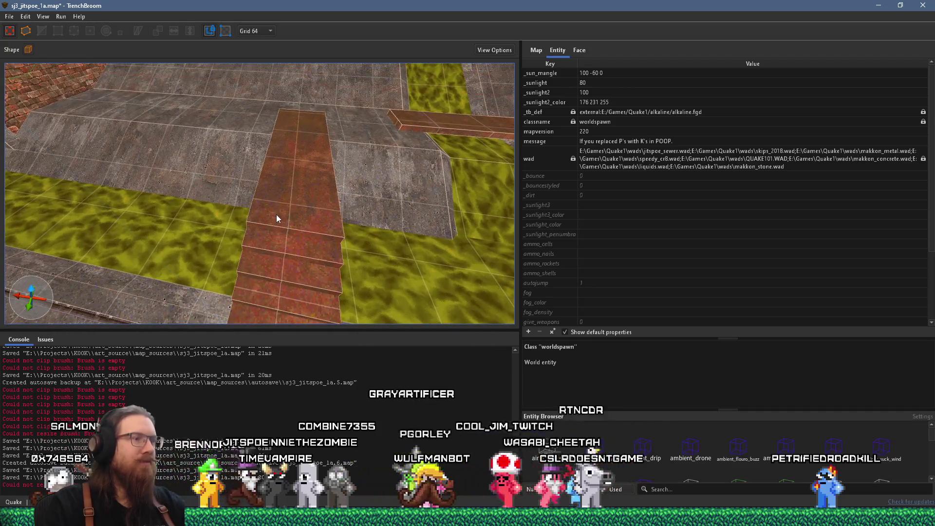
# - Filter the Face tab's Material Browser down to the skip material
pyautogui.click(703, 489)
pyautogui.write('skip')
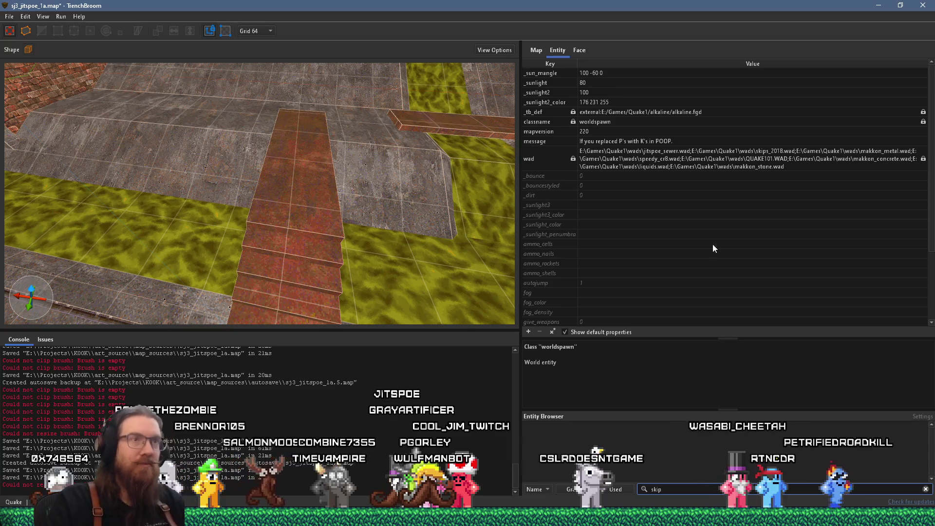
pyautogui.click(579, 50)
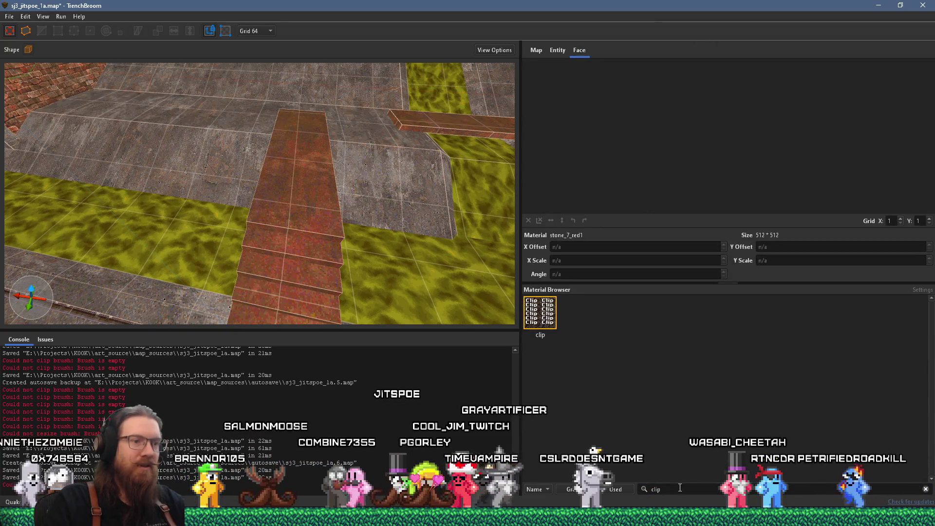
pyautogui.doubleClick(655, 489)
pyautogui.write('skk')
pyautogui.press('BackSpace')
pyautogui.write('ip')
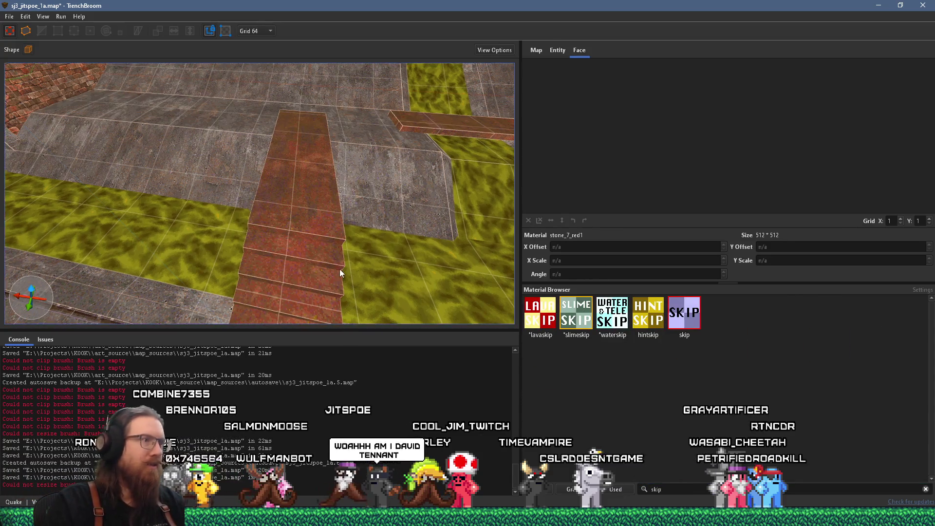
pyautogui.scroll(-2, 337, 267)
# - Draw a long skip brush beside the slime channel and raise its top into a tall wall
pyautogui.moveTo(271, 226)
pyautogui.mouseDown()
pyautogui.moveTo(318, 227)
pyautogui.moveTo(314, 236)
pyautogui.moveTo(331, 168)
pyautogui.moveTo(395, 263)
pyautogui.moveTo(387, 233)
pyautogui.moveTo(328, 265)
pyautogui.moveTo(311, 227)
pyautogui.moveTo(375, 104)
pyautogui.moveTo(370, 152)
pyautogui.moveTo(420, 147)
pyautogui.moveTo(418, 169)
pyautogui.moveTo(387, 201)
pyautogui.moveTo(452, 106)
pyautogui.moveTo(219, 92)
pyautogui.moveTo(390, 117)
pyautogui.moveTo(92, 214)
pyautogui.moveTo(431, 159)
pyautogui.mouseUp()
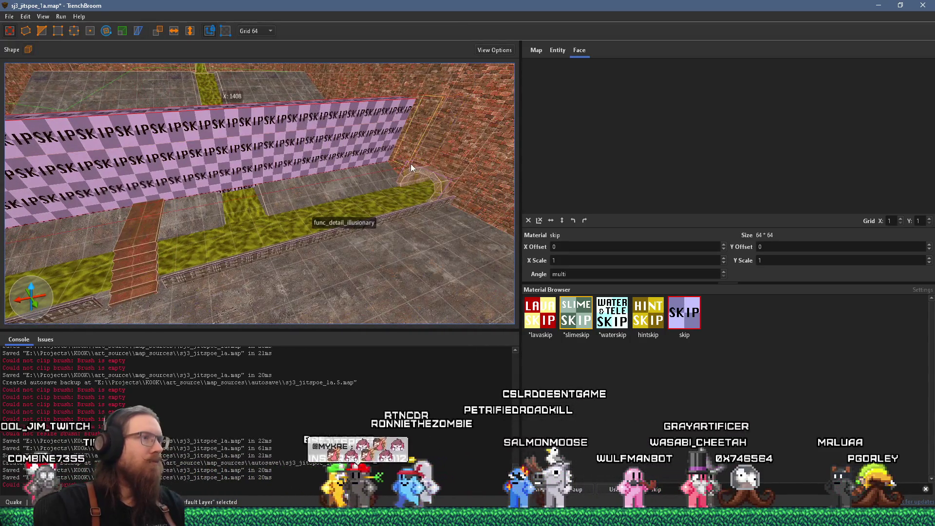
pyautogui.moveTo(251, 176)
pyautogui.mouseDown()
pyautogui.moveTo(309, 244)
pyautogui.moveTo(276, 213)
pyautogui.moveTo(186, 171)
pyautogui.mouseUp()
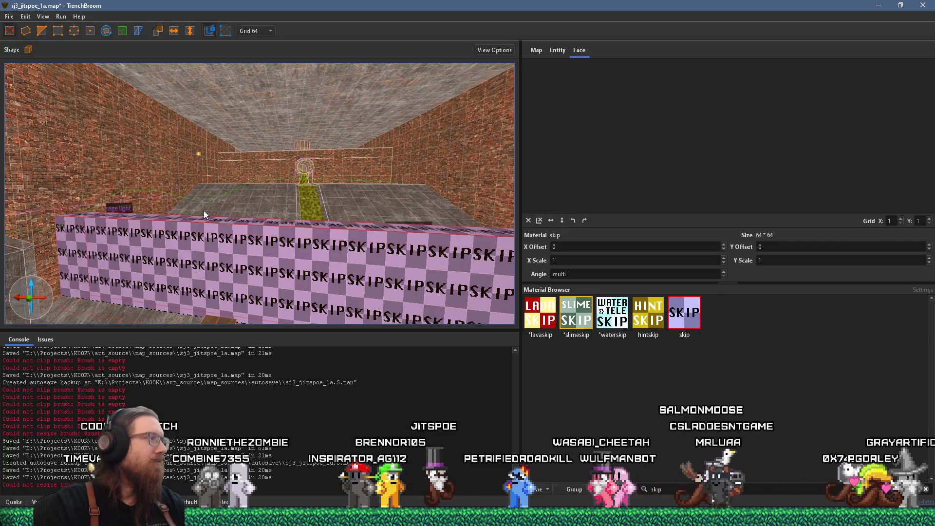
pyautogui.moveTo(204, 210)
pyautogui.mouseDown()
pyautogui.moveTo(308, 232)
pyautogui.moveTo(297, 210)
pyautogui.moveTo(261, 208)
pyautogui.mouseUp()
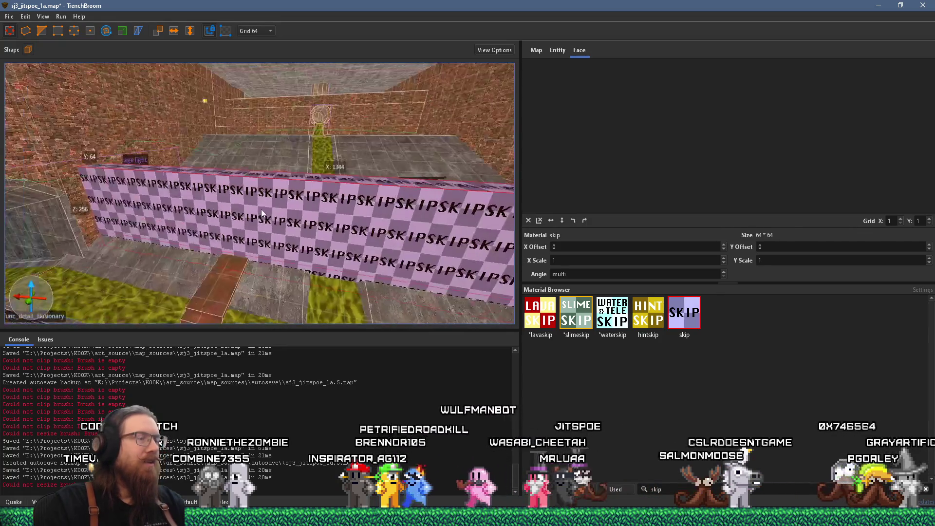
pyautogui.moveTo(299, 179); pyautogui.dragTo(300, 155)
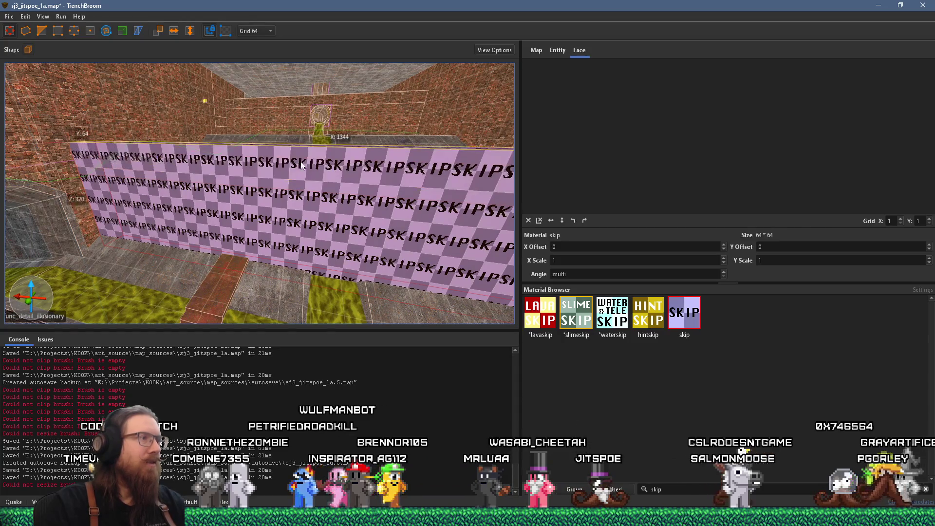
pyautogui.rightClick(335, 205)
# - Convert the skip wall brush into a trigger_once brush entity
pyautogui.moveTo(417, 395)
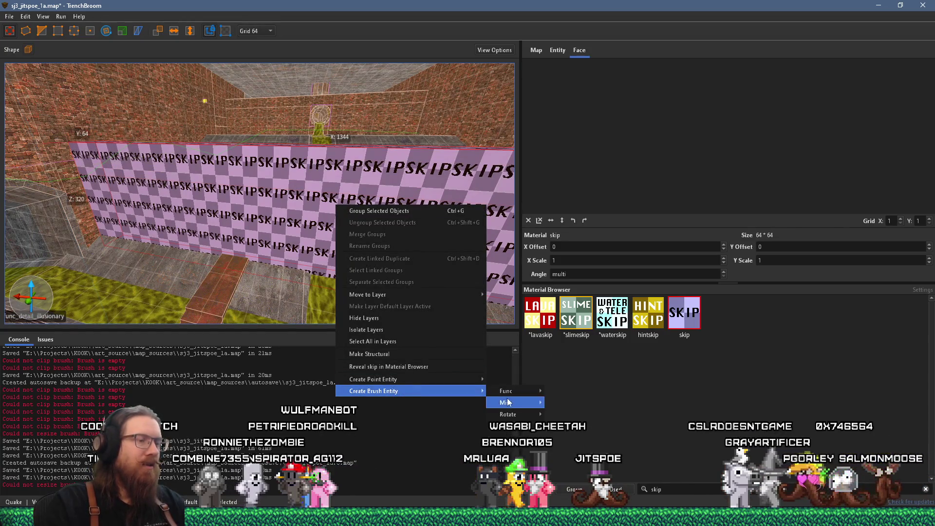
pyautogui.moveTo(516, 426)
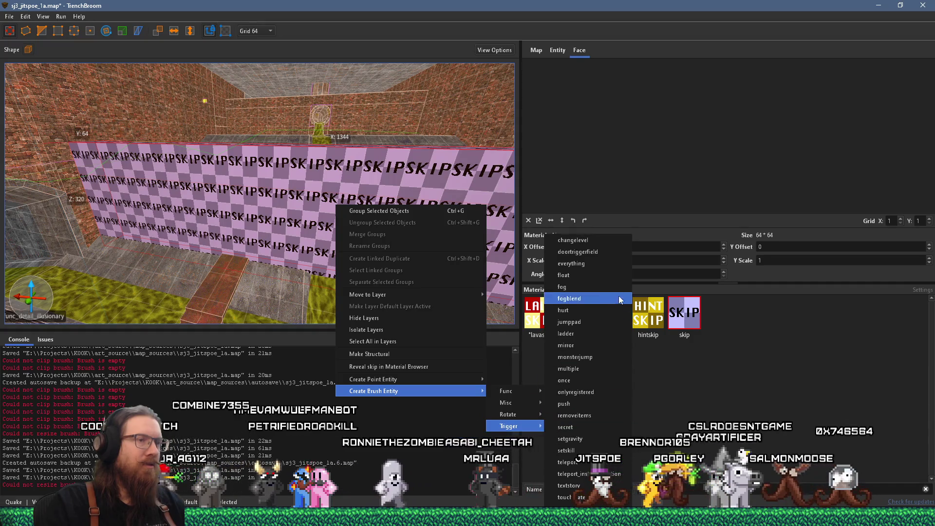
pyautogui.click(599, 381)
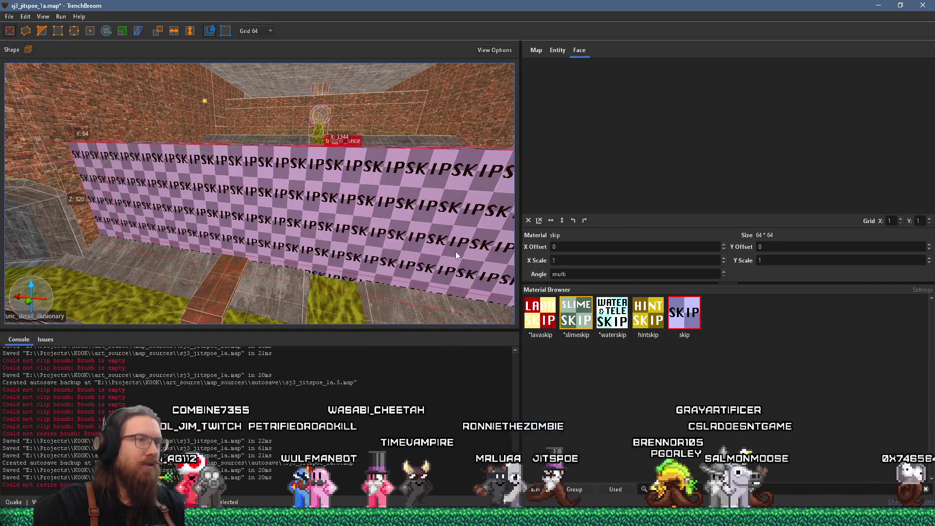
# - Set the trigger_once's target to spawn_rush, then deselect it
pyautogui.click(557, 53)
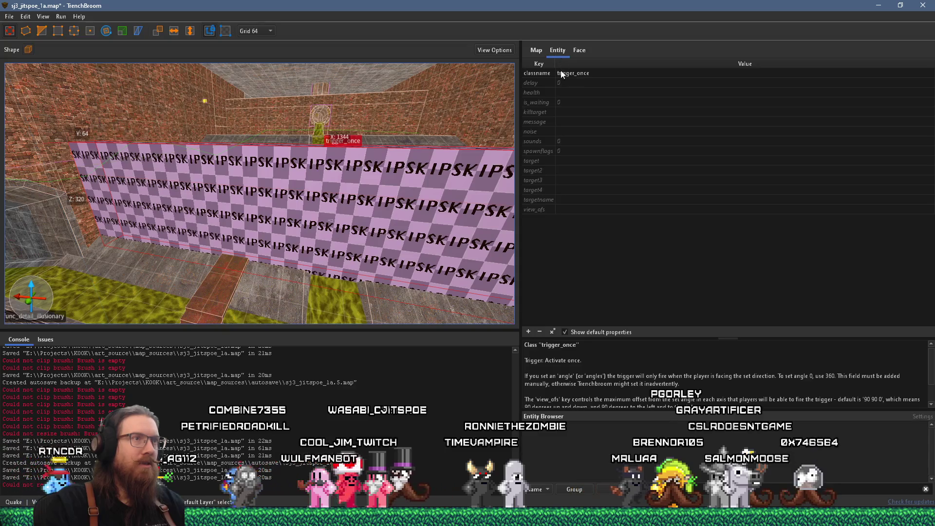
pyautogui.click(543, 162)
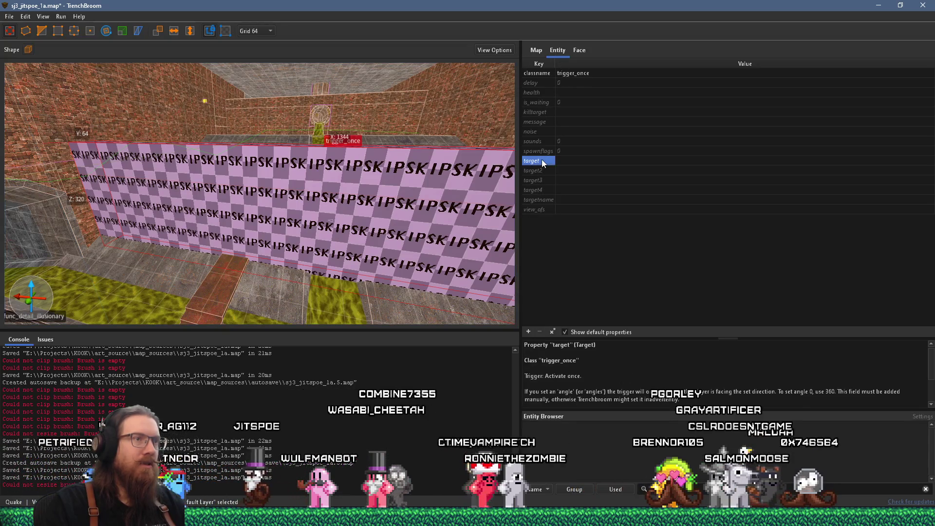
pyautogui.doubleClick(564, 161)
pyautogui.write('spawn_r')
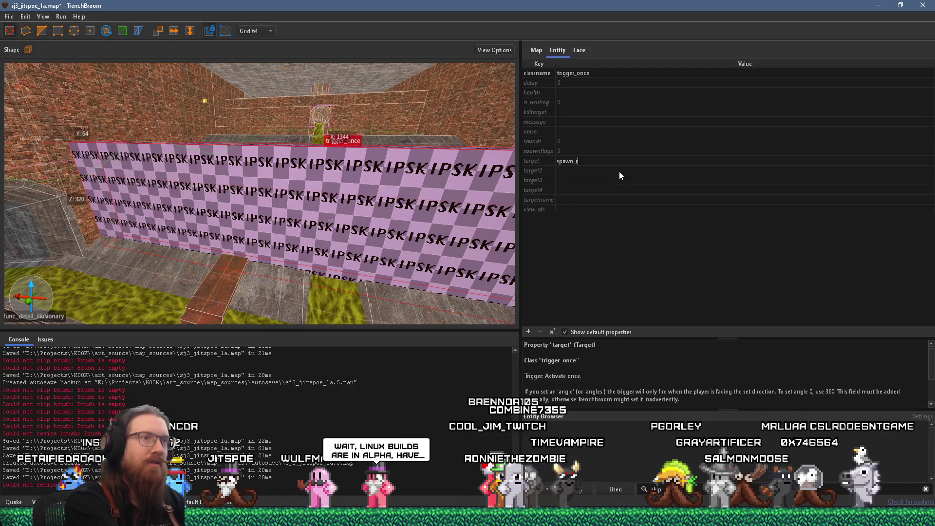
pyautogui.write('ush')
pyautogui.press('Return')
pyautogui.moveTo(318, 71)
pyautogui.mouseDown()
pyautogui.moveTo(241, 267)
pyautogui.moveTo(255, 252)
pyautogui.moveTo(200, 321)
pyautogui.moveTo(273, 248)
pyautogui.moveTo(250, 270)
pyautogui.moveTo(335, 207)
pyautogui.moveTo(223, 287)
pyautogui.moveTo(276, 225)
pyautogui.moveTo(208, 246)
pyautogui.moveTo(125, 246)
pyautogui.moveTo(235, 209)
pyautogui.mouseUp()
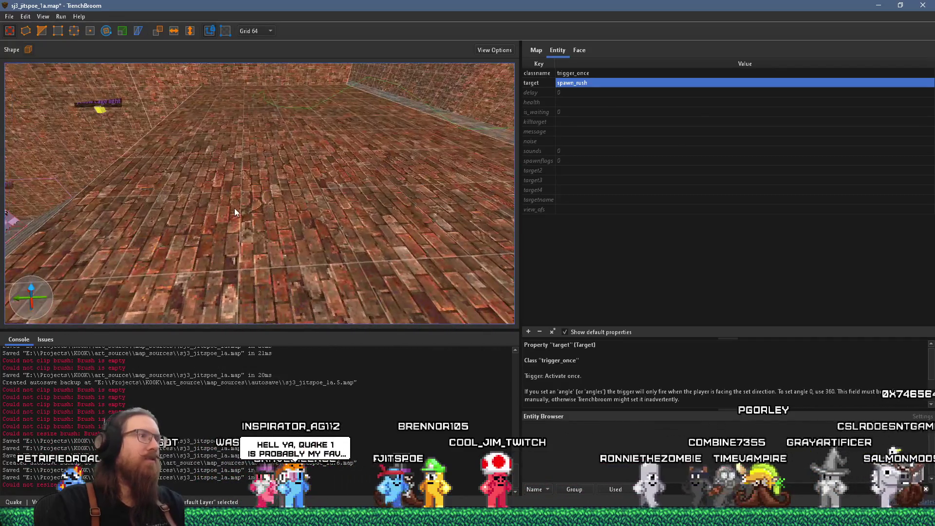
pyautogui.press('Escape')
pyautogui.rightClick(277, 129)
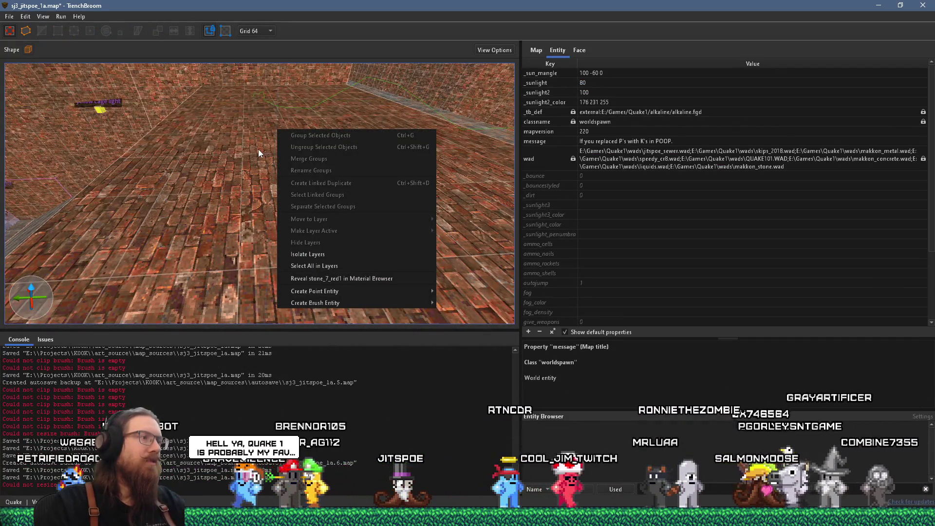
pyautogui.moveTo(149, 178)
pyautogui.mouseDown()
pyautogui.moveTo(367, 172)
pyautogui.moveTo(104, 215)
pyautogui.moveTo(182, 212)
pyautogui.moveTo(159, 228)
pyautogui.moveTo(366, 255)
pyautogui.moveTo(210, 221)
pyautogui.moveTo(325, 224)
pyautogui.moveTo(380, 198)
pyautogui.mouseUp()
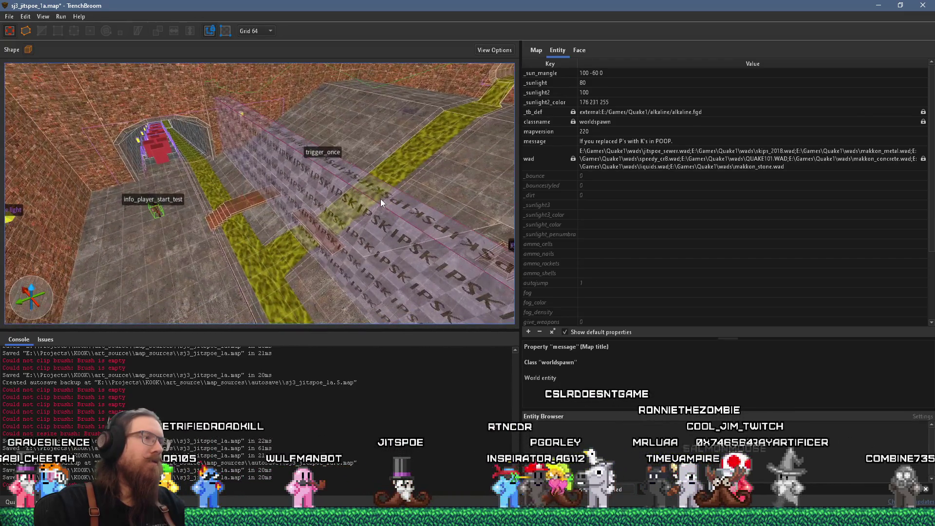
pyautogui.moveTo(208, 254)
pyautogui.mouseDown()
pyautogui.moveTo(386, 188)
pyautogui.moveTo(361, 200)
pyautogui.moveTo(357, 159)
pyautogui.mouseUp()
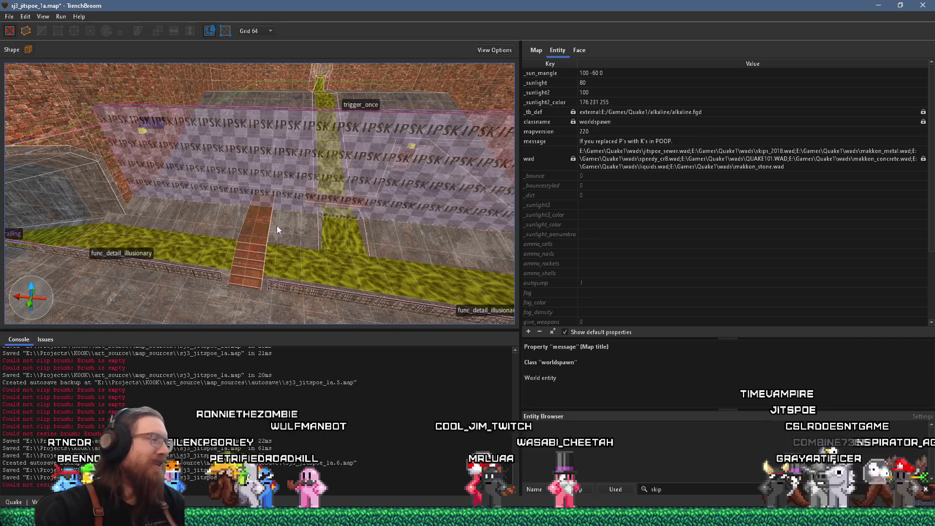
pyautogui.scroll(3, 259, 218)
# - Place a weapon_grenadelauncher on the brick stairs via Create Point Entity > Item
pyautogui.scroll(8, 259, 218)
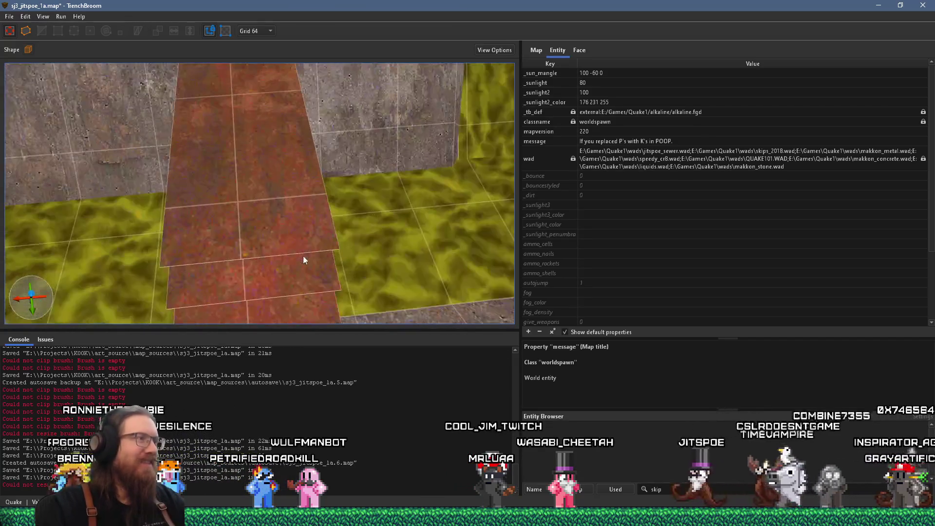
pyautogui.scroll(-6, 281, 235)
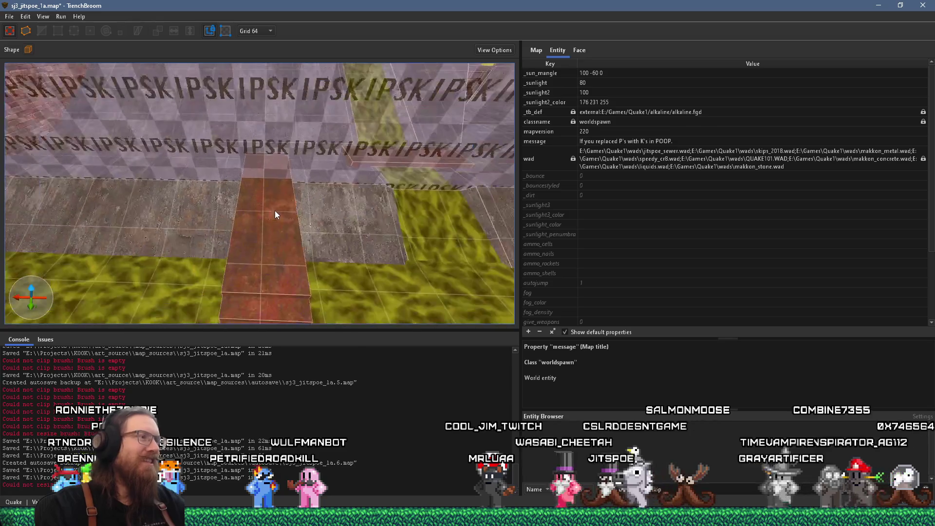
pyautogui.rightClick(268, 214)
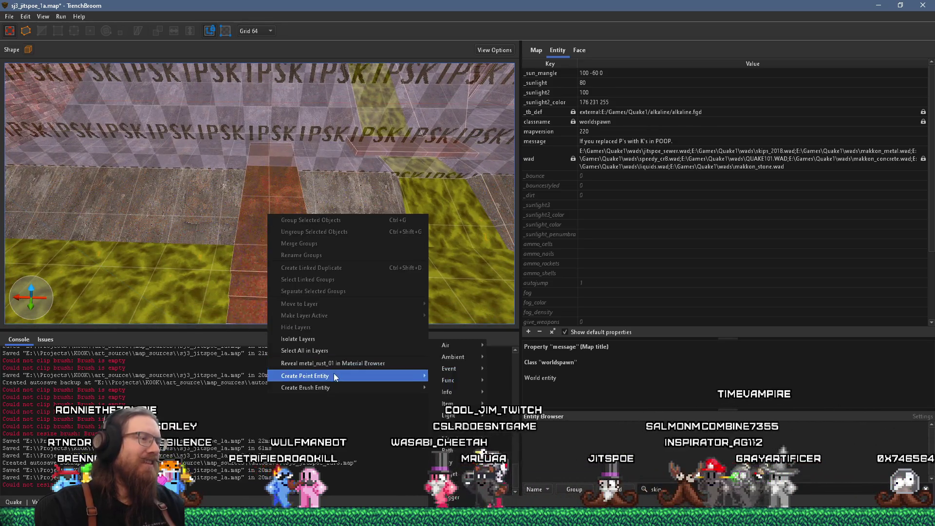
pyautogui.moveTo(334, 373)
pyautogui.moveTo(475, 411)
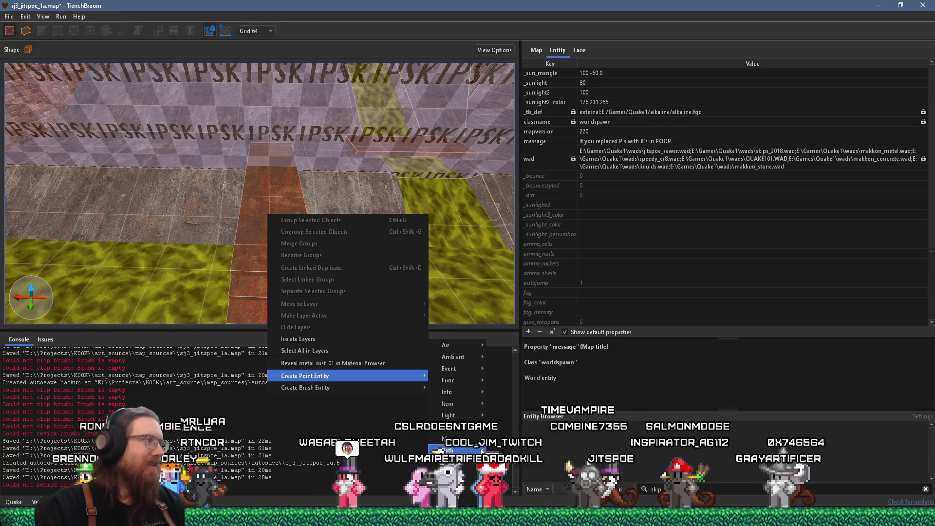
pyautogui.moveTo(478, 362)
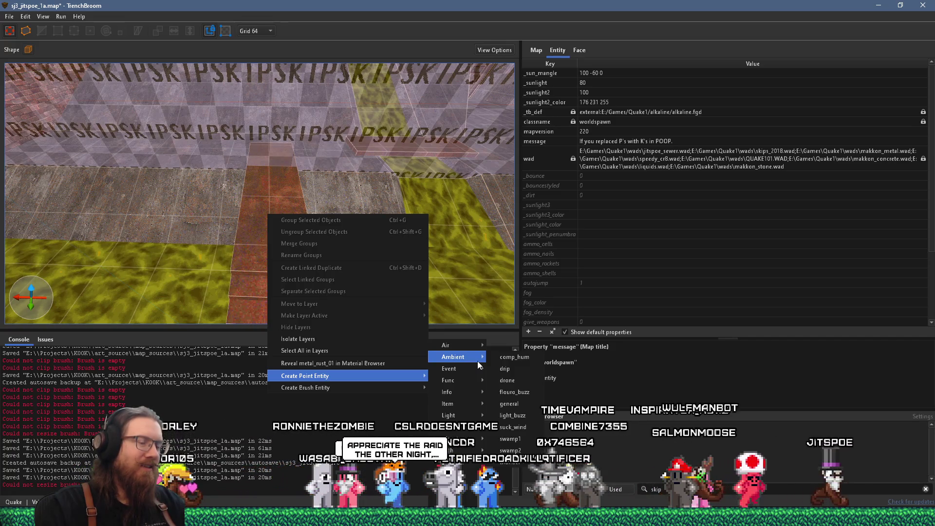
pyautogui.moveTo(447, 403)
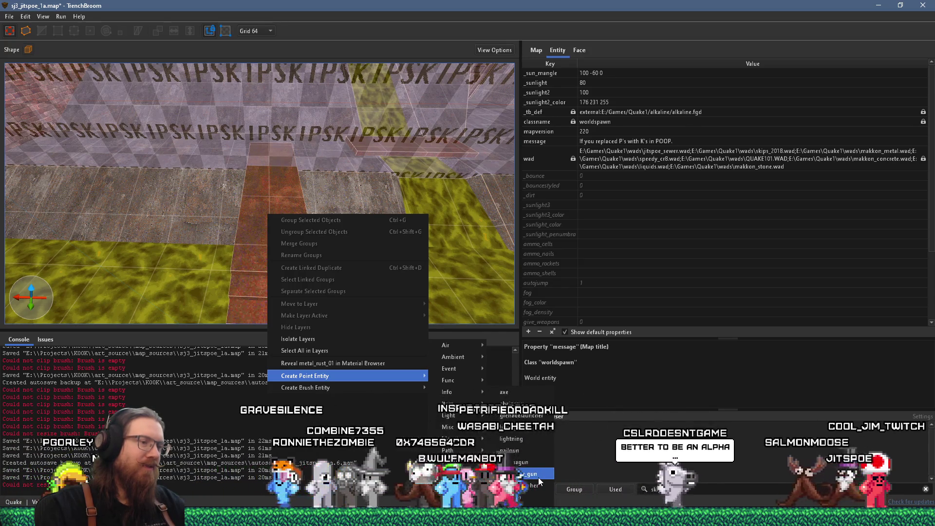
pyautogui.click(527, 416)
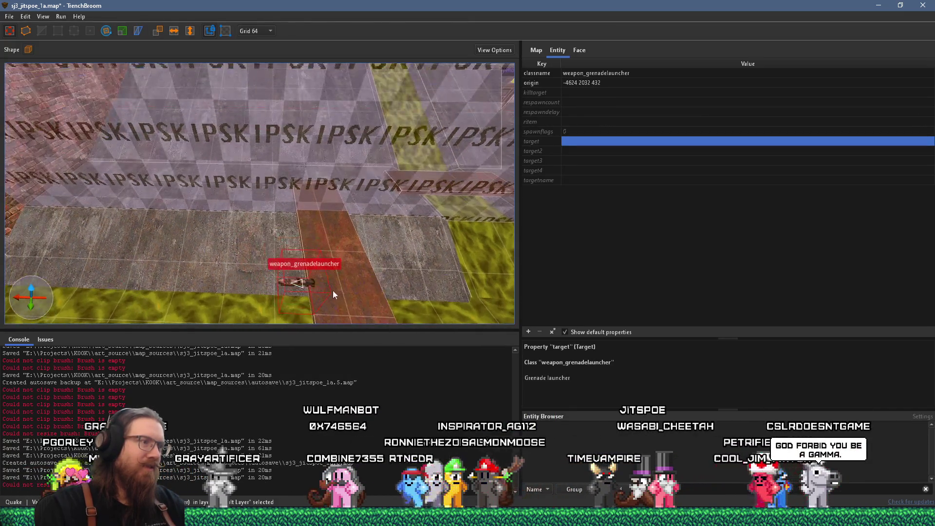
# - Set the editor grid size to 8 units
pyautogui.press('w')
pyautogui.click(257, 31)
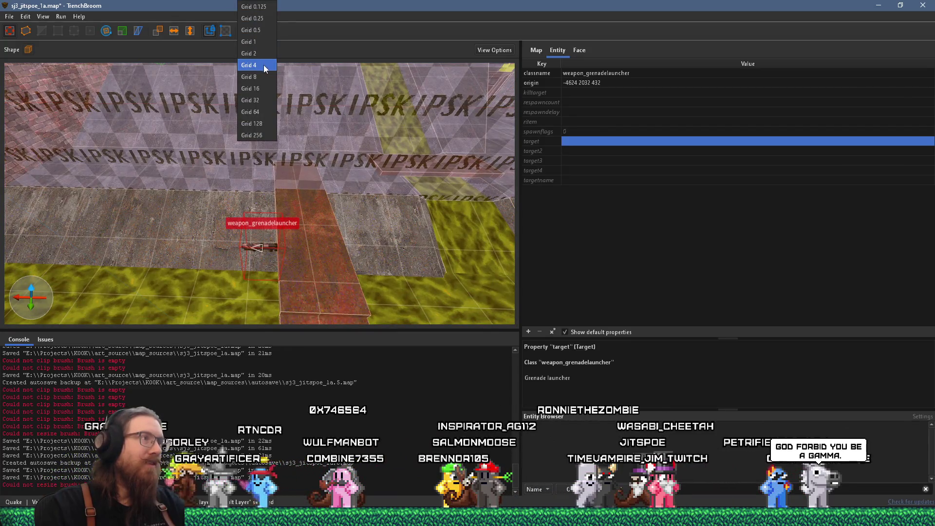
pyautogui.click(263, 65)
pyautogui.press('Up')
pyautogui.press('w')
pyautogui.moveTo(304, 189); pyautogui.dragTo(306, 185)
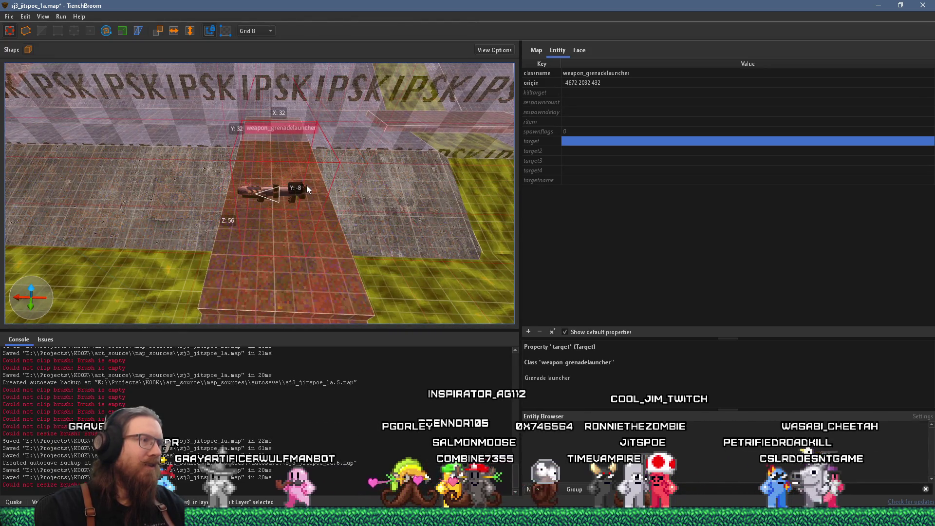
pyautogui.moveTo(313, 289)
pyautogui.mouseDown()
pyautogui.moveTo(305, 171)
pyautogui.moveTo(326, 261)
pyautogui.moveTo(308, 315)
pyautogui.mouseUp()
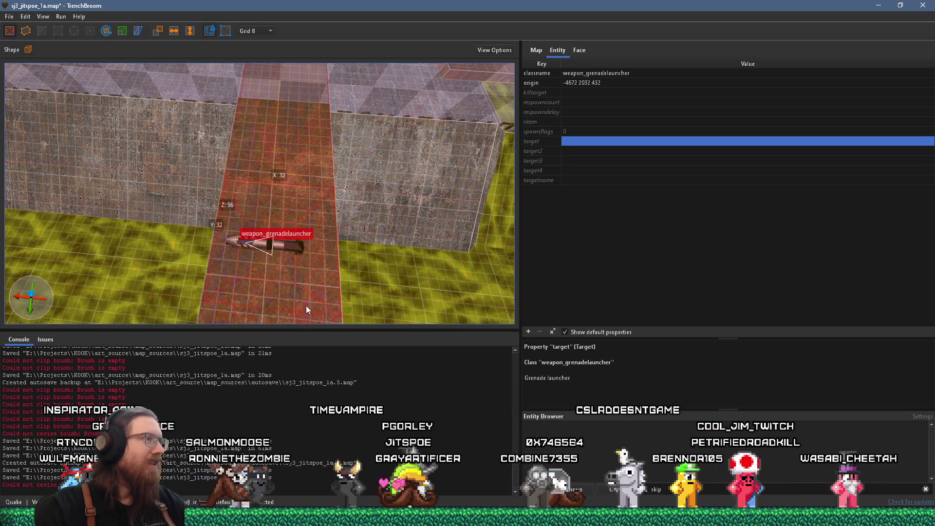
pyautogui.moveTo(306, 309); pyautogui.dragTo(323, 233)
pyautogui.scroll(2, 323, 233)
pyautogui.scroll(-3, 323, 233)
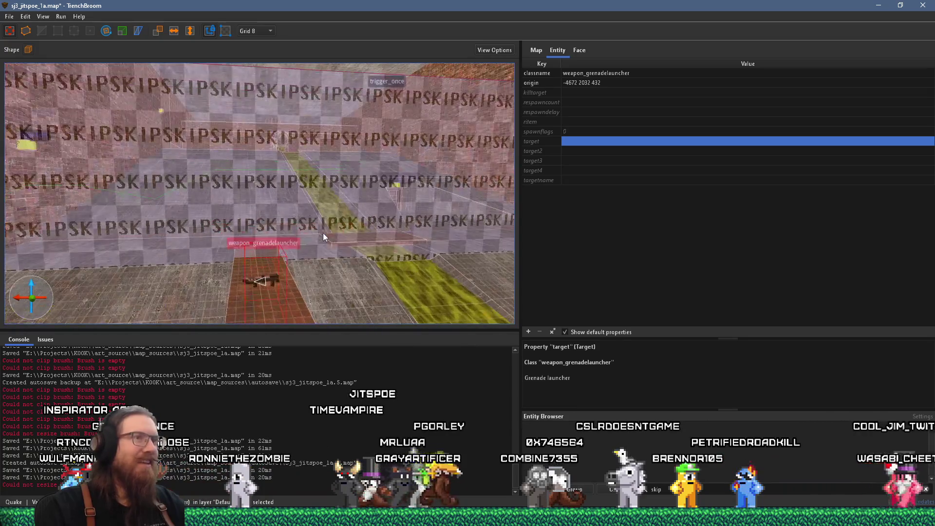
# - Set the grenade launcher's target to spawn_rush
pyautogui.click(556, 144)
pyautogui.click(564, 141)
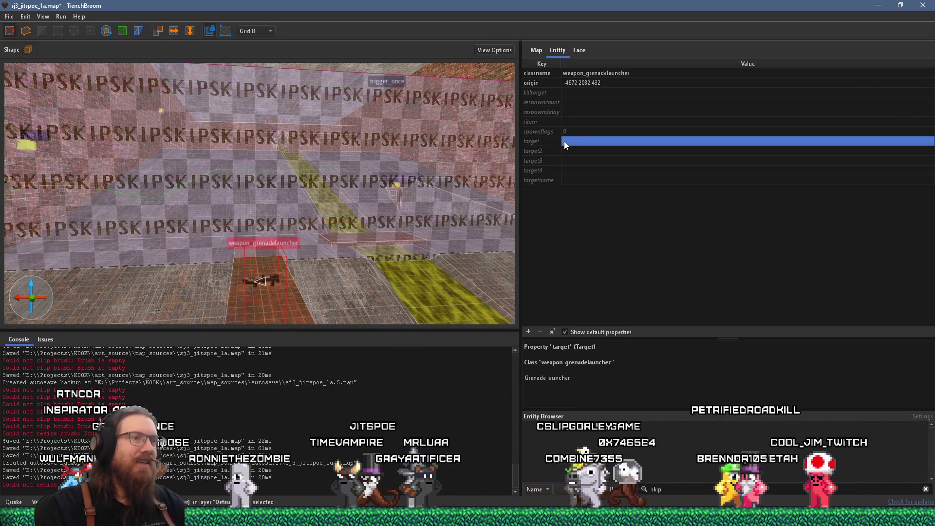
pyautogui.click(563, 143)
pyautogui.write('spawn_rush')
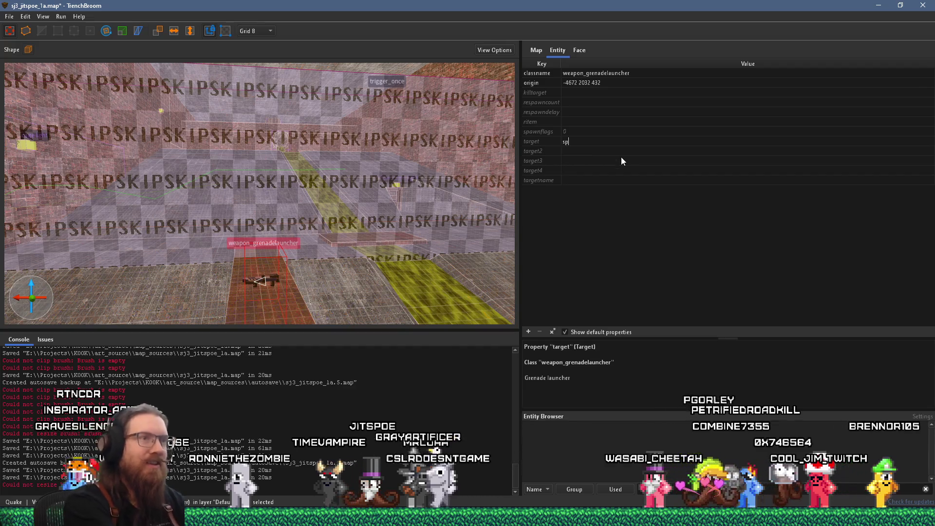
pyautogui.press('Return')
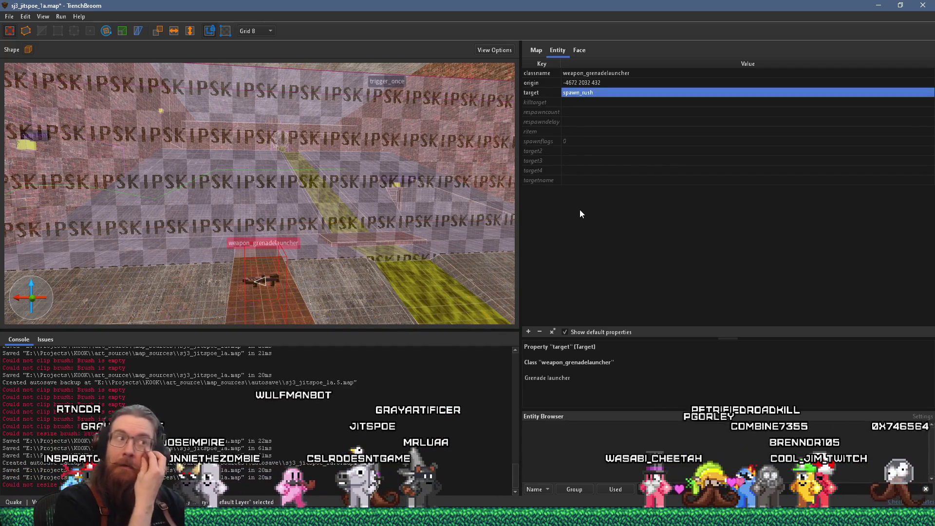
# - Give the trigger_once brush the targetname spawn_rush_trigger, then reselect the grenade launcher
pyautogui.moveTo(438, 195)
pyautogui.mouseDown()
pyautogui.moveTo(362, 204)
pyautogui.moveTo(261, 186)
pyautogui.moveTo(293, 173)
pyautogui.moveTo(290, 263)
pyautogui.moveTo(337, 223)
pyautogui.mouseUp()
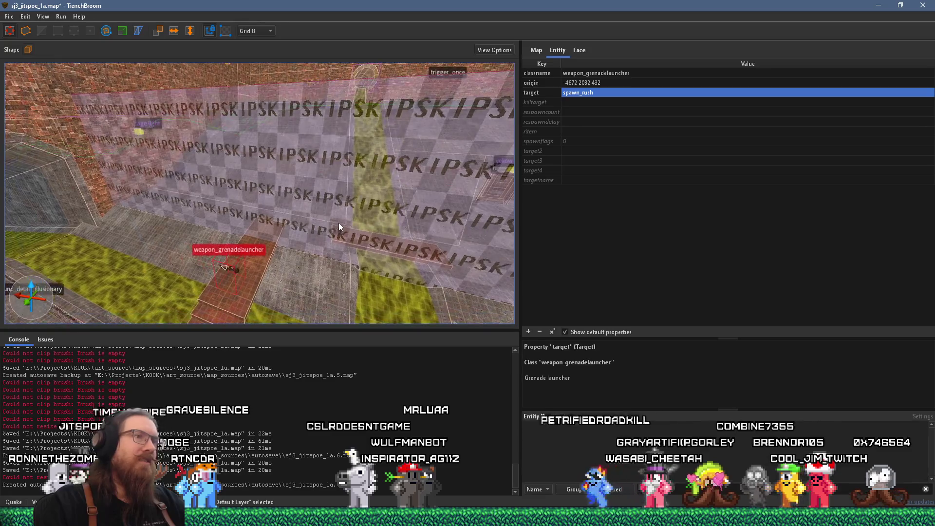
pyautogui.click(372, 176)
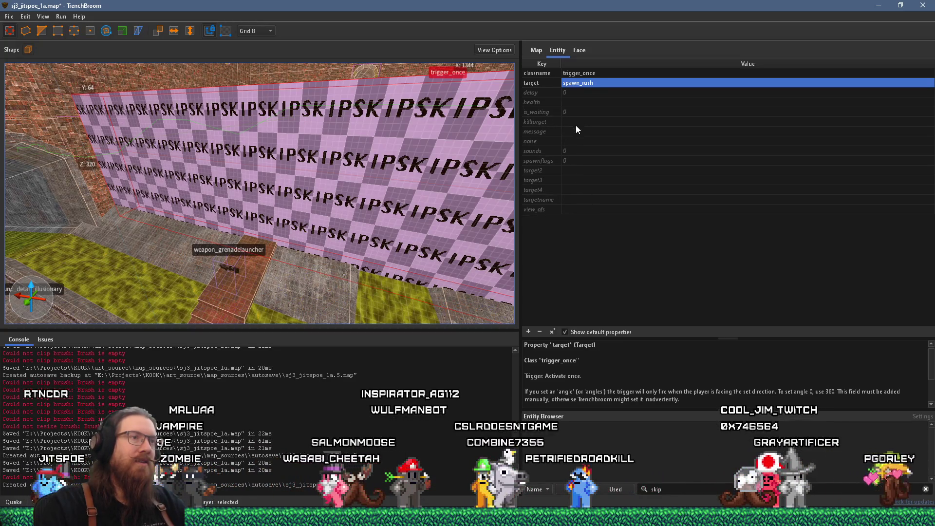
pyautogui.click(569, 200)
pyautogui.click(631, 203)
pyautogui.write('spawn_rush_t')
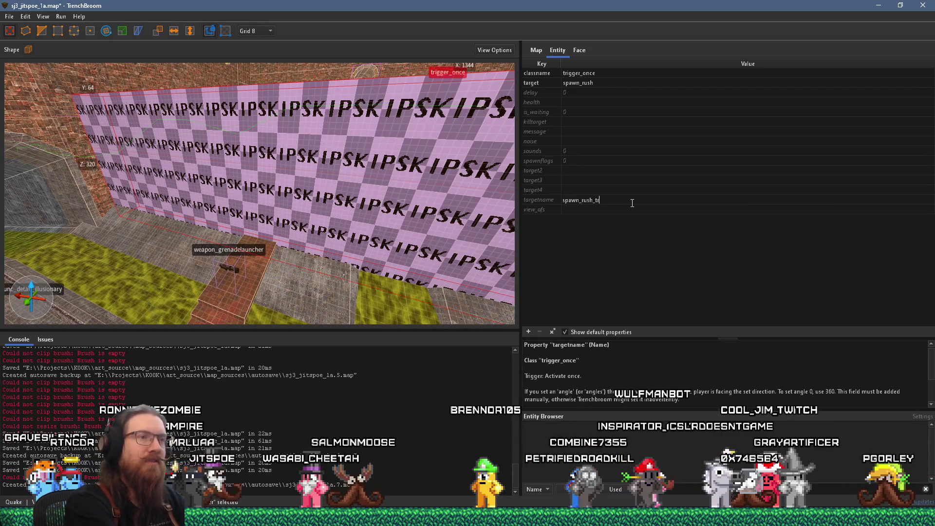
pyautogui.write('r')
pyautogui.press('Return')
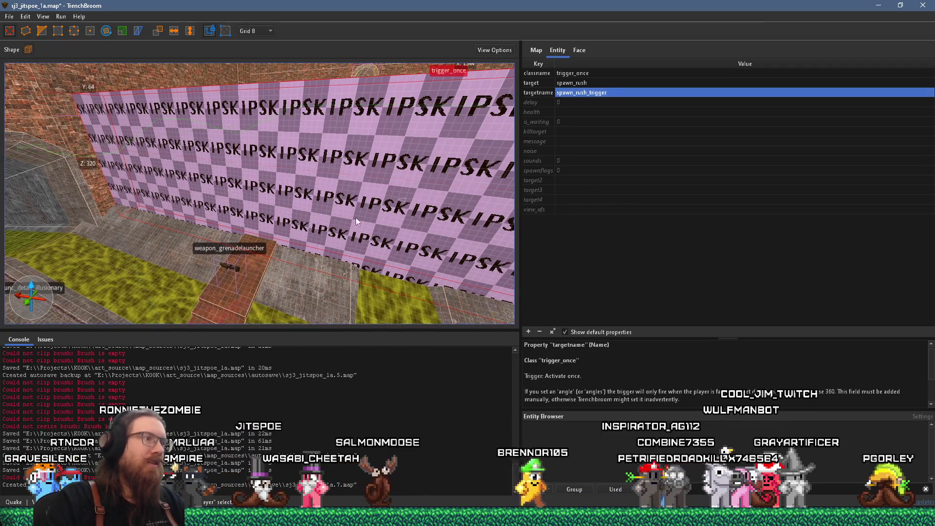
pyautogui.click(241, 273)
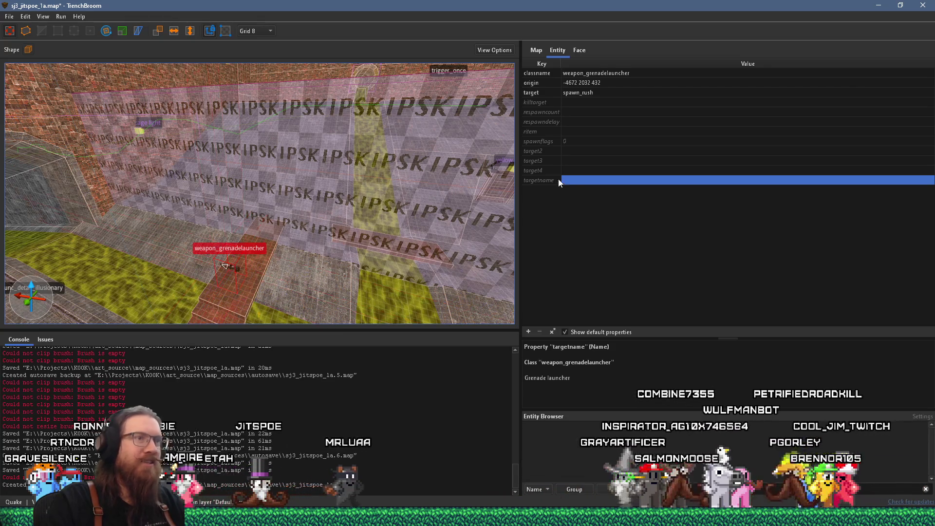
# - Pick spawn_rush_trigger from the suggestions as the launcher's killtarget, leave respawncount empty, and deselect
pyautogui.doubleClick(574, 103)
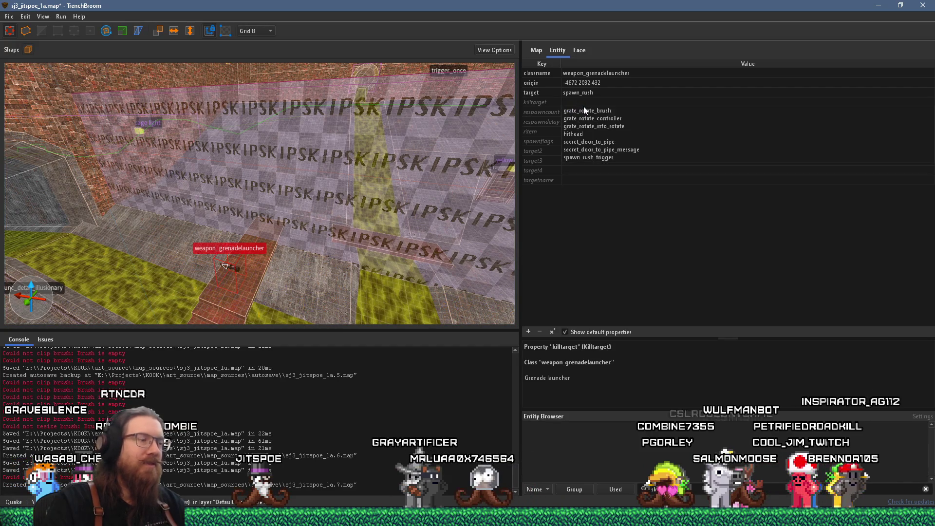
pyautogui.write('spawn')
pyautogui.press('Up')
pyautogui.press('Return')
pyautogui.press('Tab')
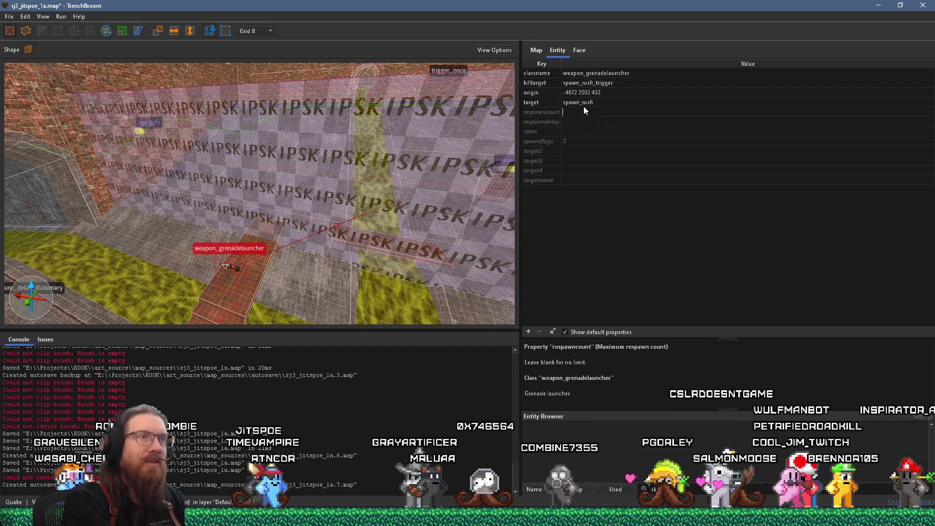
pyautogui.press('Return')
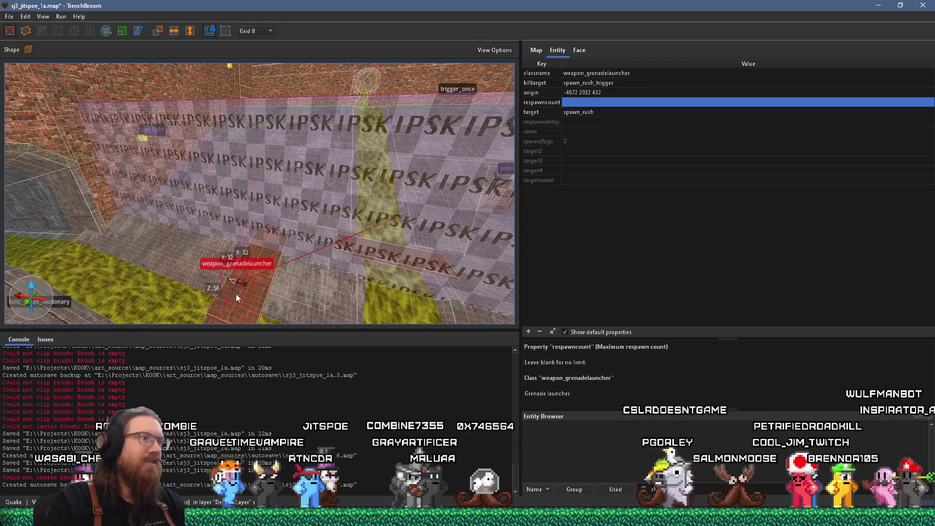
pyautogui.scroll(3, 205, 255)
pyautogui.scroll(3, 373, 168)
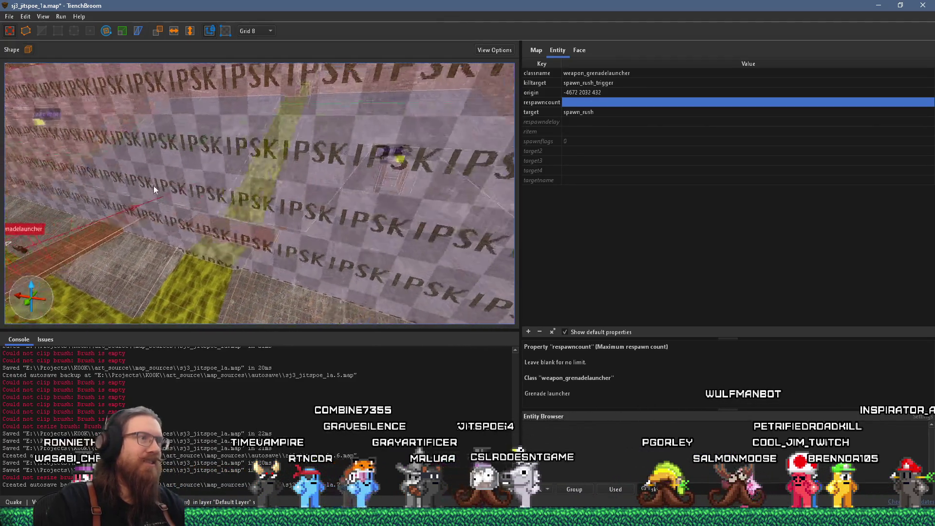
pyautogui.scroll(-5, 334, 200)
pyautogui.scroll(-3, 392, 160)
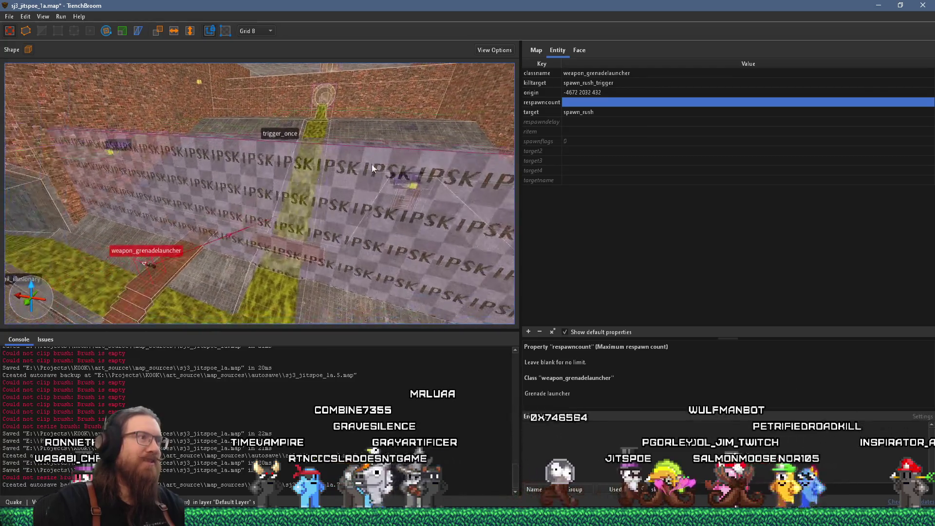
pyautogui.press('Escape')
pyautogui.scroll(-3, 261, 200)
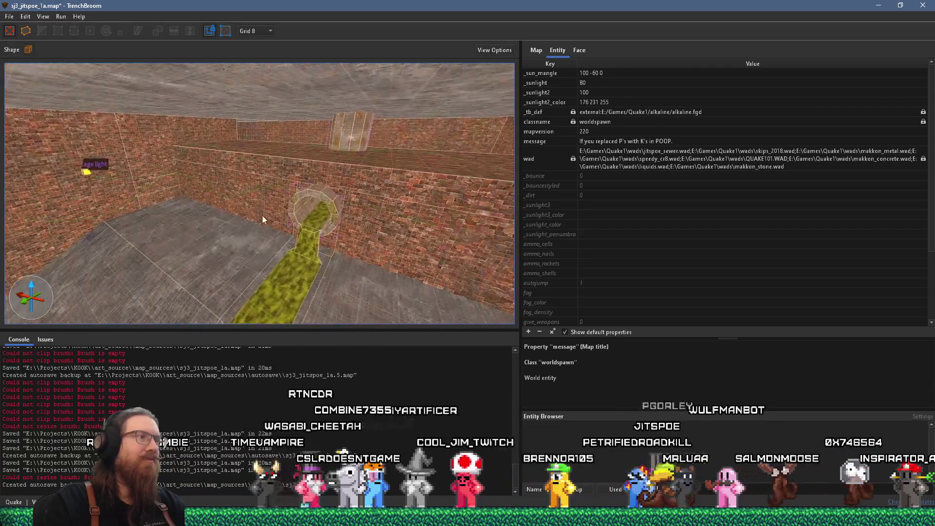
# - Create a monster_spawn point entity on the brick platform via Create Point Entity > Monster
pyautogui.scroll(5, 258, 222)
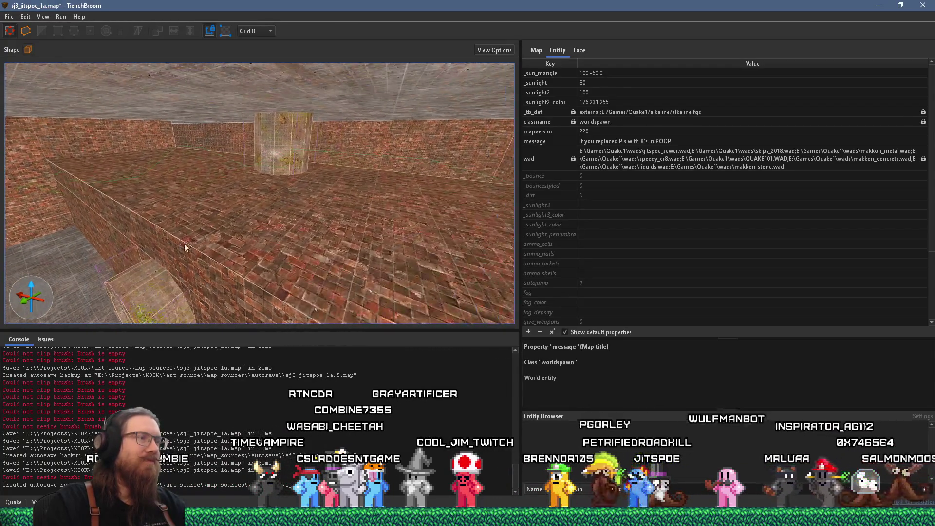
pyautogui.rightClick(300, 226)
pyautogui.moveTo(373, 389)
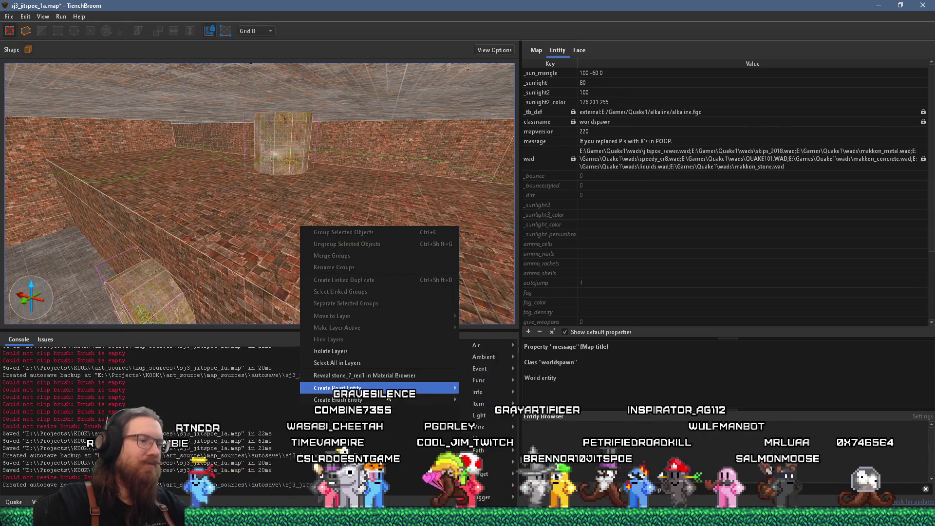
pyautogui.moveTo(487, 438)
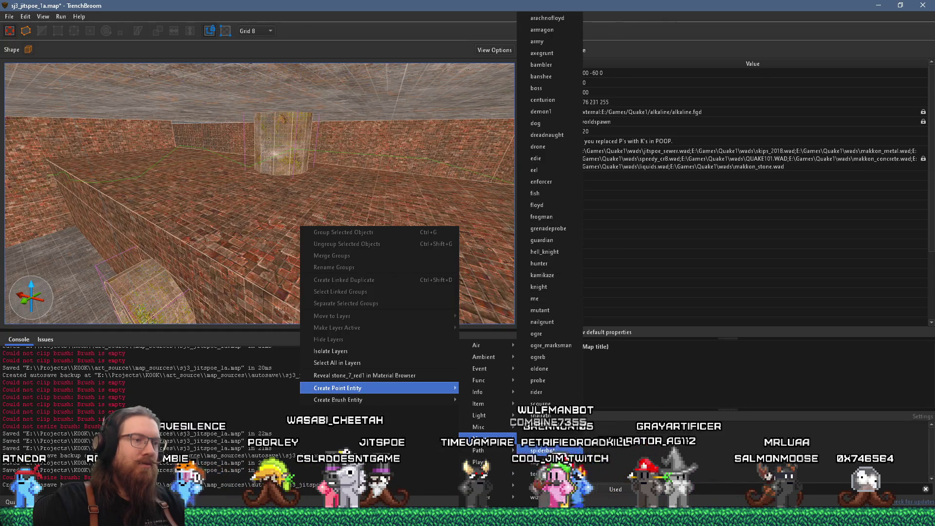
pyautogui.click(540, 439)
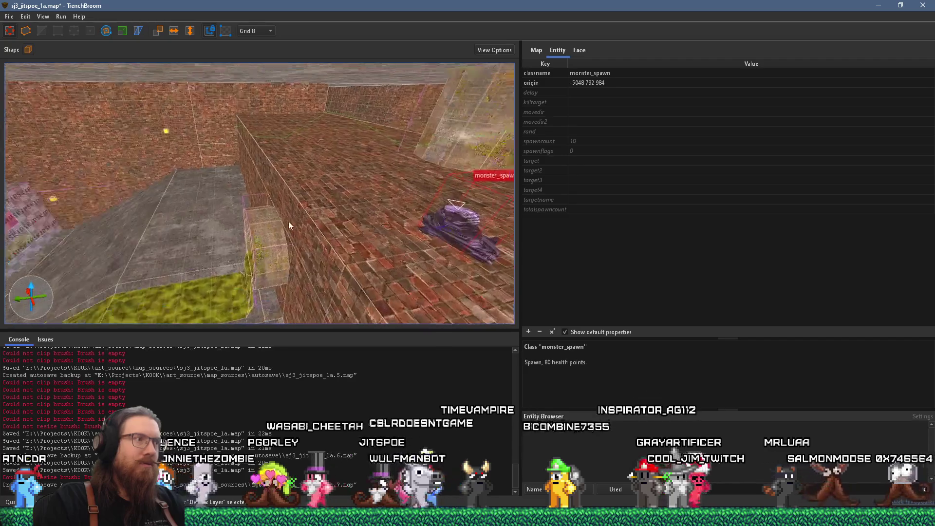
# - Rotate the monster_spawn 90 degrees around the vertical axis with the Rotate tool
pyautogui.click(106, 31)
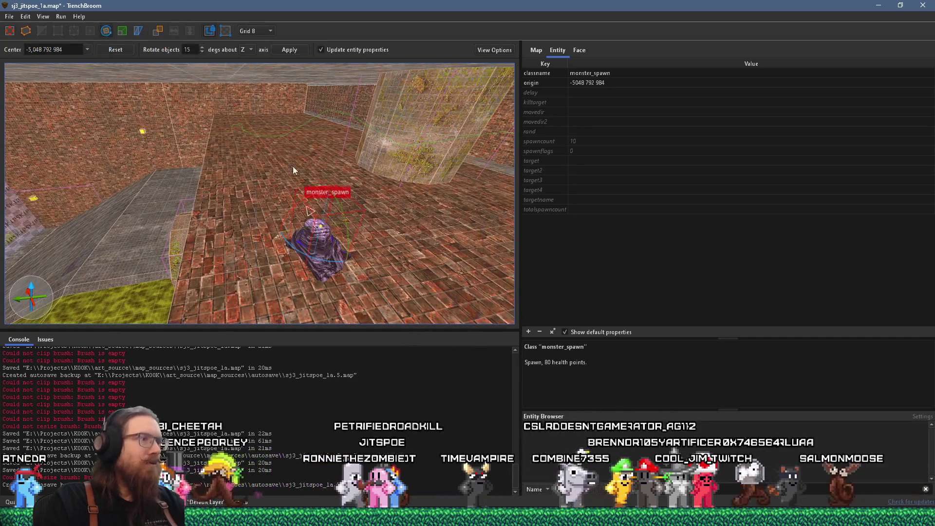
pyautogui.moveTo(316, 262); pyautogui.dragTo(387, 243)
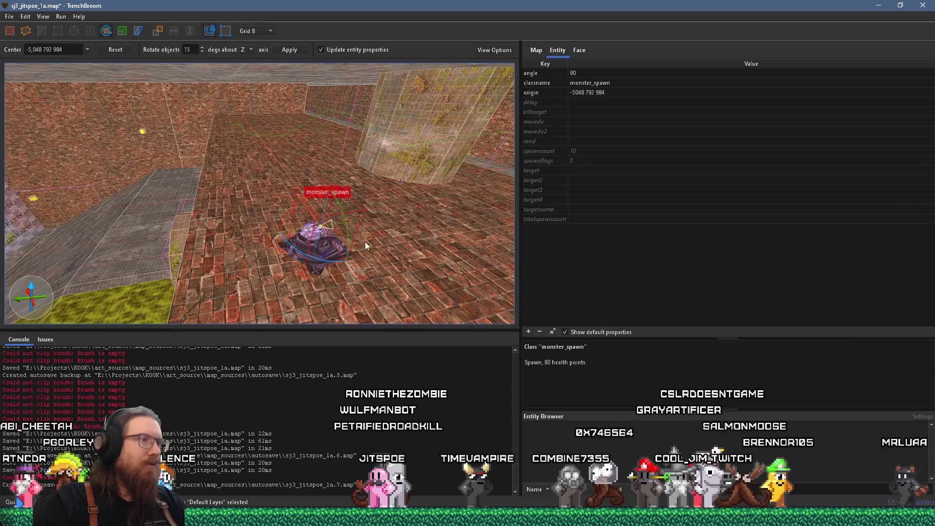
pyautogui.press('w')
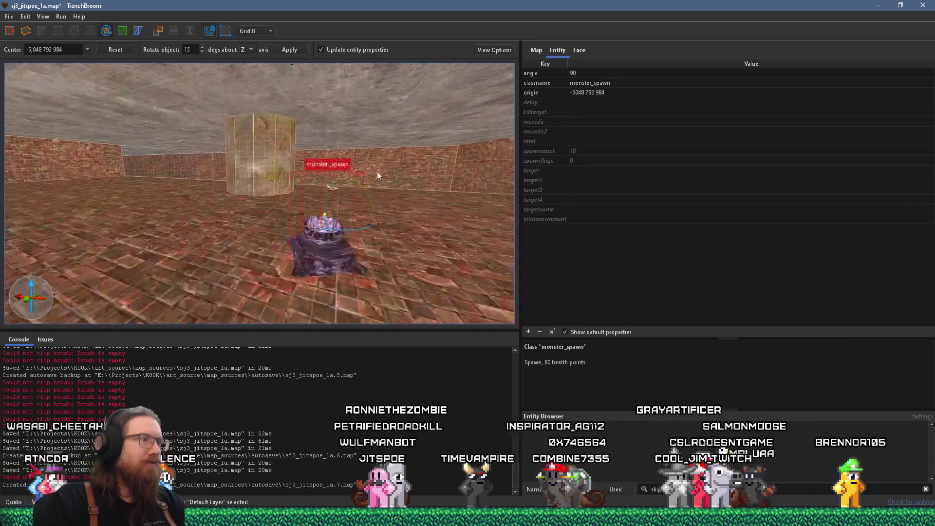
pyautogui.press('d')
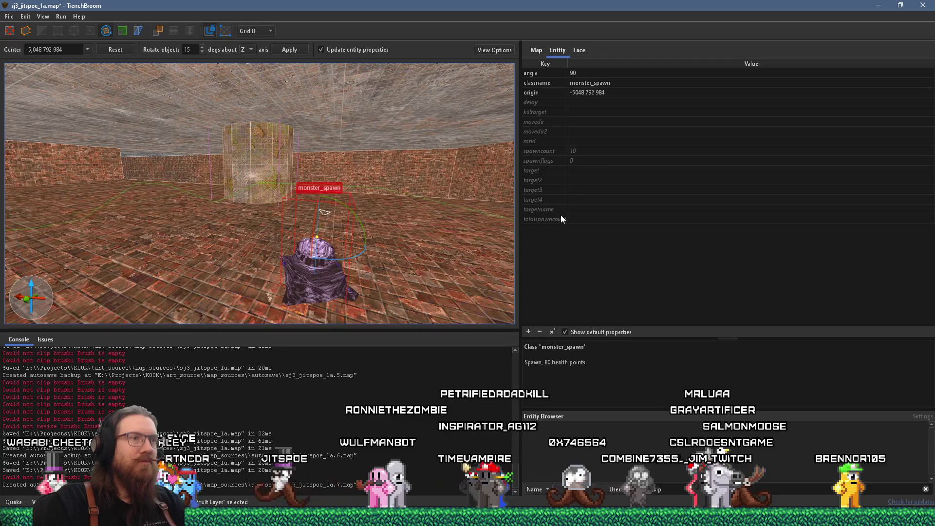
pyautogui.click(548, 209)
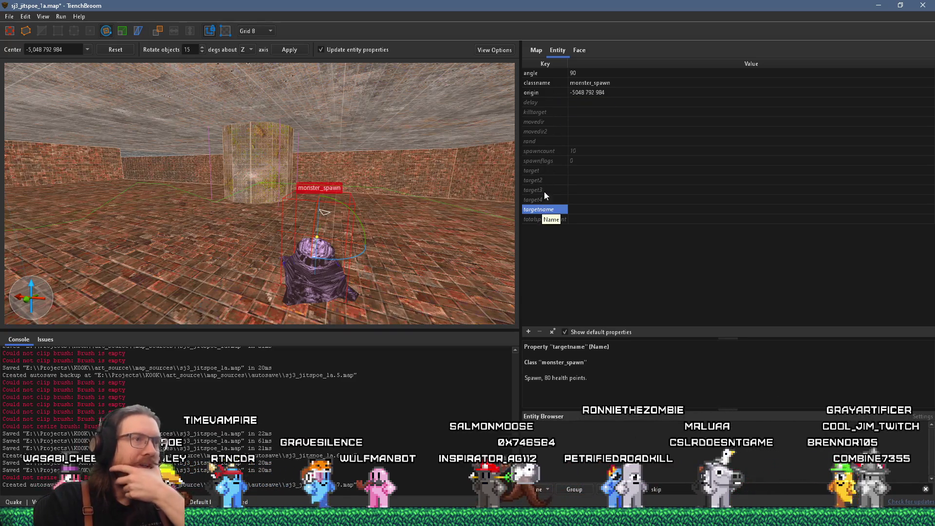
pyautogui.click(545, 161)
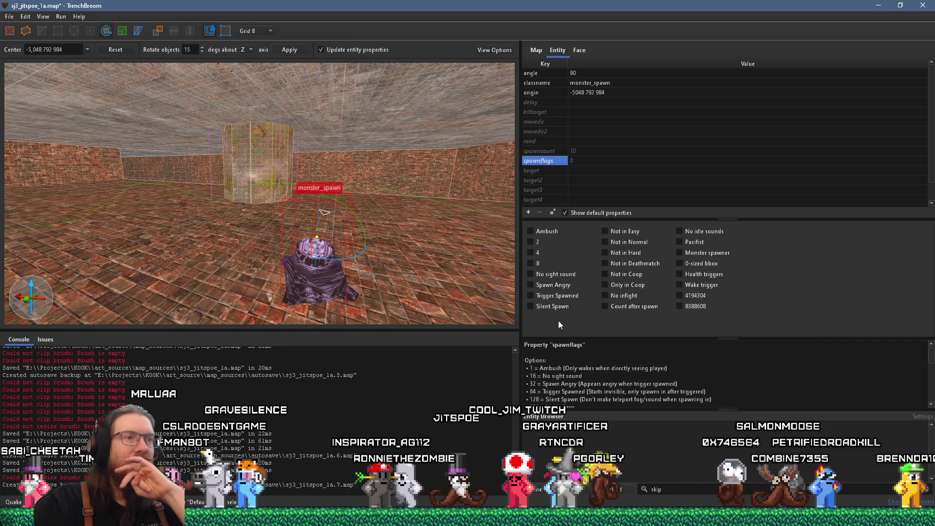
# - Tick Spawn Angry and Trigger Spawned so the monster_spawn's spawnflags become 96
pyautogui.moveTo(463, 263)
pyautogui.mouseDown()
pyautogui.moveTo(387, 220)
pyautogui.moveTo(300, 256)
pyautogui.moveTo(364, 235)
pyautogui.moveTo(364, 248)
pyautogui.moveTo(367, 235)
pyautogui.moveTo(280, 263)
pyautogui.mouseUp()
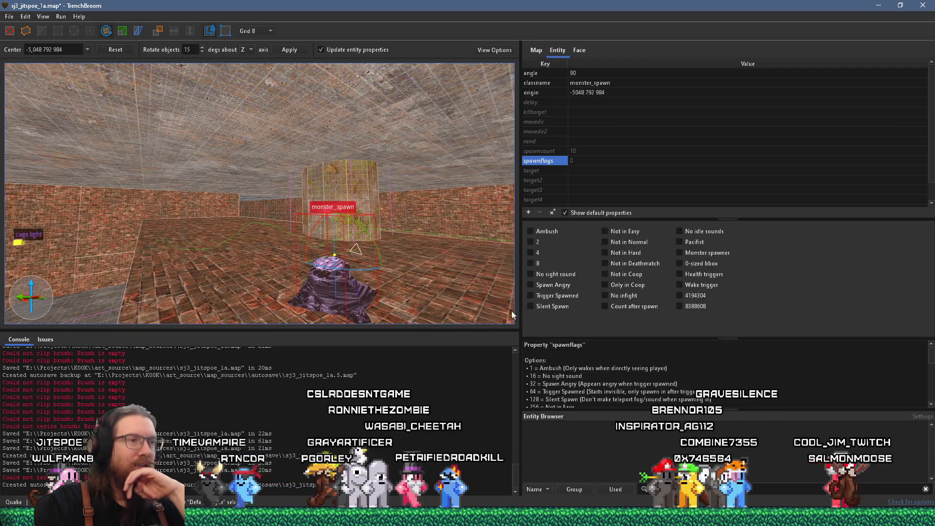
pyautogui.click(562, 285)
pyautogui.click(572, 297)
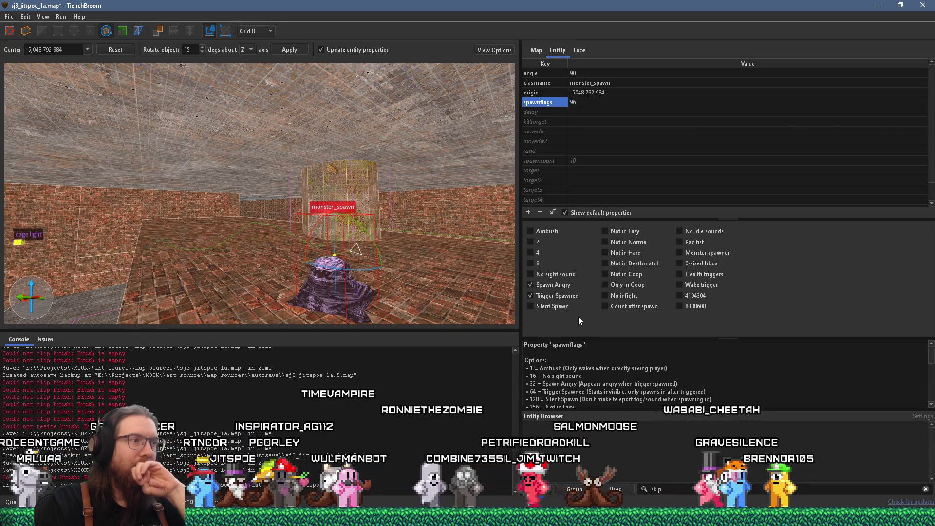
pyautogui.scroll(-2, 580, 154)
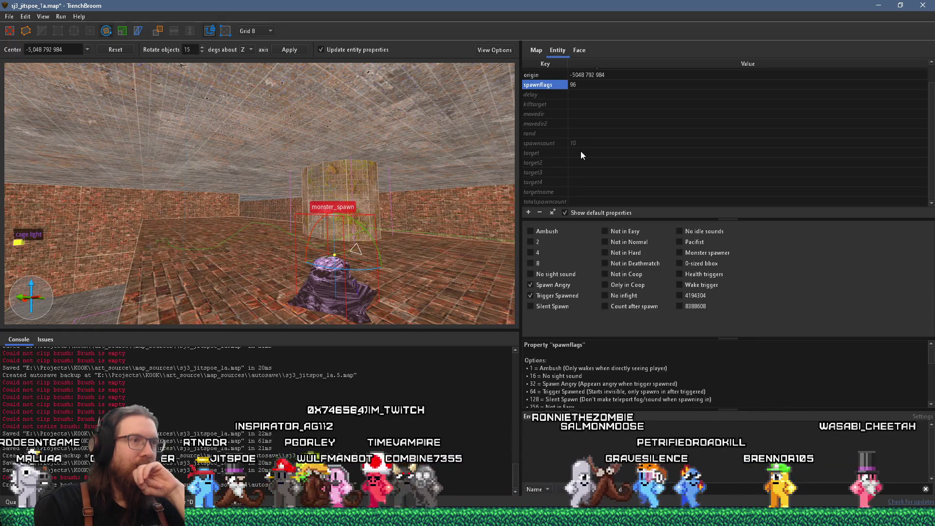
pyautogui.scroll(2, 581, 155)
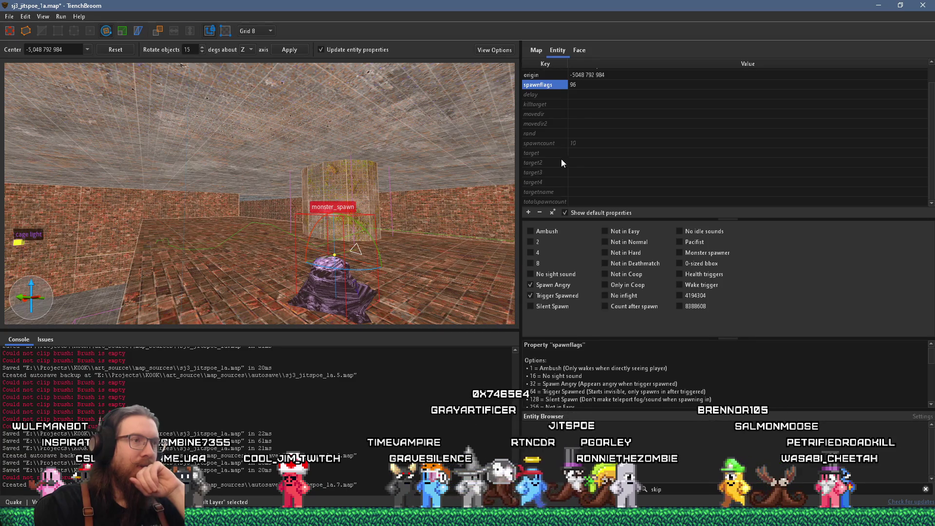
# - Set the monster_spawn's targetname to spawn_rush and switch off the Rotate tool
pyautogui.click(586, 204)
pyautogui.click(587, 206)
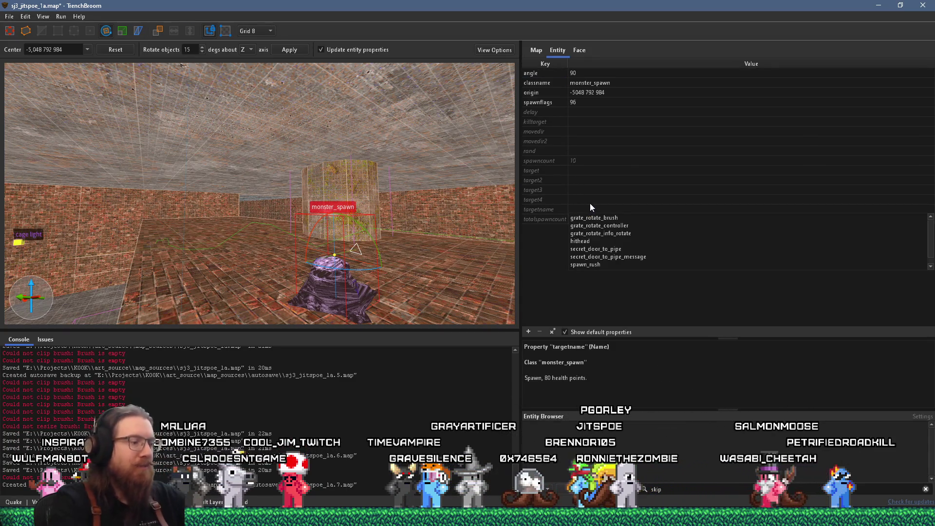
pyautogui.write('spawn_r')
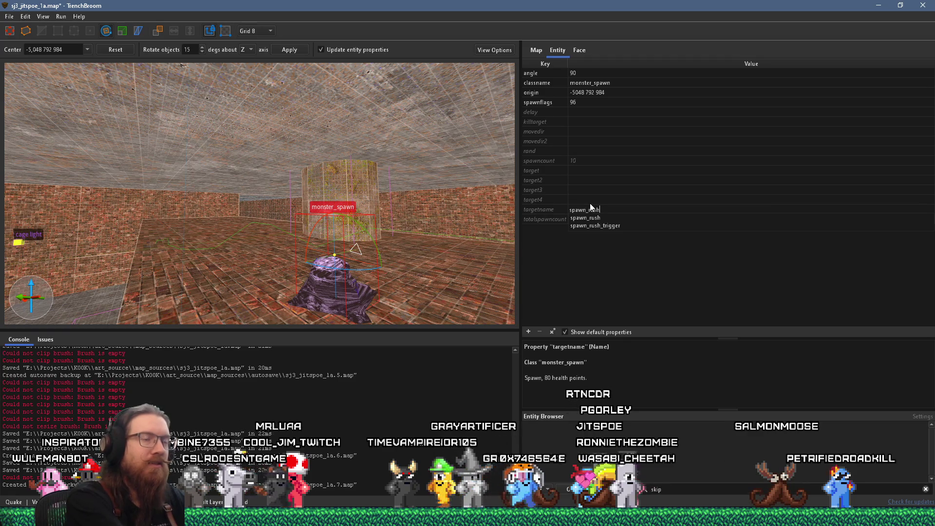
pyautogui.write('ush')
pyautogui.press('Tab')
pyautogui.moveTo(405, 198); pyautogui.dragTo(323, 244)
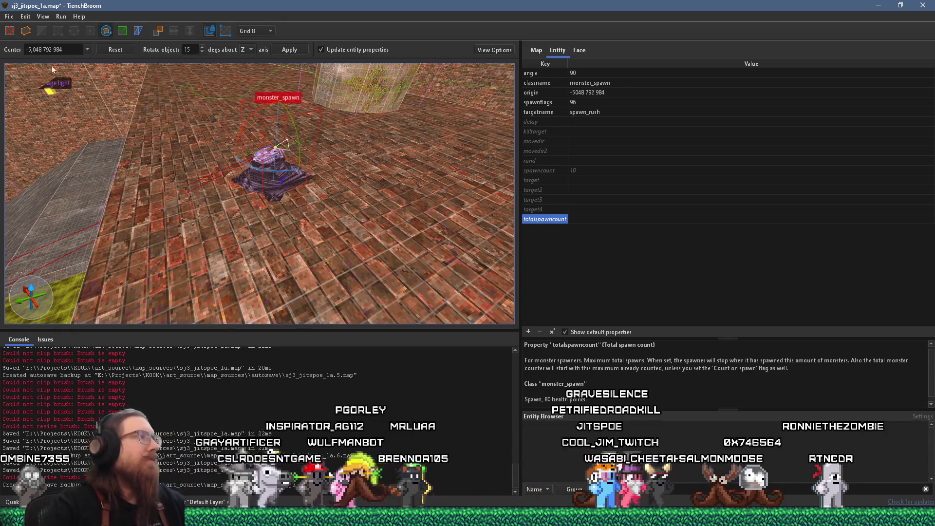
pyautogui.click(10, 32)
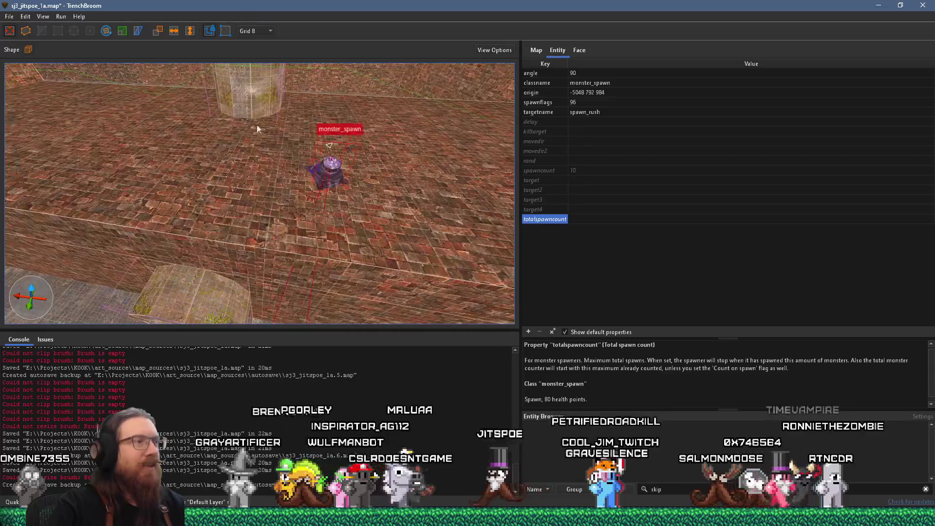
# - Duplicate a monster_spawn to the left and give the copy a .1 delay
pyautogui.scroll(5, 241, 156)
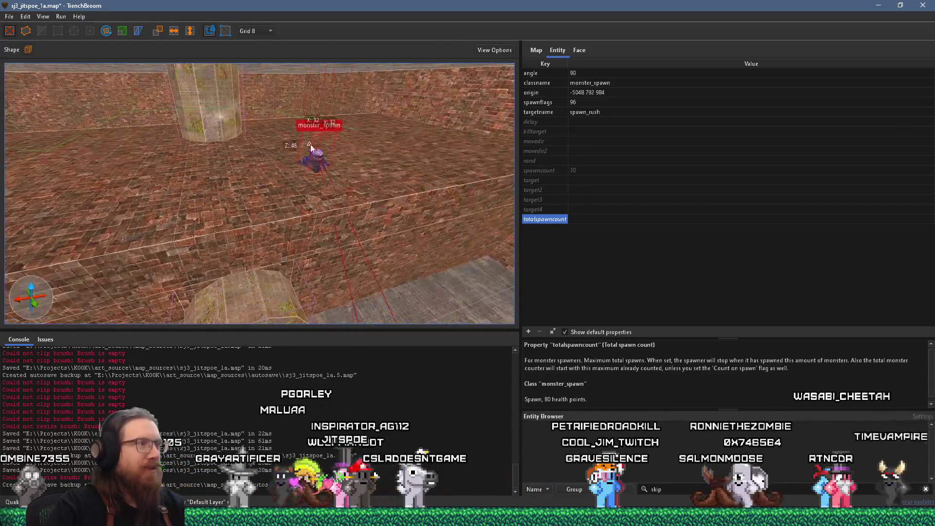
pyautogui.scroll(-3, 316, 155)
pyautogui.scroll(5, 203, 182)
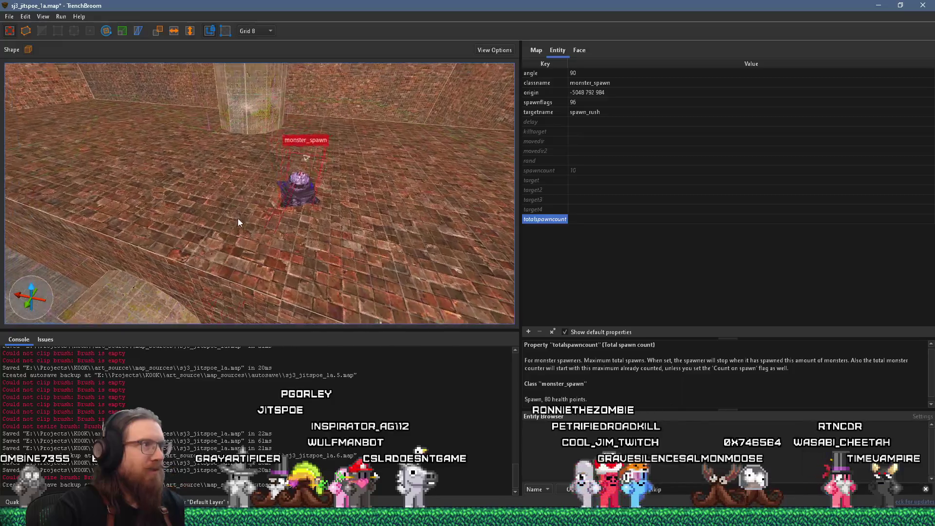
pyautogui.scroll(2, 312, 253)
pyautogui.moveTo(386, 231)
pyautogui.mouseDown()
pyautogui.moveTo(209, 185)
pyautogui.moveTo(448, 188)
pyautogui.mouseUp()
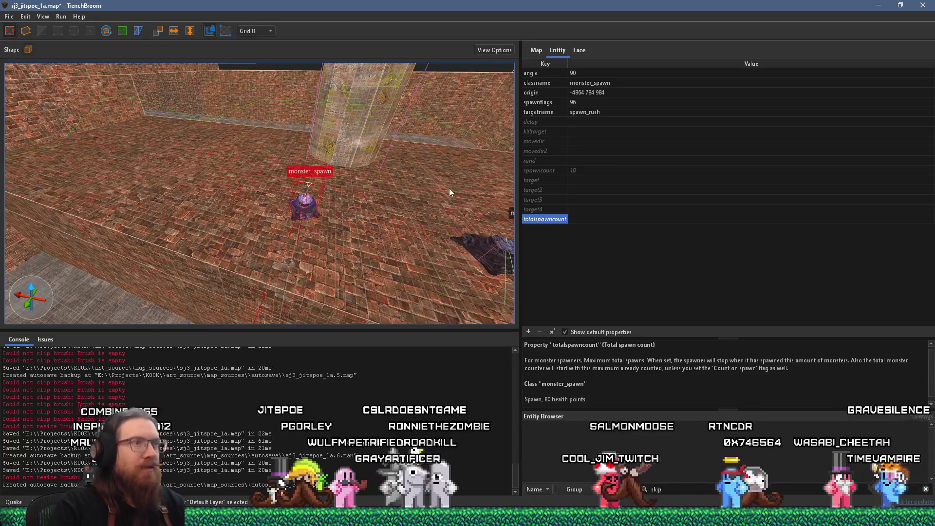
pyautogui.click(580, 121)
pyautogui.click(581, 122)
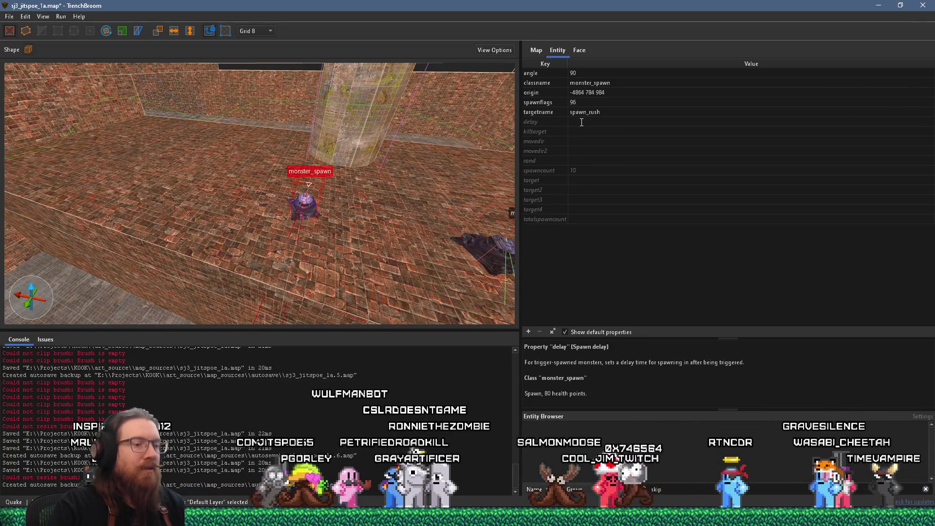
pyautogui.write('1')
pyautogui.press('Return')
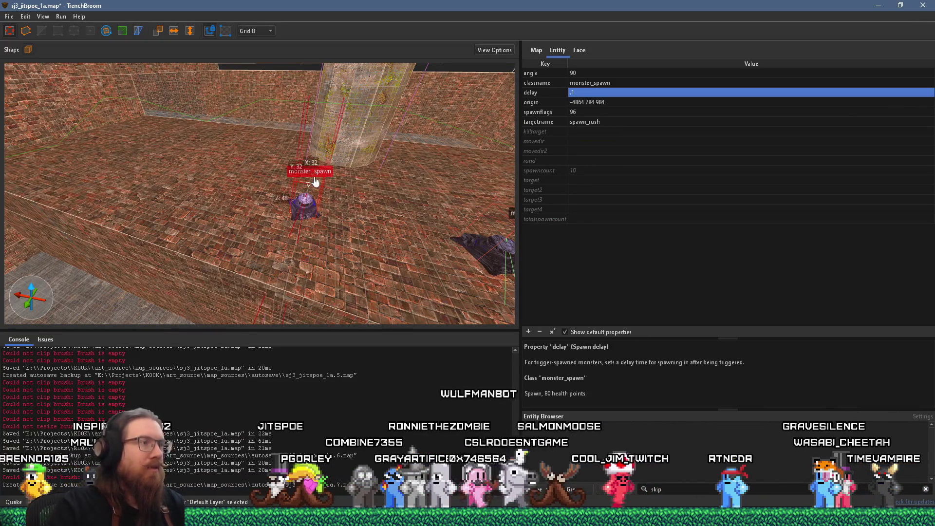
pyautogui.scroll(-3, 319, 188)
pyautogui.scroll(5, 393, 225)
pyautogui.scroll(-4, 393, 224)
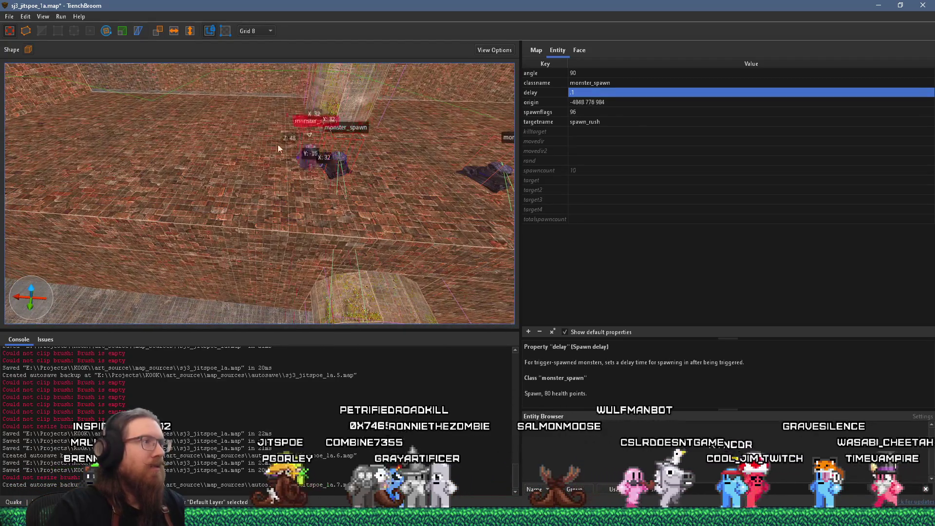
# - Move another monster_spawn further left in the brick room
pyautogui.click(217, 118)
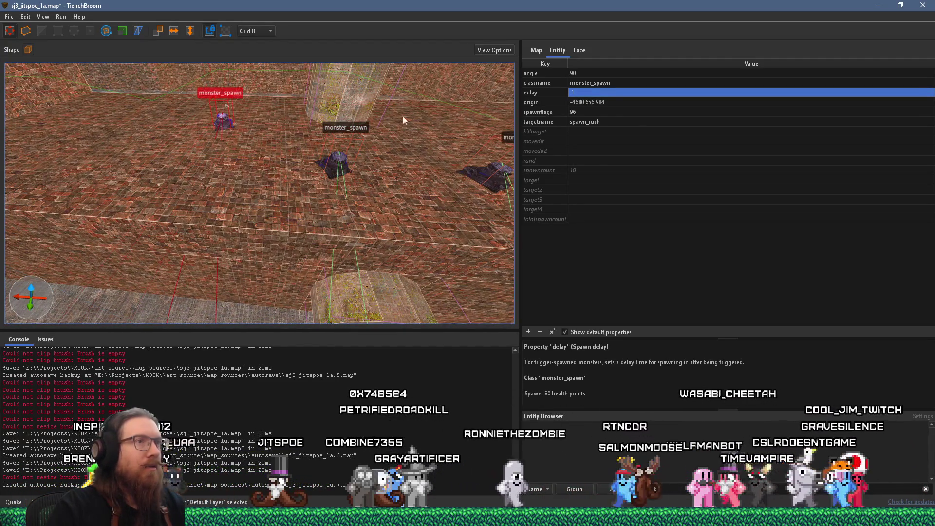
pyautogui.press('d')
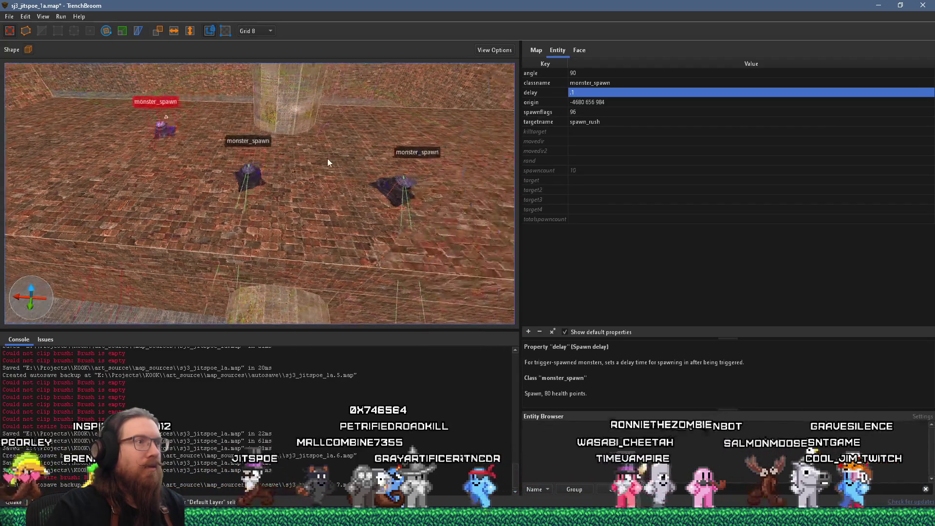
pyautogui.click(311, 172)
pyautogui.moveTo(312, 172)
pyautogui.mouseDown()
pyautogui.moveTo(392, 171)
pyautogui.moveTo(54, 165)
pyautogui.moveTo(27, 148)
pyautogui.mouseUp()
pyautogui.press('a')
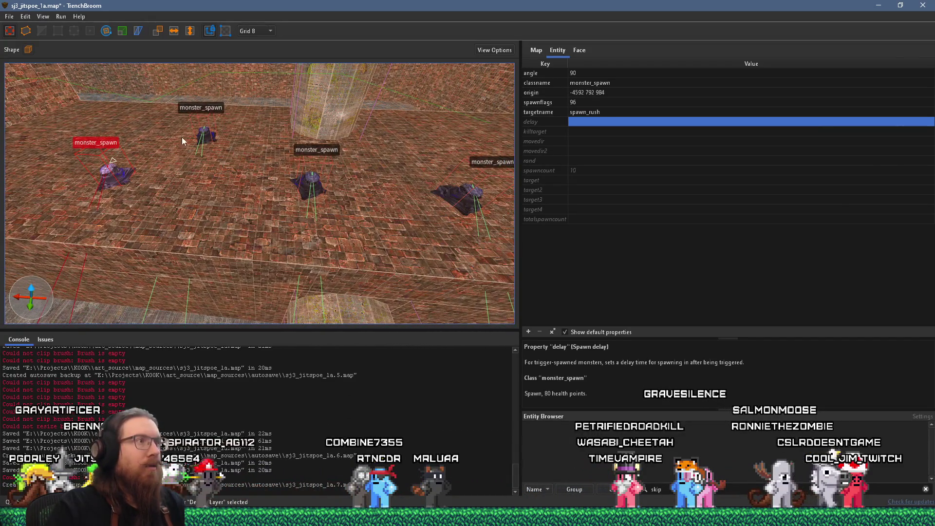
# - Select two monster_spawns and set their shared delay to .5
pyautogui.click(208, 130)
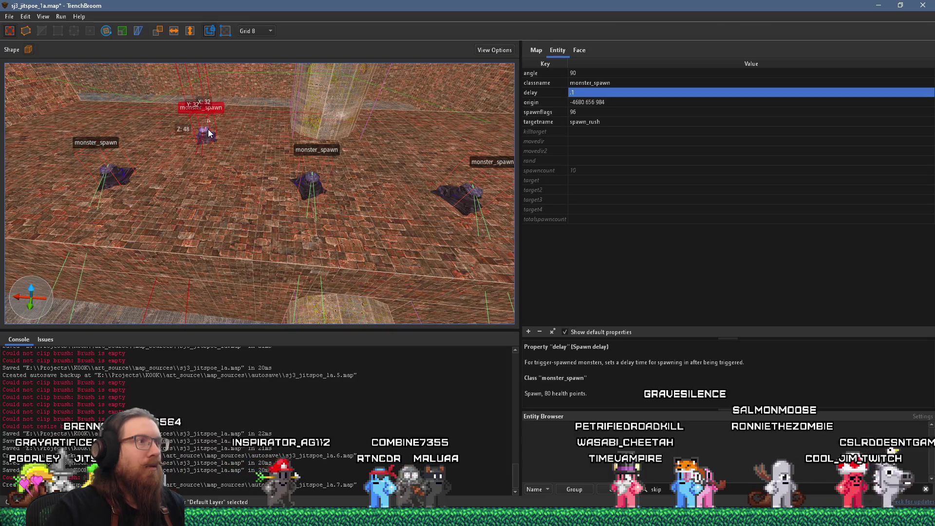
pyautogui.click(316, 182)
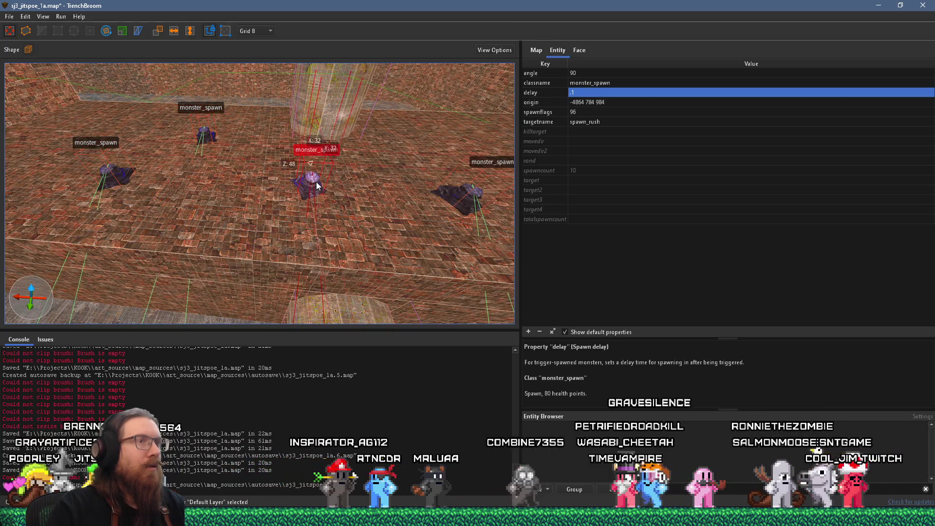
pyautogui.keyDown('ctrl'); pyautogui.click(207, 136); pyautogui.keyUp('ctrl')
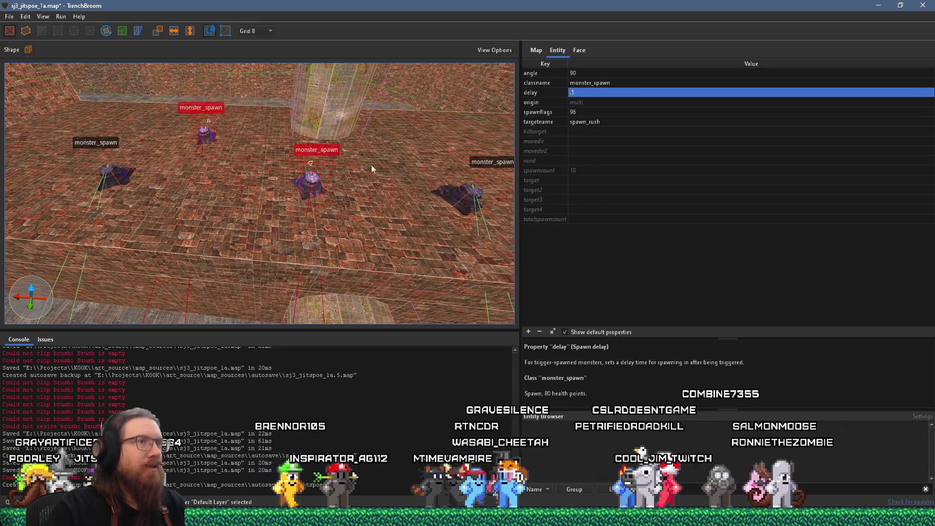
pyautogui.click(584, 90)
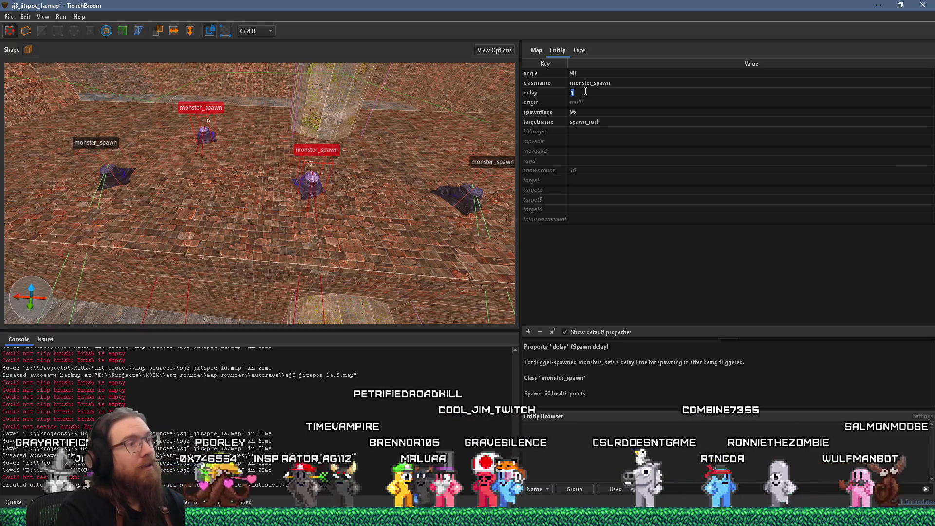
pyautogui.write('.5')
pyautogui.press('Return')
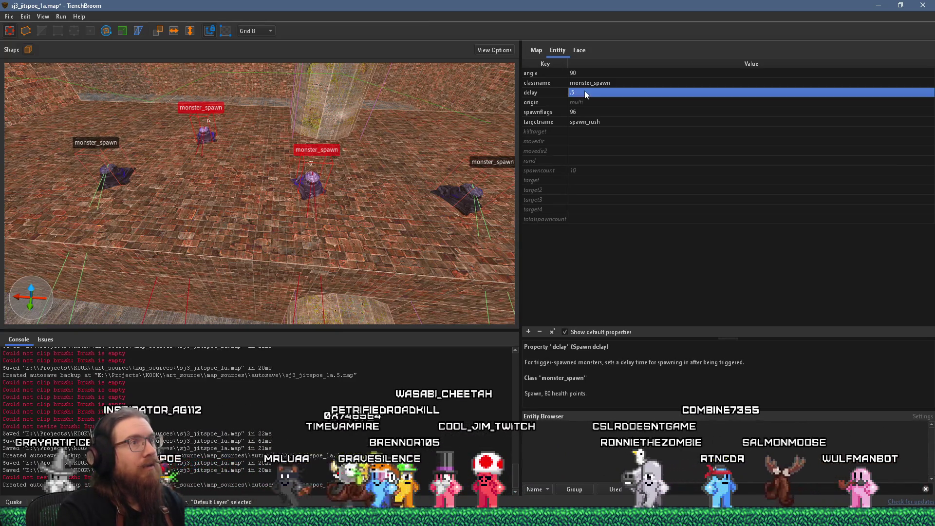
pyautogui.moveTo(317, 222)
pyautogui.mouseDown()
pyautogui.moveTo(292, 221)
pyautogui.moveTo(287, 232)
pyautogui.moveTo(212, 218)
pyautogui.moveTo(263, 233)
pyautogui.moveTo(338, 211)
pyautogui.moveTo(348, 197)
pyautogui.moveTo(308, 168)
pyautogui.moveTo(439, 170)
pyautogui.moveTo(256, 206)
pyautogui.moveTo(95, 179)
pyautogui.moveTo(365, 130)
pyautogui.moveTo(355, 136)
pyautogui.mouseUp()
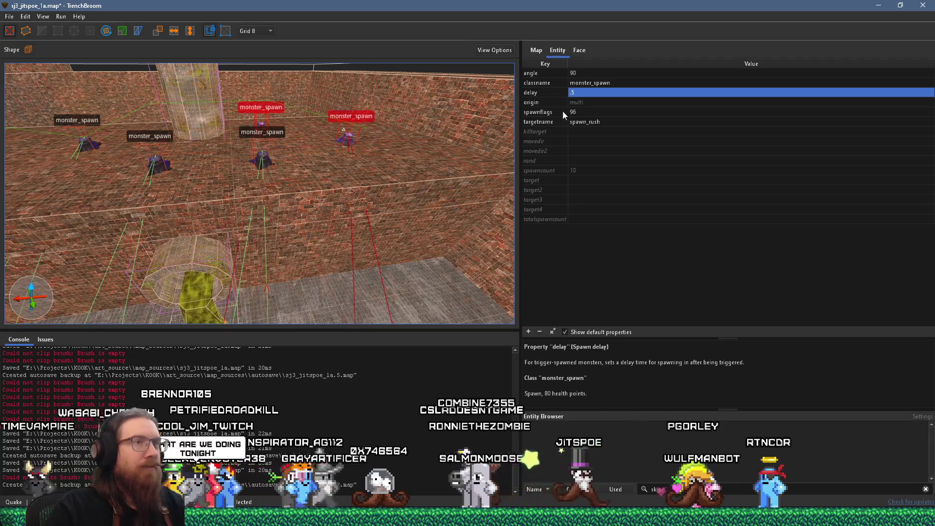
# - Set the selected monster_spawn pair's delay to 1
pyautogui.click(582, 93)
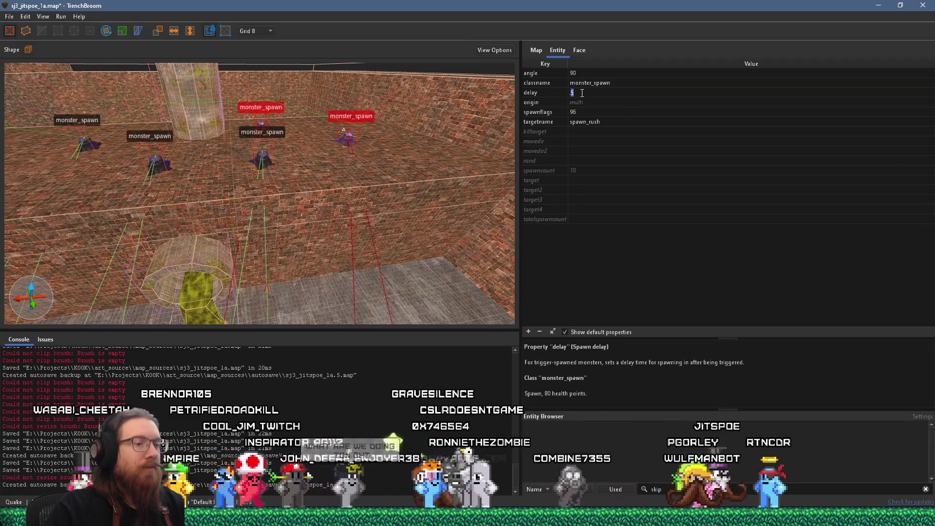
pyautogui.write('1')
pyautogui.press('Return')
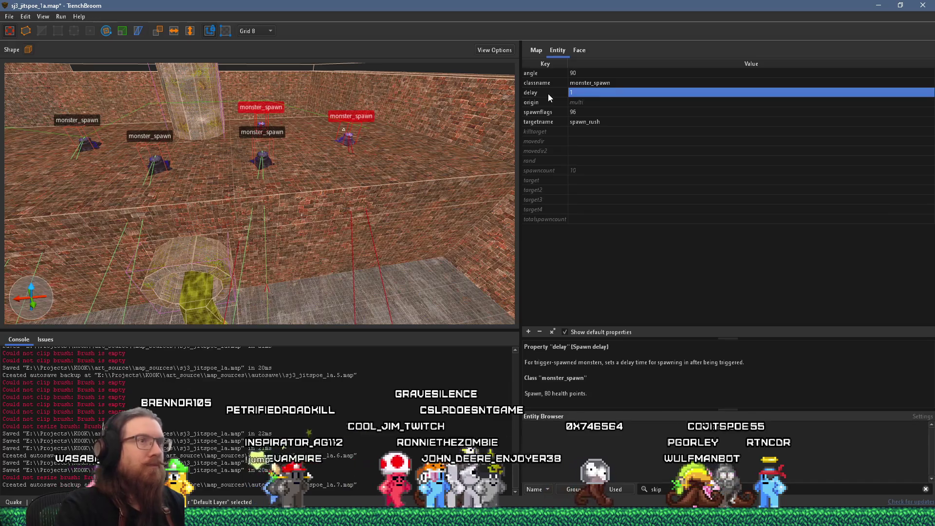
pyautogui.moveTo(403, 167)
pyautogui.mouseDown()
pyautogui.moveTo(417, 154)
pyautogui.moveTo(311, 141)
pyautogui.moveTo(359, 150)
pyautogui.moveTo(356, 107)
pyautogui.moveTo(340, 118)
pyautogui.moveTo(371, 194)
pyautogui.moveTo(366, 160)
pyautogui.mouseUp()
# - Select the two leftmost monster_spawns and set their delay to 1.5
pyautogui.moveTo(486, 140)
pyautogui.mouseDown()
pyautogui.moveTo(189, 141)
pyautogui.moveTo(197, 134)
pyautogui.mouseUp()
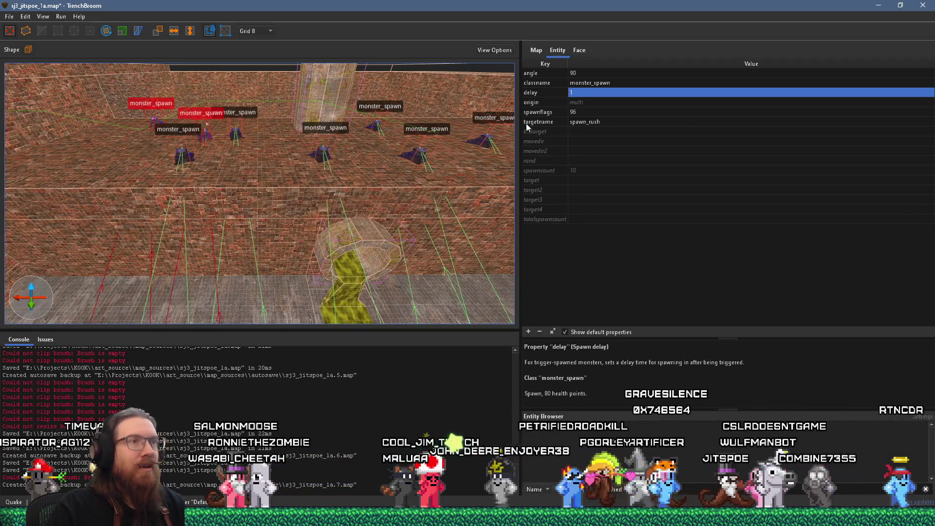
pyautogui.doubleClick(580, 94)
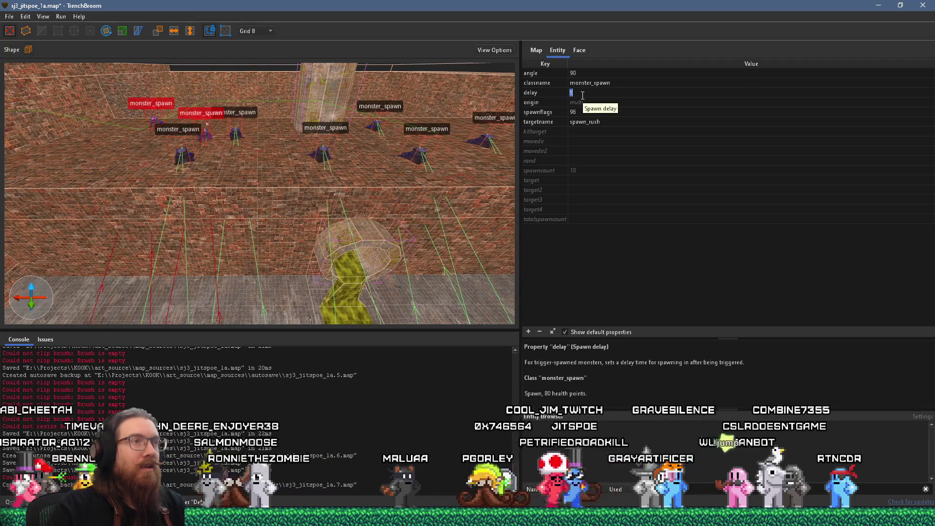
pyautogui.moveTo(463, 171)
pyautogui.mouseDown()
pyautogui.moveTo(394, 185)
pyautogui.moveTo(287, 139)
pyautogui.moveTo(370, 181)
pyautogui.mouseUp()
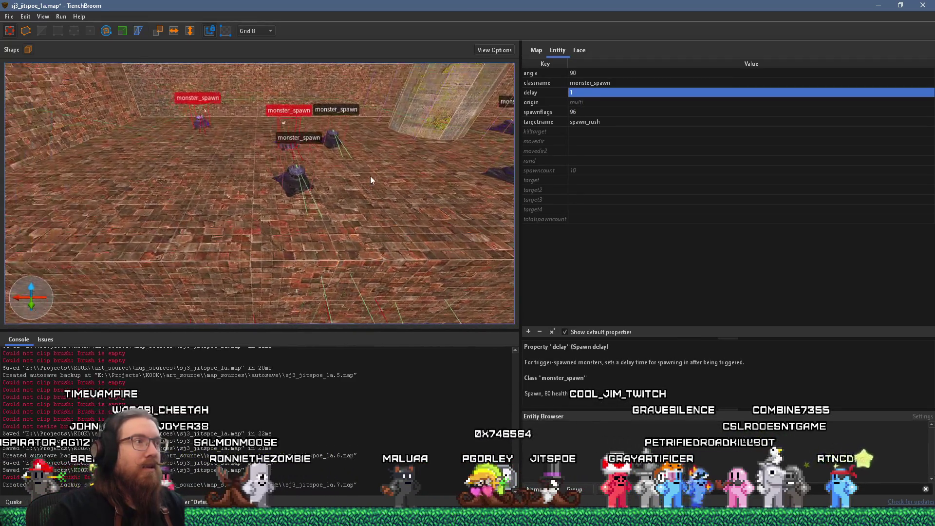
pyautogui.doubleClick(589, 95)
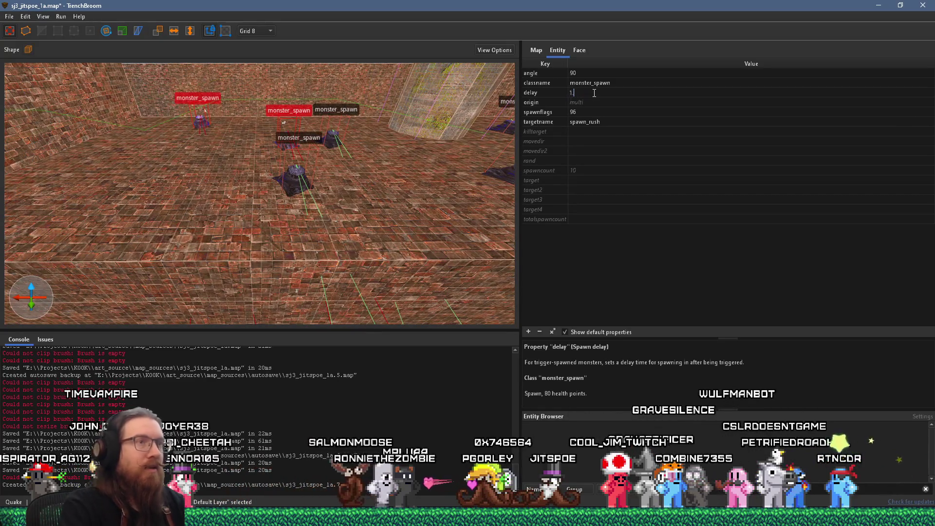
pyautogui.write('.5')
pyautogui.press('Return')
pyautogui.moveTo(369, 119); pyautogui.dragTo(257, 141)
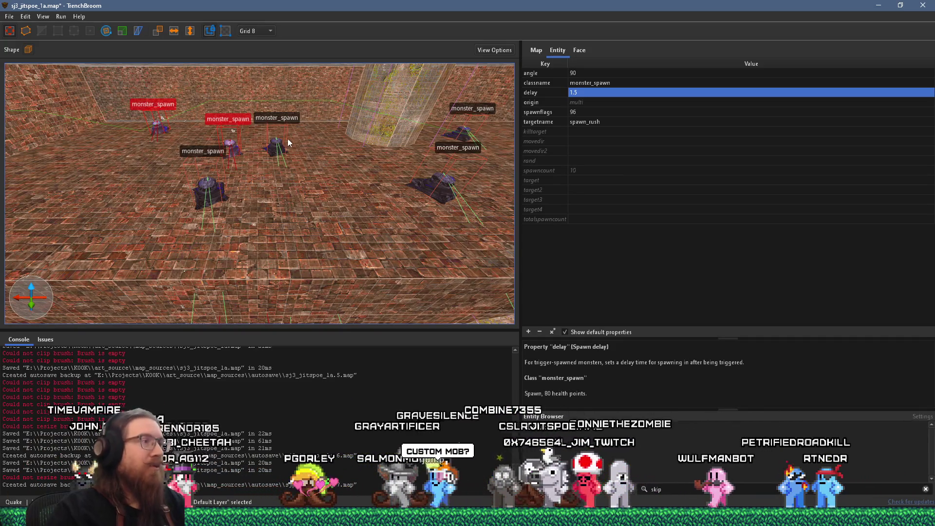
# - Save the map and deselect the monster_spawns
pyautogui.click(10, 17)
pyautogui.click(29, 69)
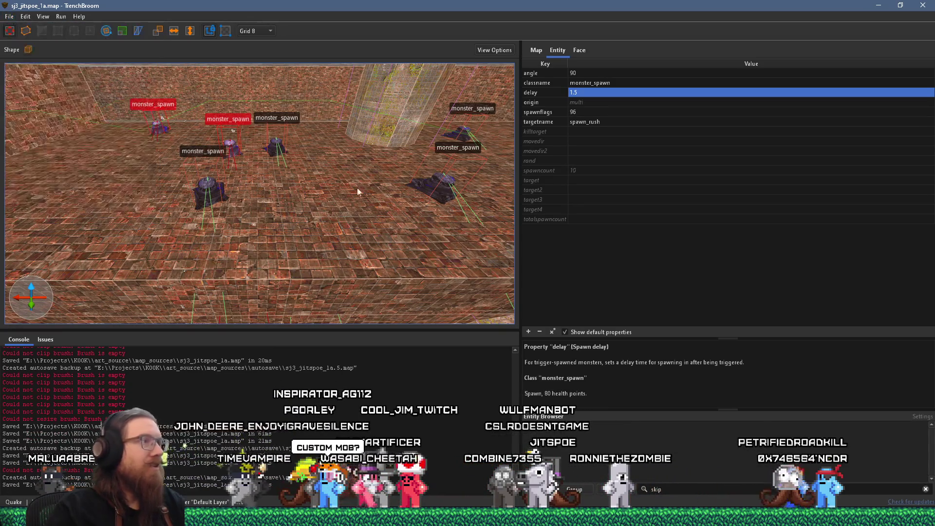
pyautogui.scroll(5, 247, 169)
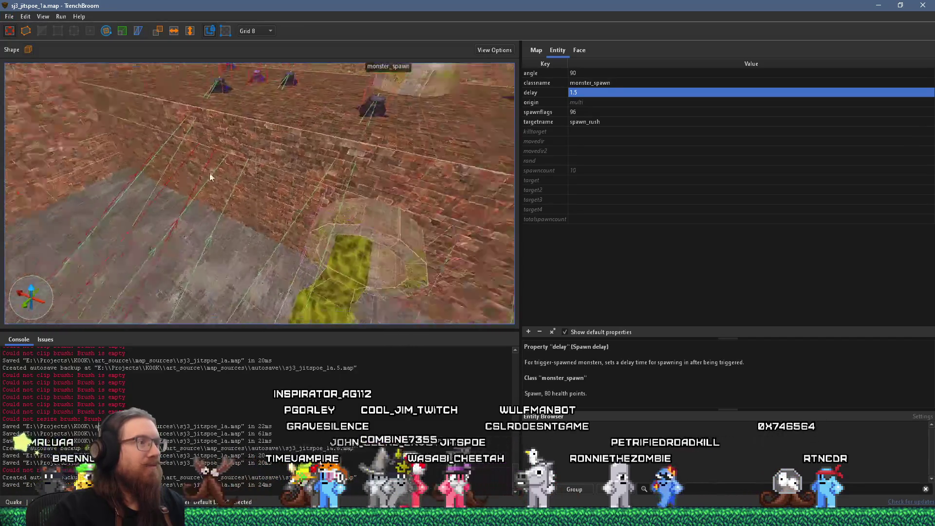
pyautogui.scroll(6, 230, 185)
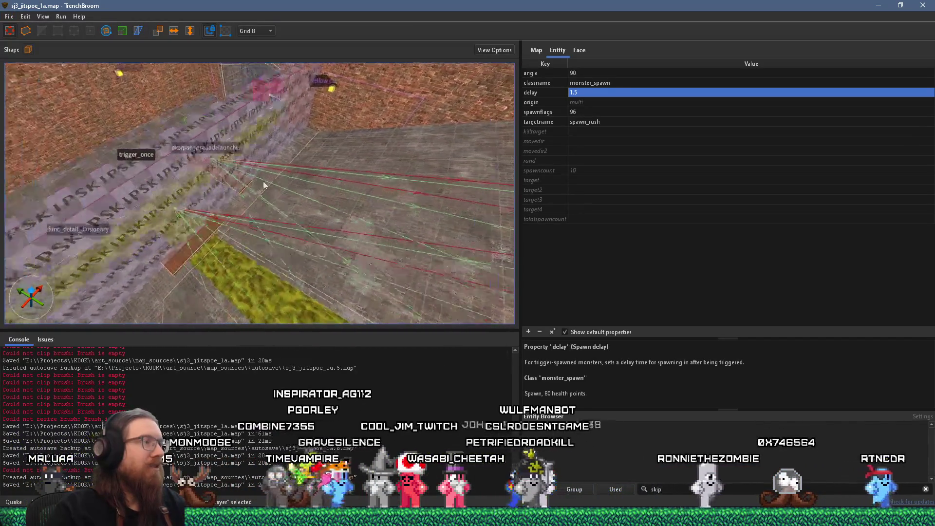
pyautogui.scroll(-5, 250, 145)
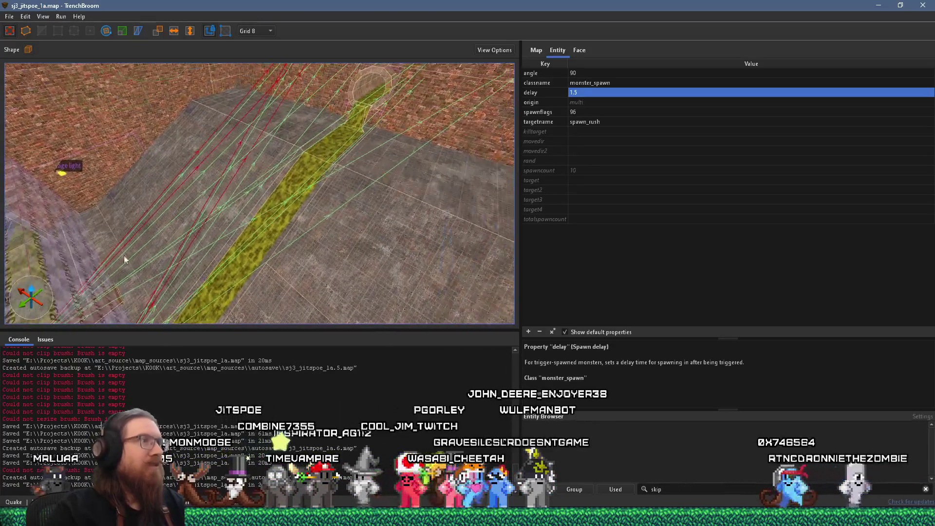
pyautogui.press('Escape')
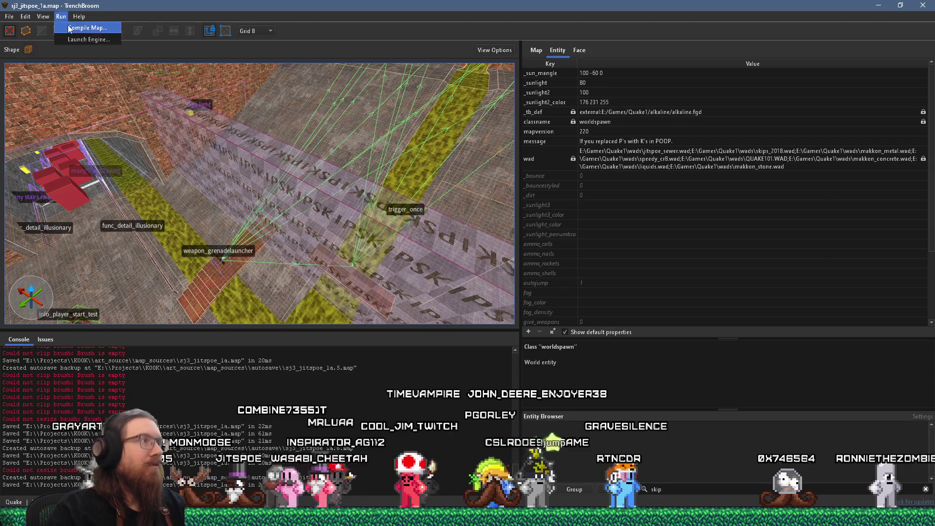
# - Compile the map with the alkaline dev profile, moving the Compile dialog out of the view
pyautogui.click(68, 29)
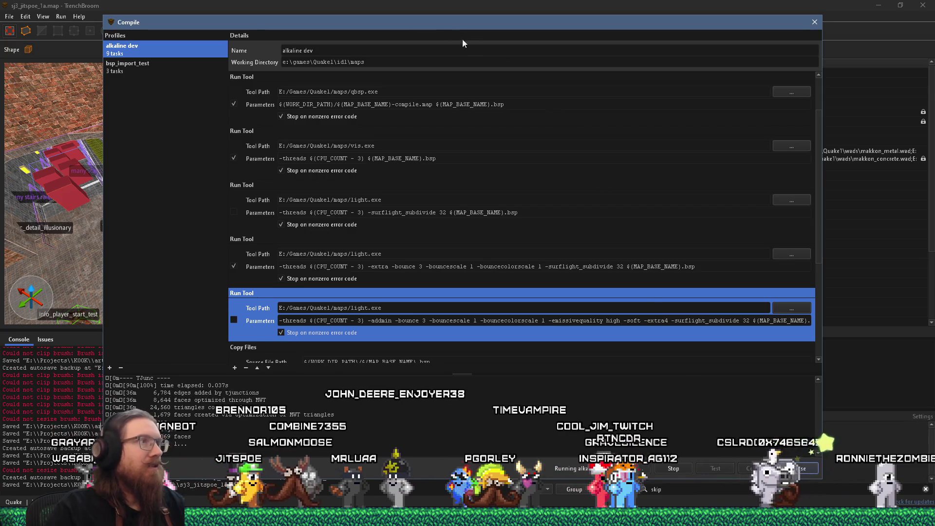
pyautogui.moveTo(413, 28); pyautogui.dragTo(934, 77)
pyautogui.scroll(5, 214, 253)
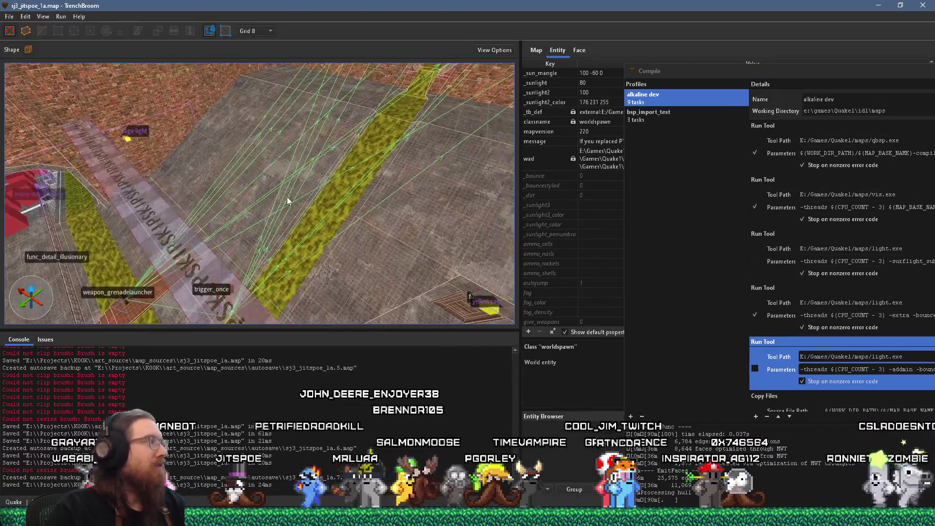
pyautogui.moveTo(239, 205)
pyautogui.mouseDown()
pyautogui.moveTo(289, 203)
pyautogui.moveTo(300, 191)
pyautogui.moveTo(259, 233)
pyautogui.moveTo(257, 209)
pyautogui.moveTo(145, 218)
pyautogui.moveTo(313, 285)
pyautogui.moveTo(298, 299)
pyautogui.mouseUp()
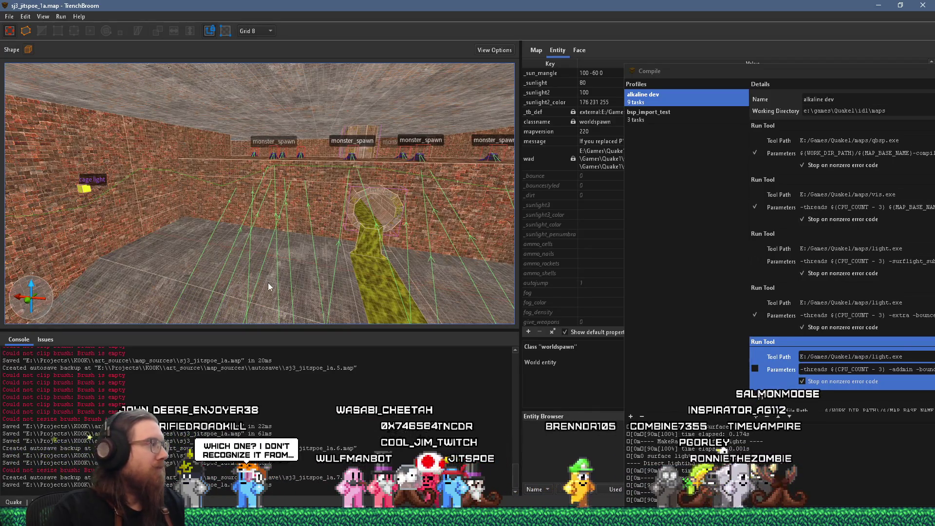
pyautogui.moveTo(267, 282)
pyautogui.mouseDown()
pyautogui.moveTo(287, 245)
pyautogui.moveTo(335, 232)
pyautogui.moveTo(259, 266)
pyautogui.moveTo(227, 264)
pyautogui.moveTo(296, 247)
pyautogui.mouseUp()
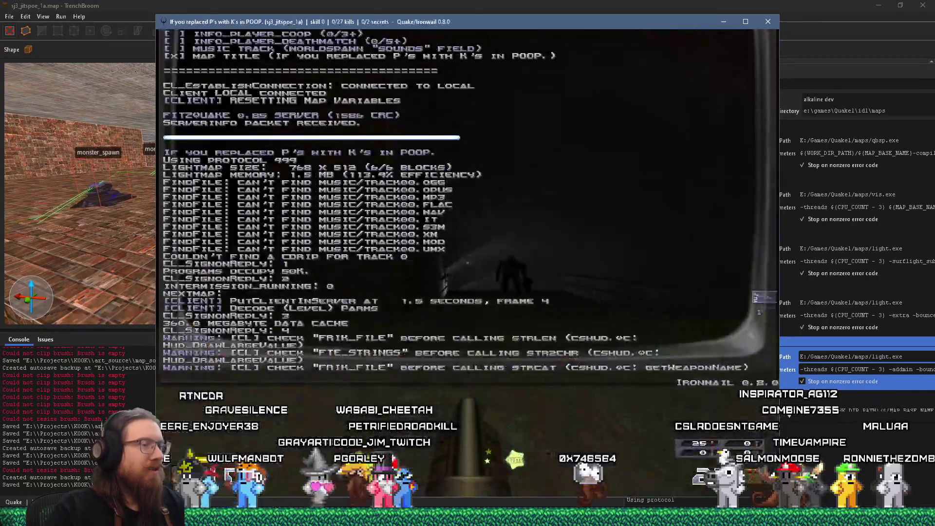
# - Pick up the grenade launcher and grenade the zombie down the lit brick corridor
pyautogui.press('w')
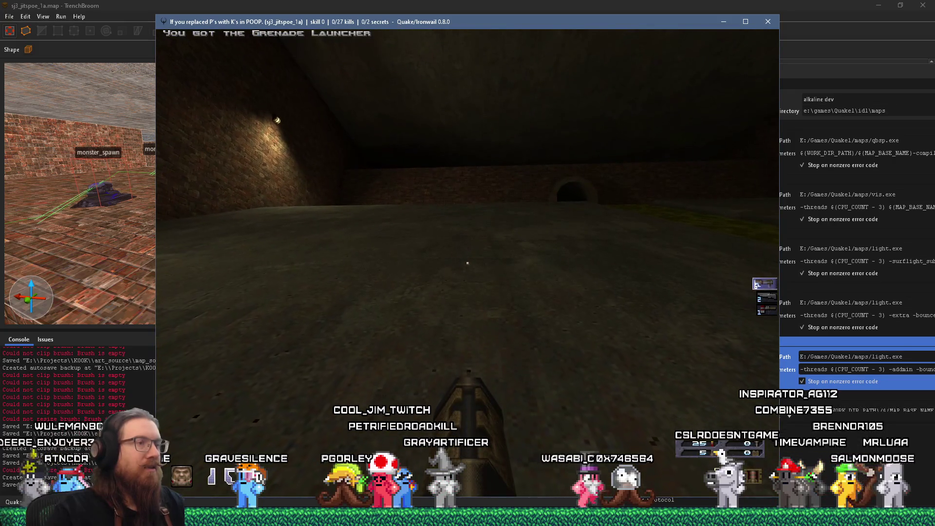
pyautogui.press('w')
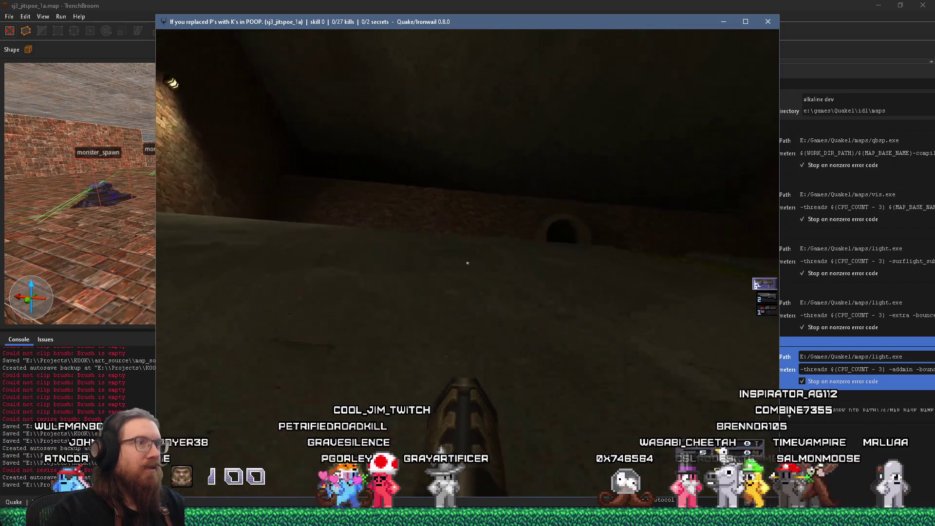
pyautogui.press('w')
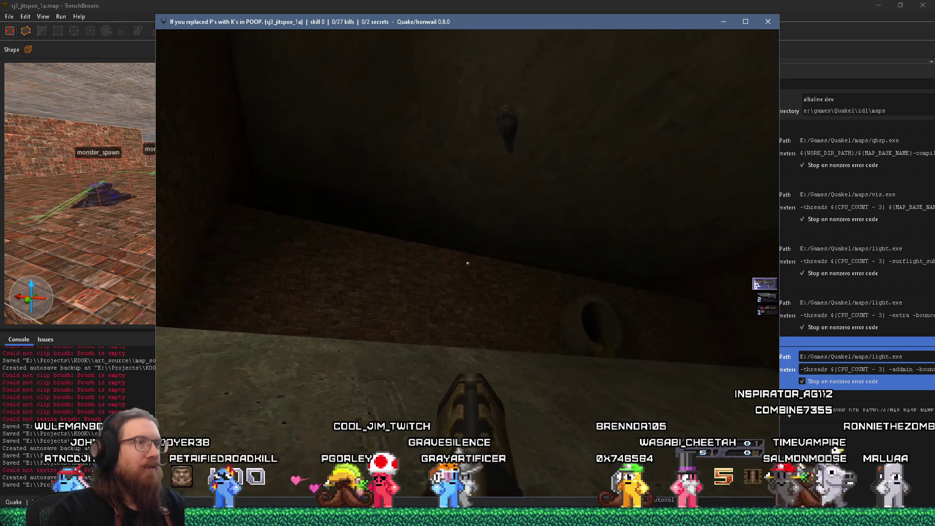
pyautogui.press('w')
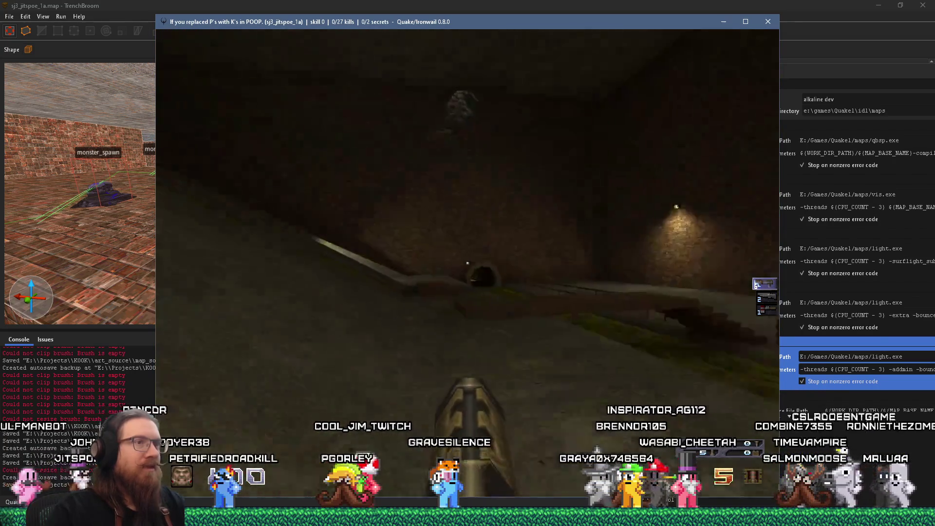
pyautogui.press('w')
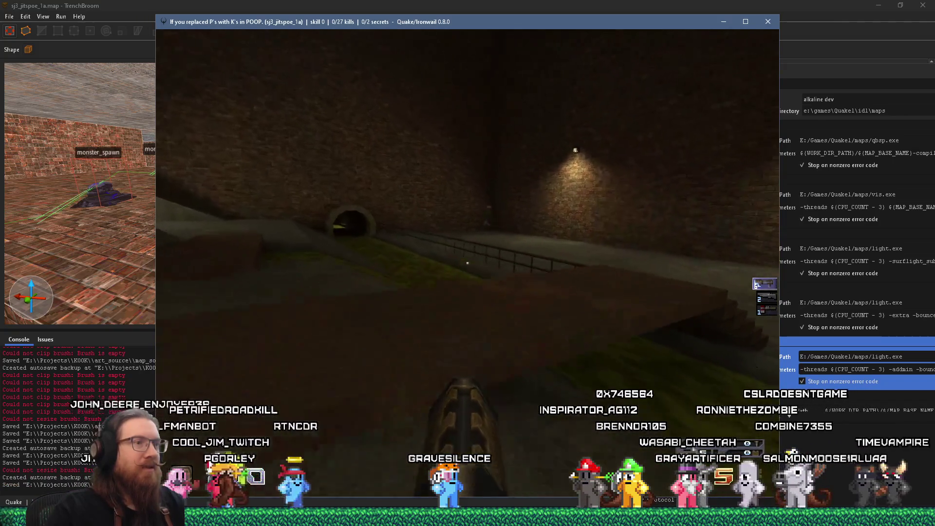
pyautogui.press('w')
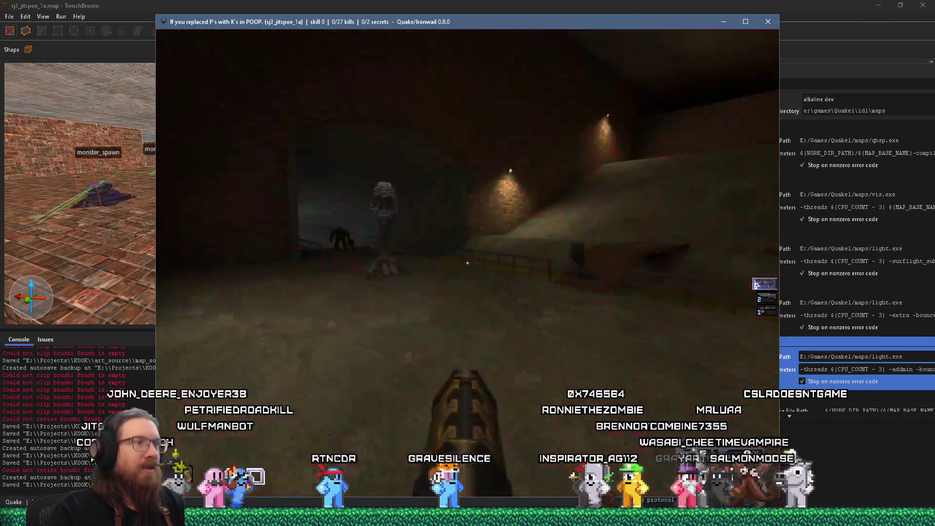
pyautogui.press('w')
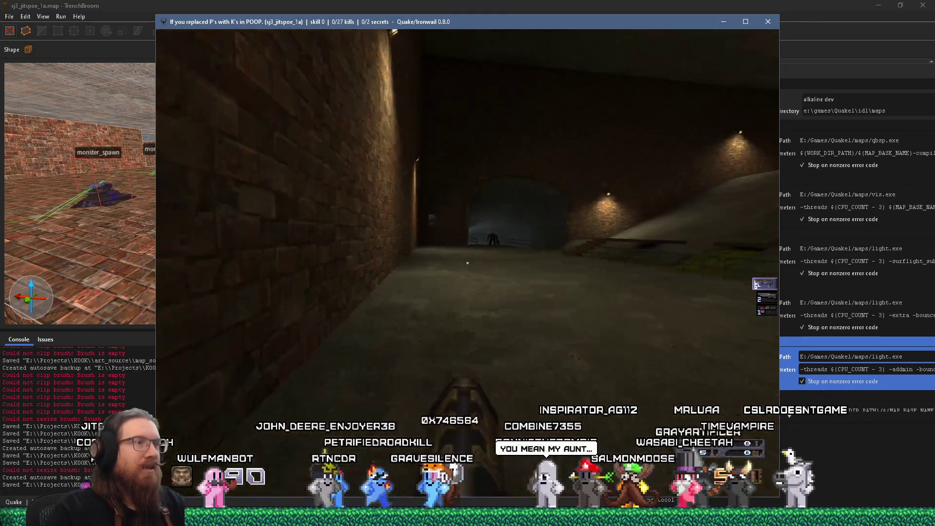
pyautogui.click(467, 262)
# - Move back through the canal area and shoot the floating head in the tunnel
pyautogui.press('w')
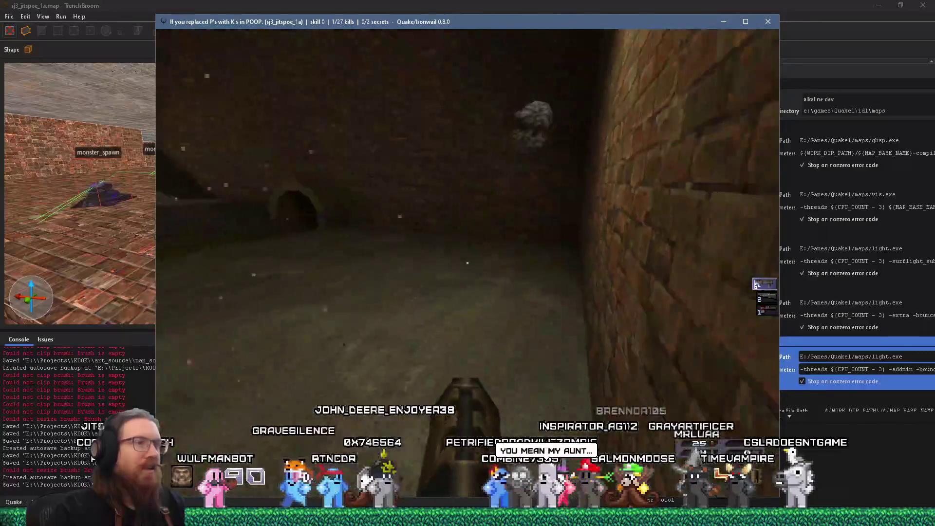
pyautogui.press('w')
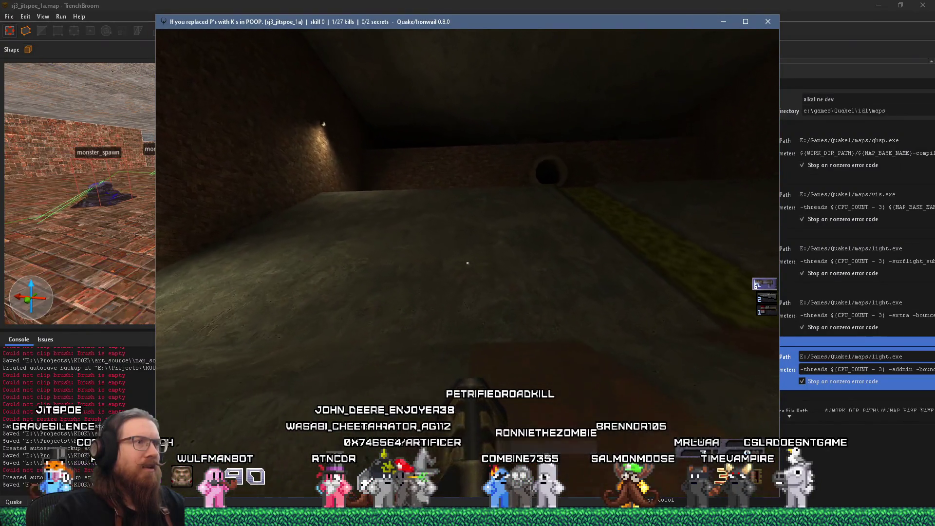
pyautogui.press('w')
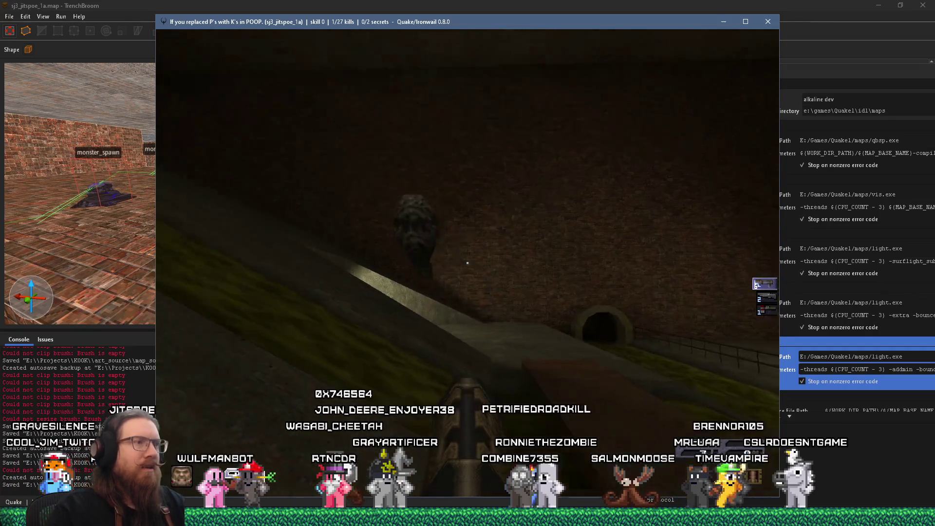
pyautogui.press('w')
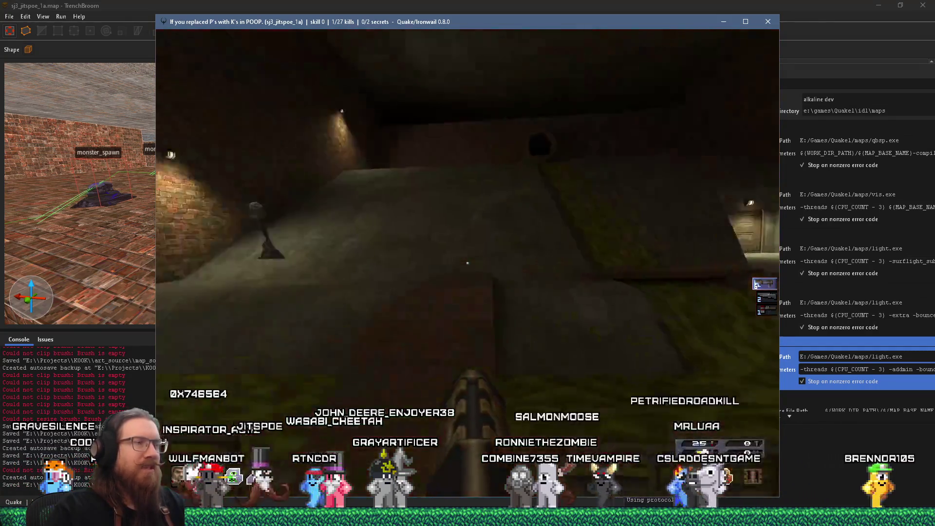
pyautogui.press('w')
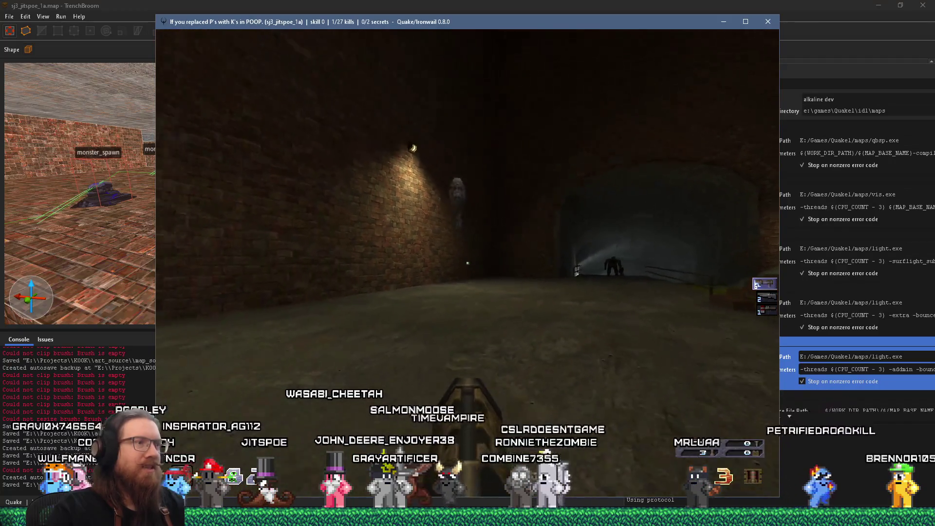
pyautogui.click(468, 263)
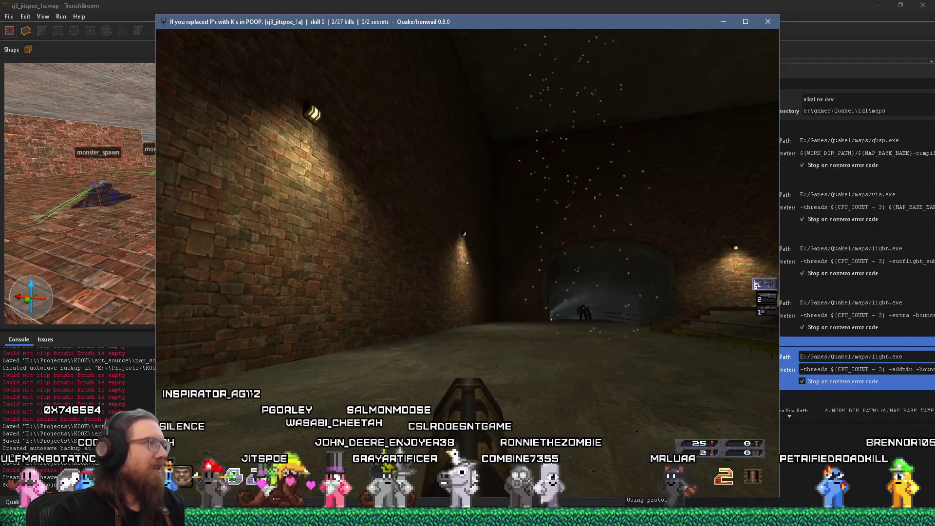
# - Head toward the far wall and drain pipe, then enter quit in the console
pyautogui.press('w')
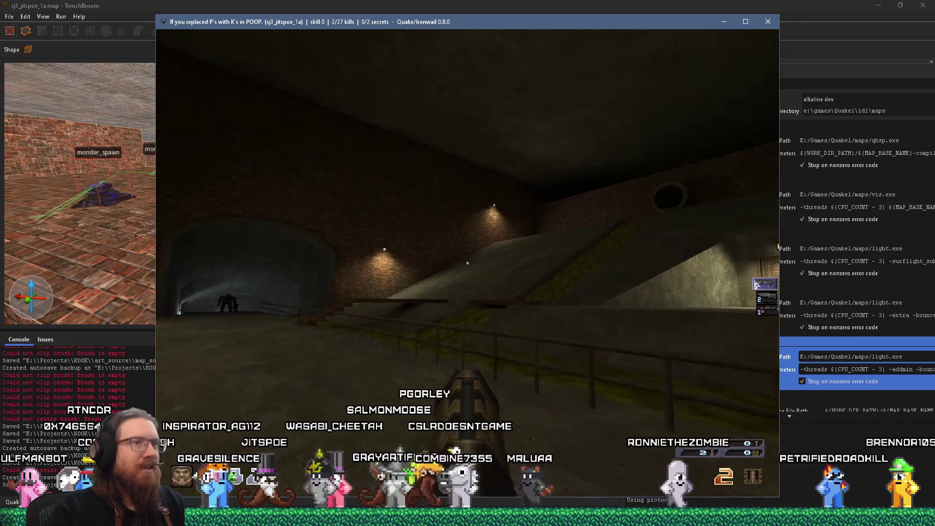
pyautogui.press('w')
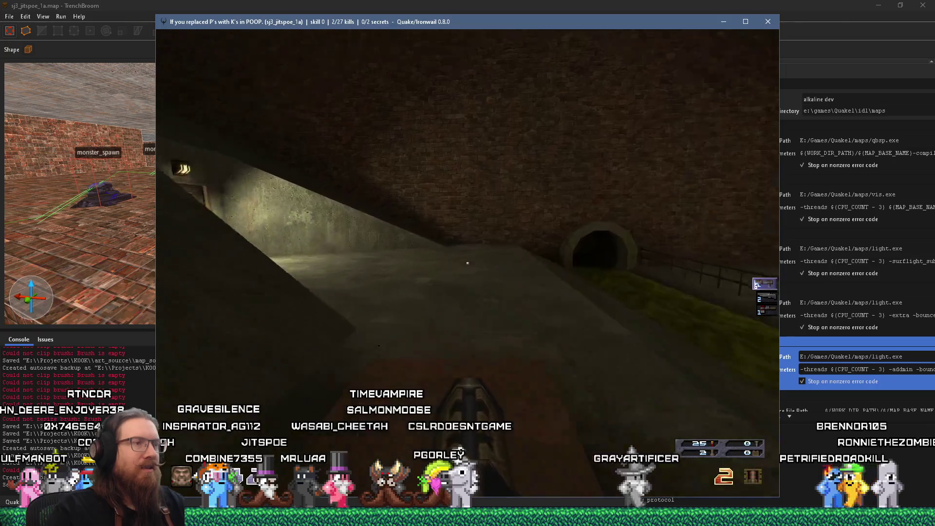
pyautogui.press('`')
pyautogui.write('qui')
pyautogui.press('Return')
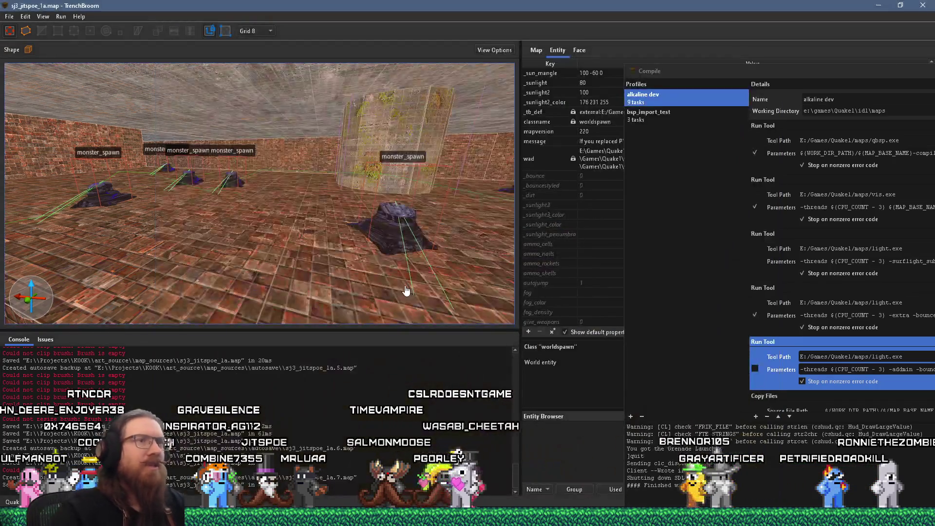
# - Select a monster_spawn, show its spawnflags with Spawn Angry and Trigger Spawned, then switch to Discord
pyautogui.click(404, 226)
pyautogui.click(538, 112)
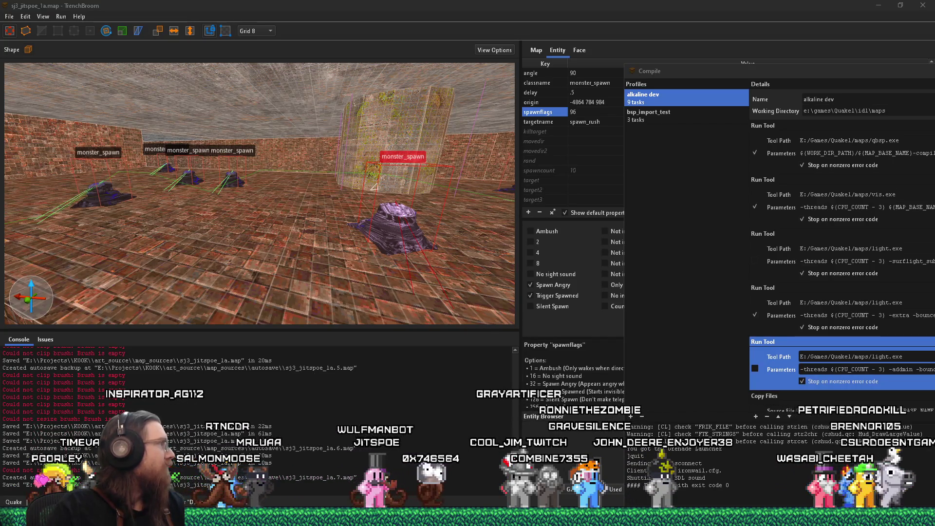
pyautogui.hotkey('alt', 'Tab')
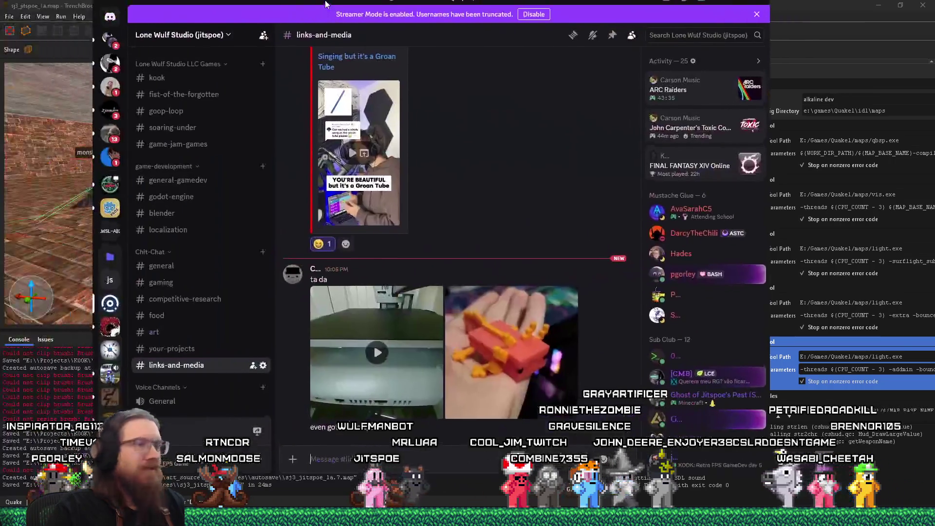
pyautogui.click(501, 357)
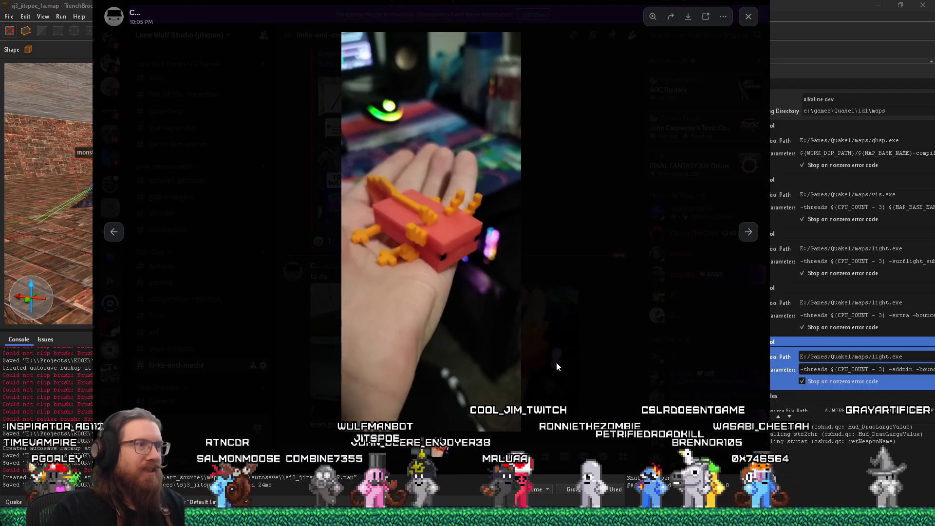
pyautogui.click(560, 376)
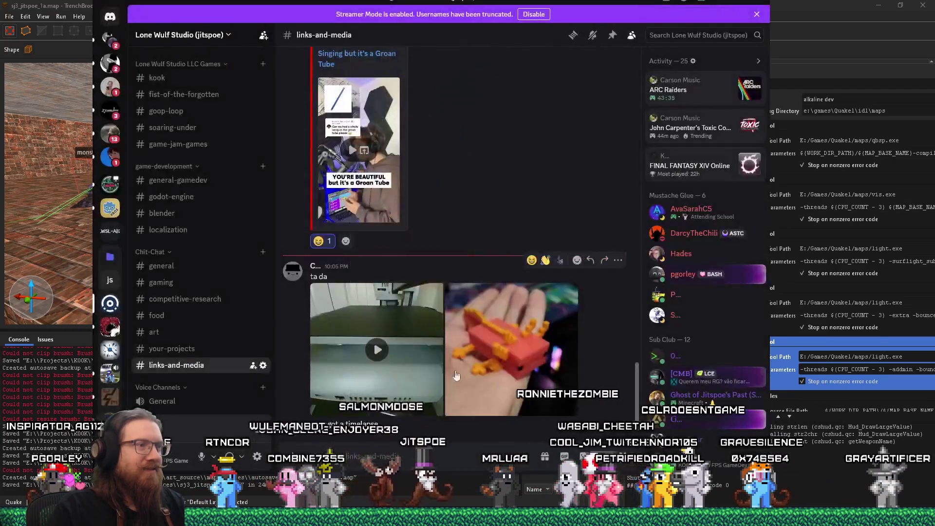
pyautogui.click(388, 352)
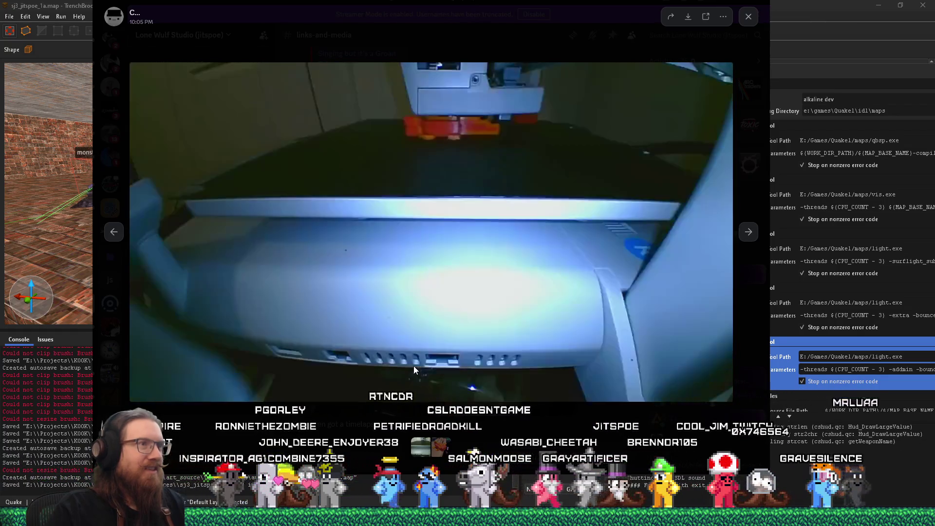
pyautogui.moveTo(413, 366)
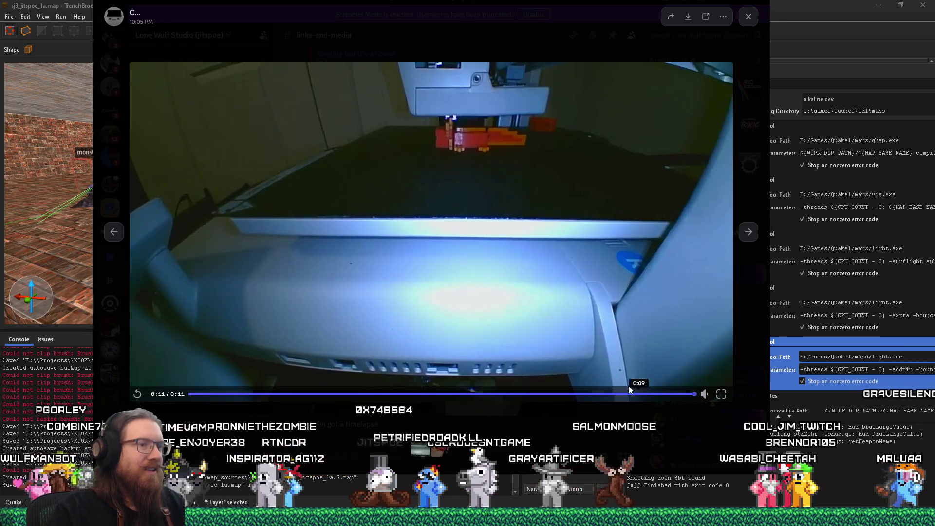
pyautogui.click(542, 393)
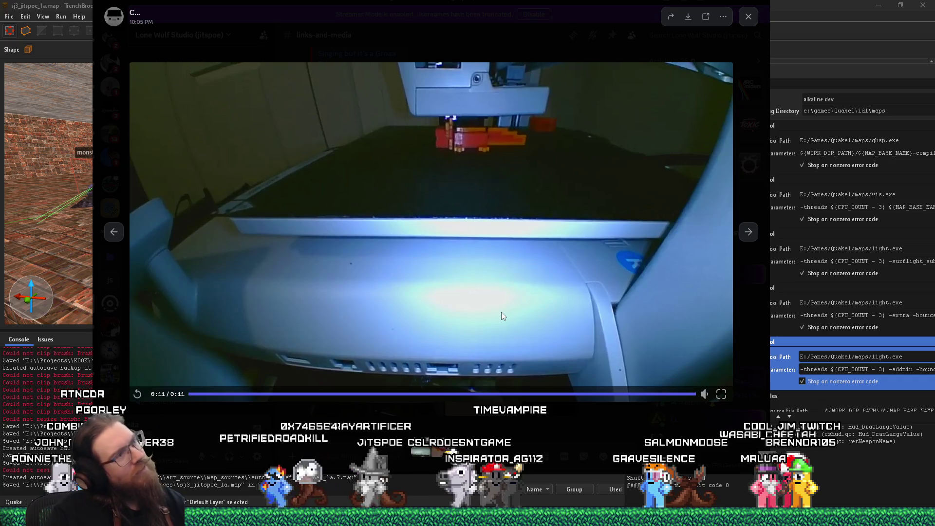
pyautogui.click(539, 393)
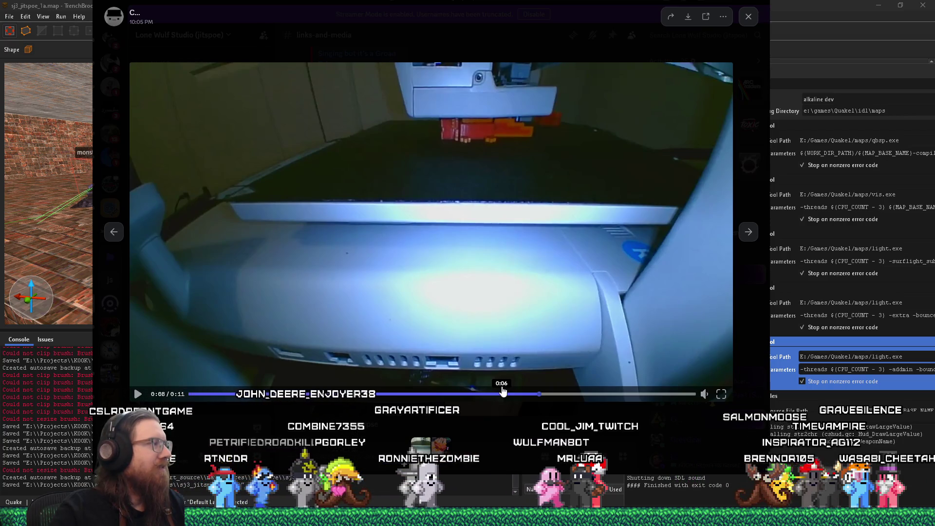
pyautogui.click(553, 456)
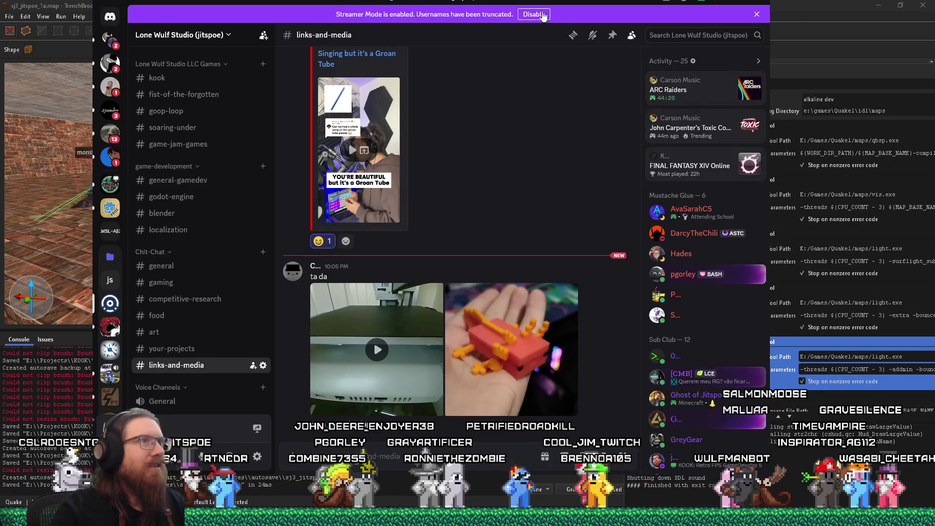
pyautogui.hotkey('alt', 'Tab')
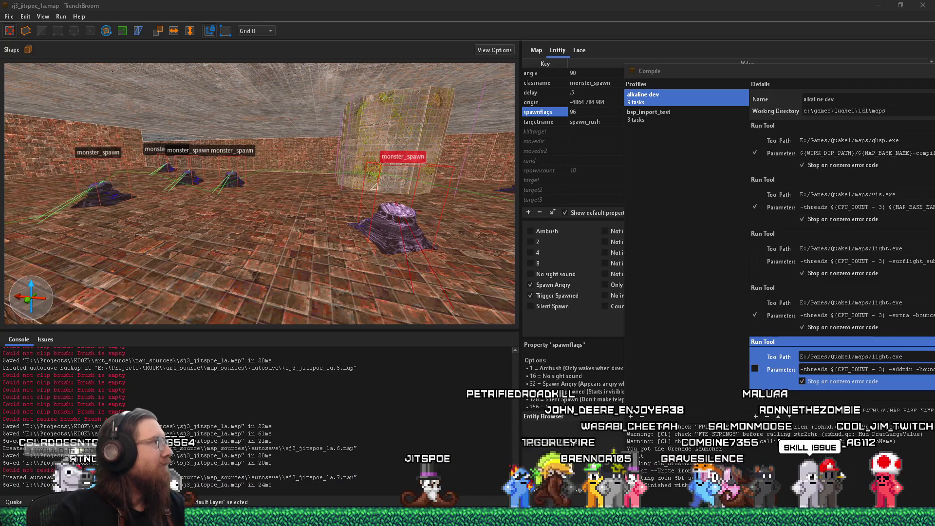
# - Bring the monster_spawn group back into view and widen the entity inspector by dragging the splitter left
pyautogui.click(137, 247)
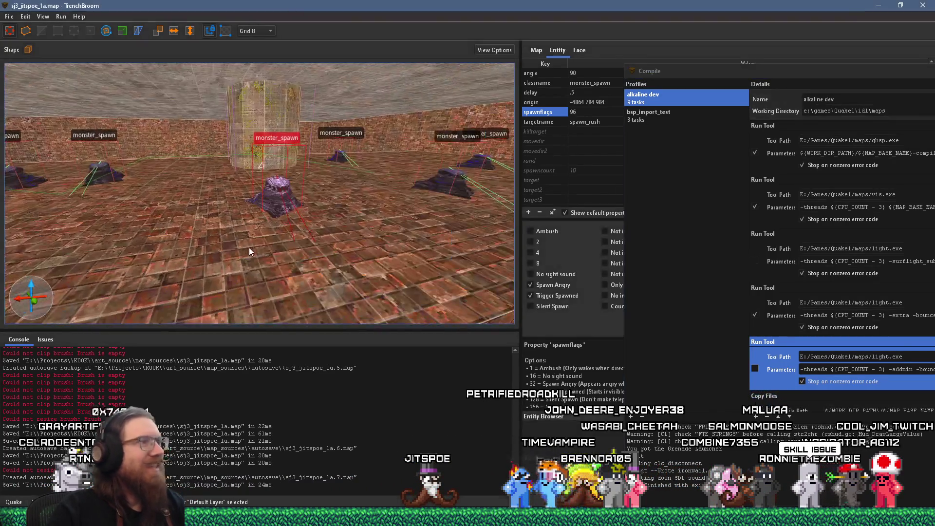
pyautogui.press('w')
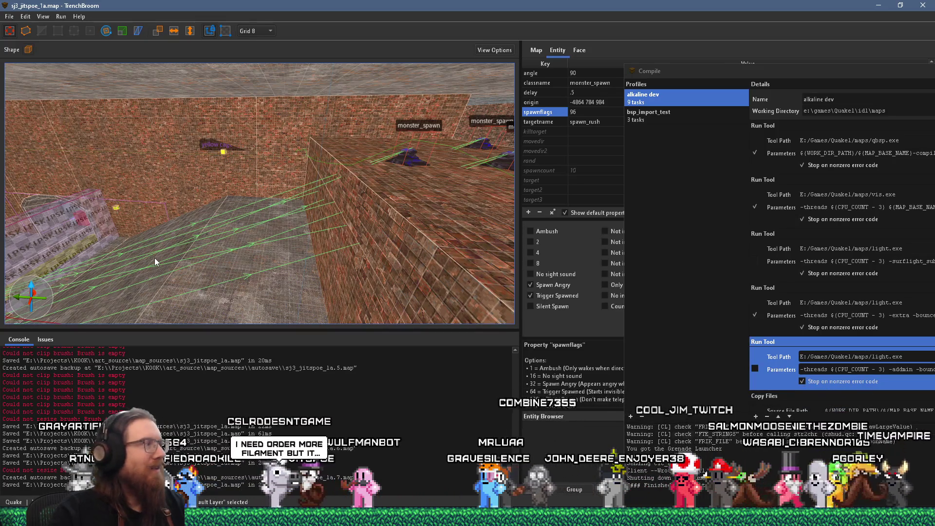
pyautogui.hotkey('ctrl', 'u')
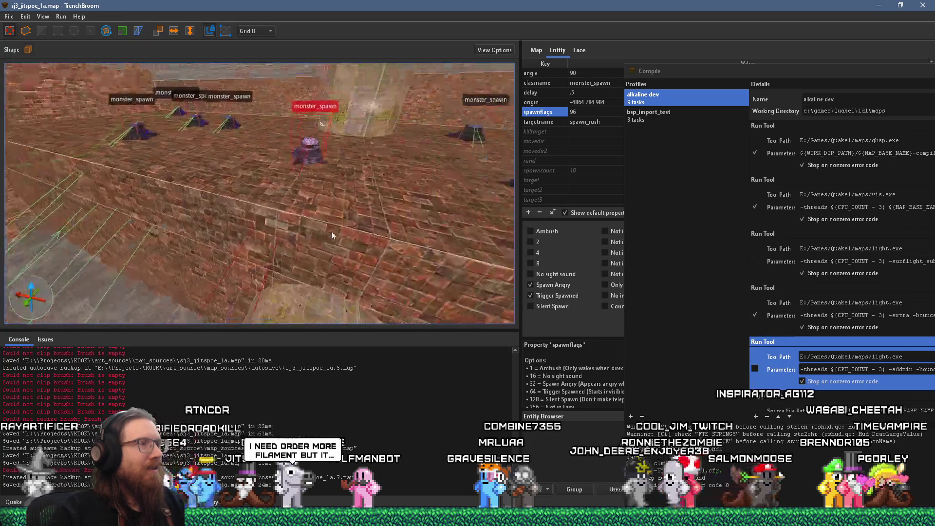
pyautogui.scroll(-3, 331, 236)
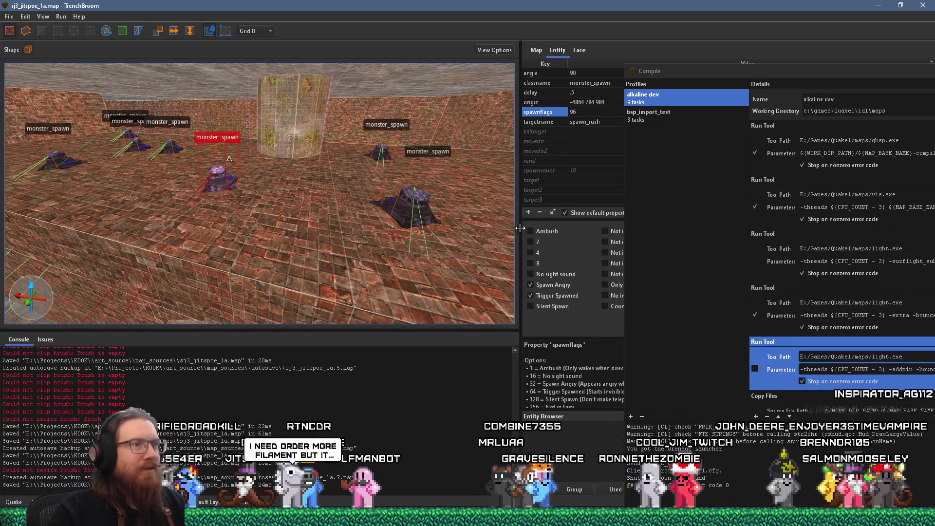
pyautogui.moveTo(521, 228); pyautogui.dragTo(402, 233)
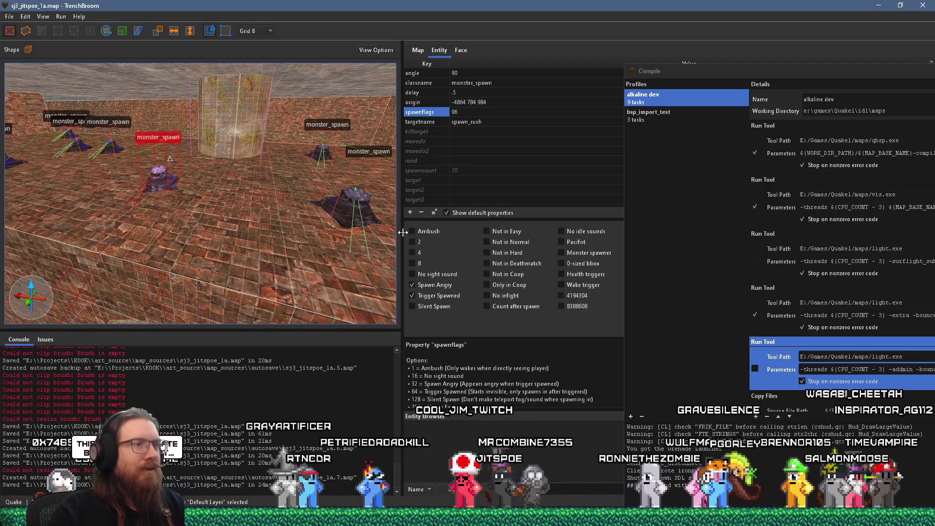
# - Uncheck Trigger Spawned so the monster_spawn's spawnflags become 0, then look around the spawn area
pyautogui.click(450, 294)
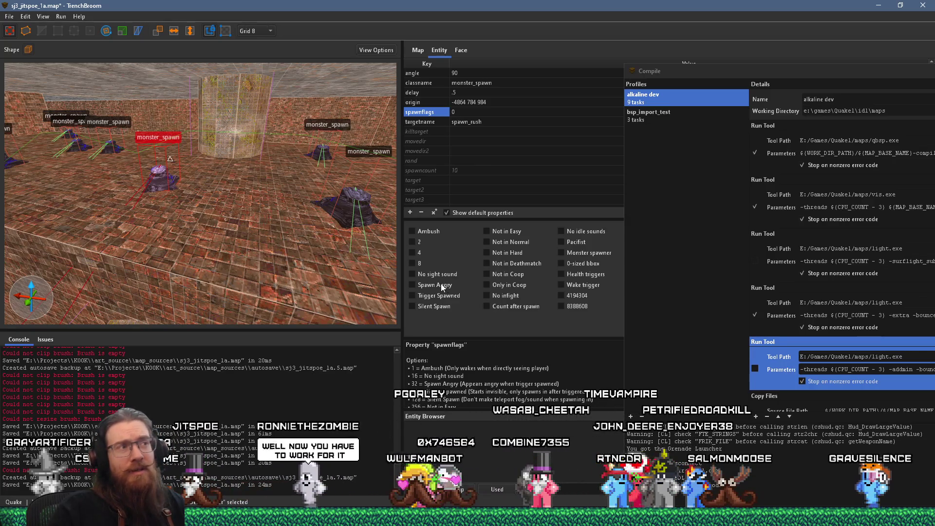
pyautogui.click(11, 17)
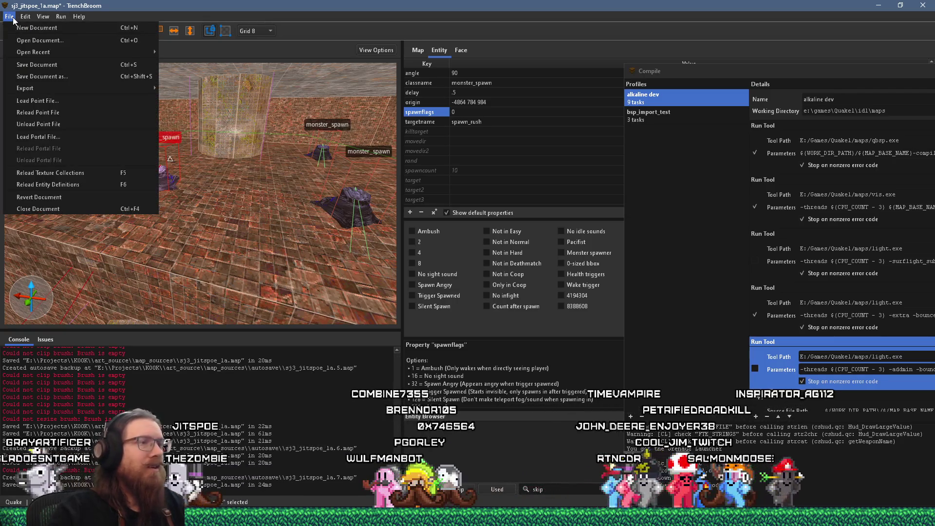
pyautogui.click(344, 130)
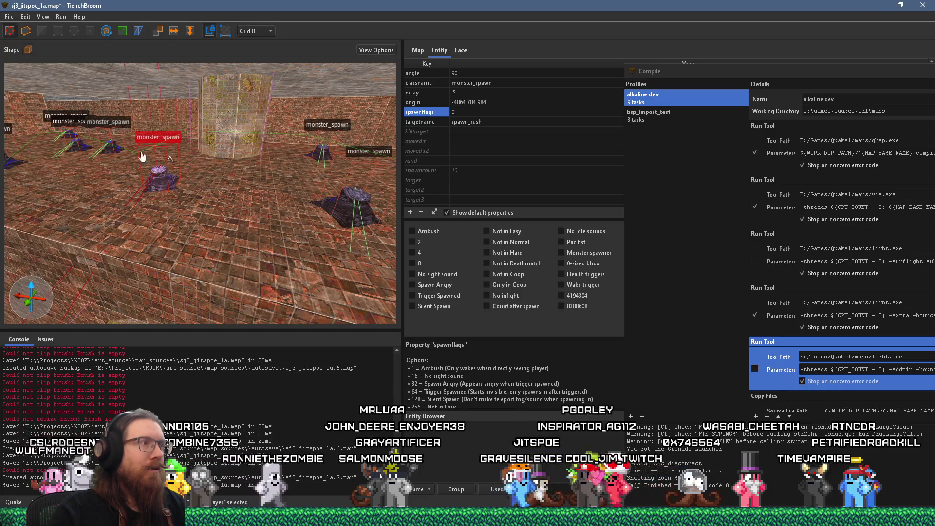
pyautogui.scroll(3, 110, 162)
pyautogui.scroll(3, 60, 123)
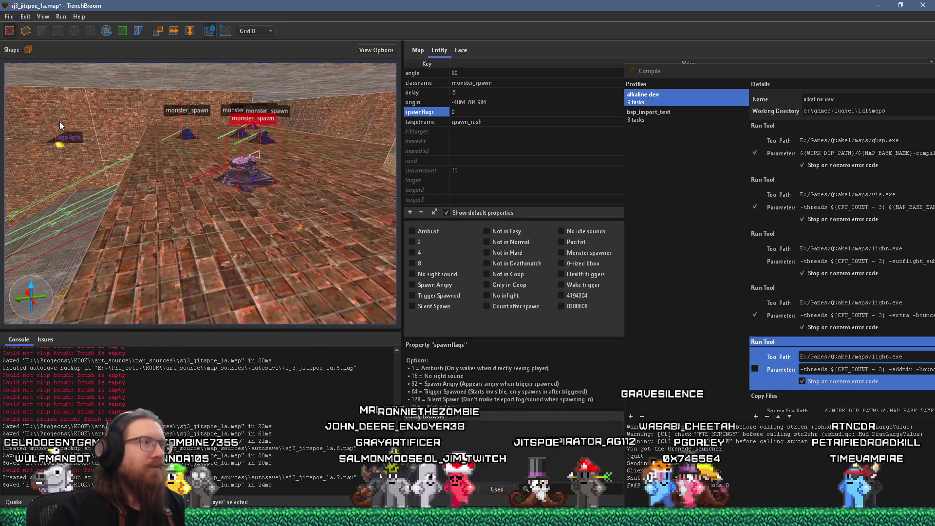
pyautogui.scroll(5, 60, 125)
pyautogui.moveTo(289, 148)
pyautogui.mouseDown()
pyautogui.moveTo(328, 144)
pyautogui.moveTo(283, 142)
pyautogui.moveTo(270, 156)
pyautogui.mouseUp()
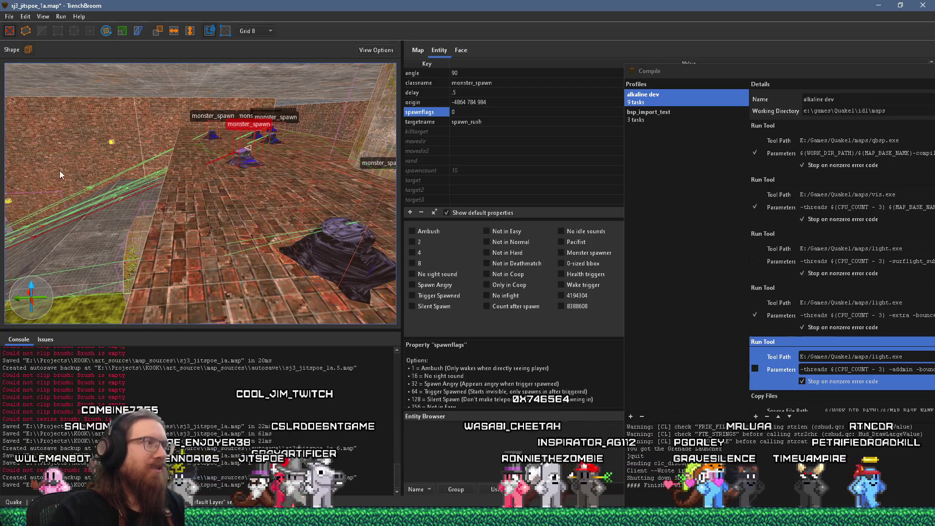
pyautogui.moveTo(60, 174); pyautogui.dragTo(155, 163)
# - Save the map and open Compile Map, enlarging the dialog to show the full parameters
pyautogui.click(9, 16)
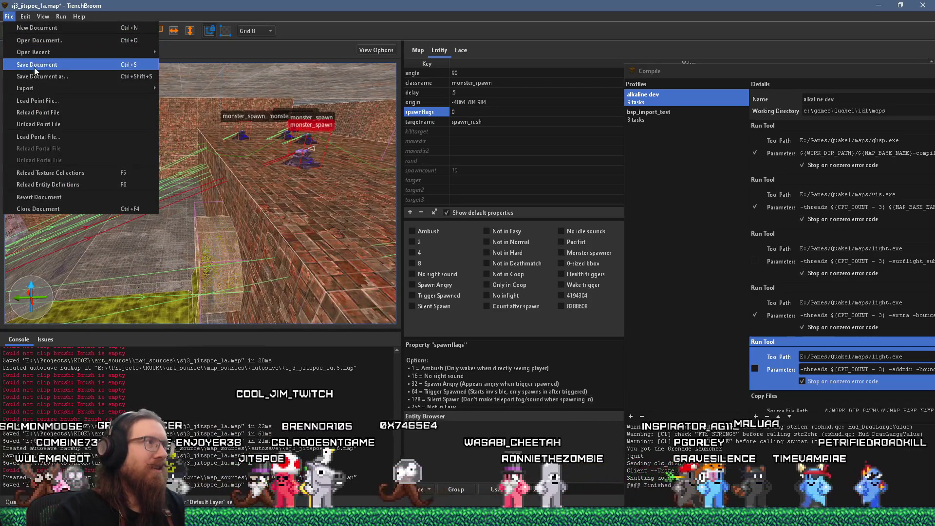
pyautogui.click(29, 60)
pyautogui.click(61, 17)
pyautogui.click(87, 27)
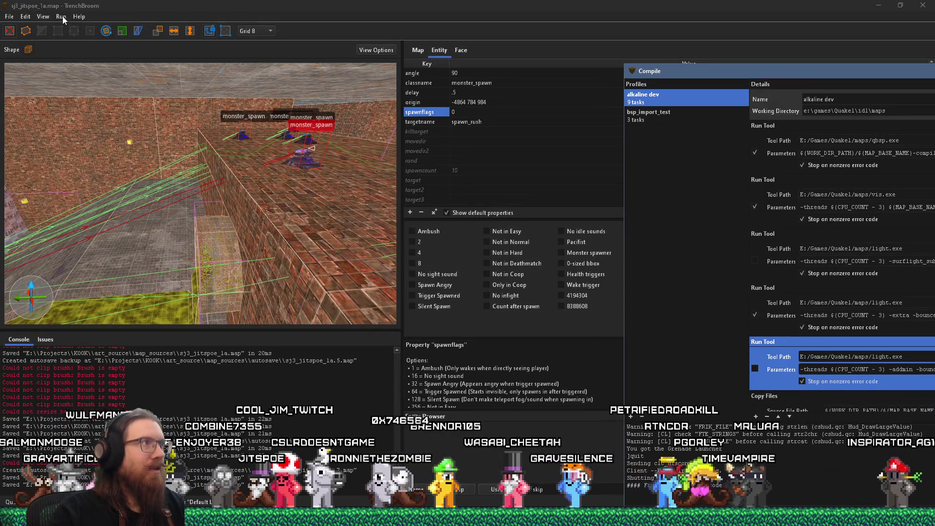
pyautogui.click(63, 18)
pyautogui.click(71, 31)
pyautogui.moveTo(733, 71)
pyautogui.mouseDown()
pyautogui.moveTo(432, 5)
pyautogui.moveTo(302, 17)
pyautogui.mouseUp()
# - Compile with the alkaline dev profile, grab the Grenade Launcher, and enable noclip in the console
pyautogui.click(857, 464)
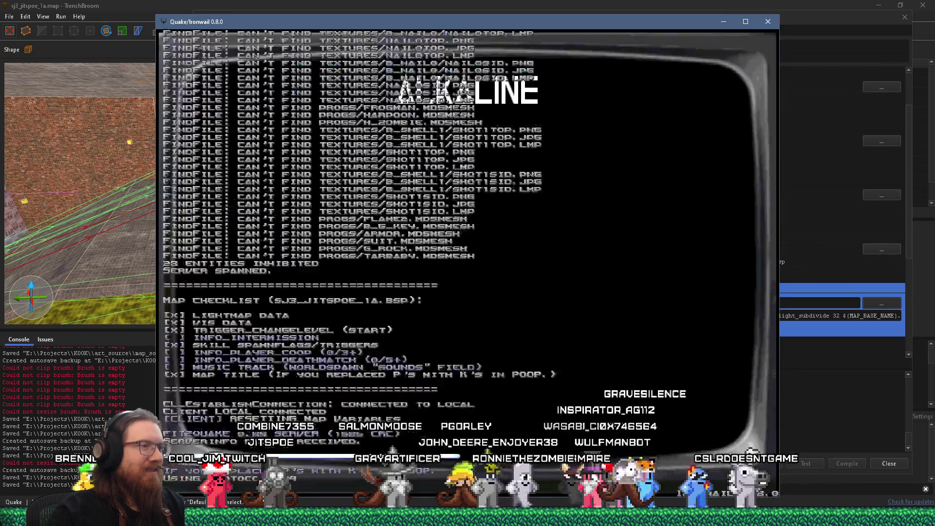
pyautogui.press('w')
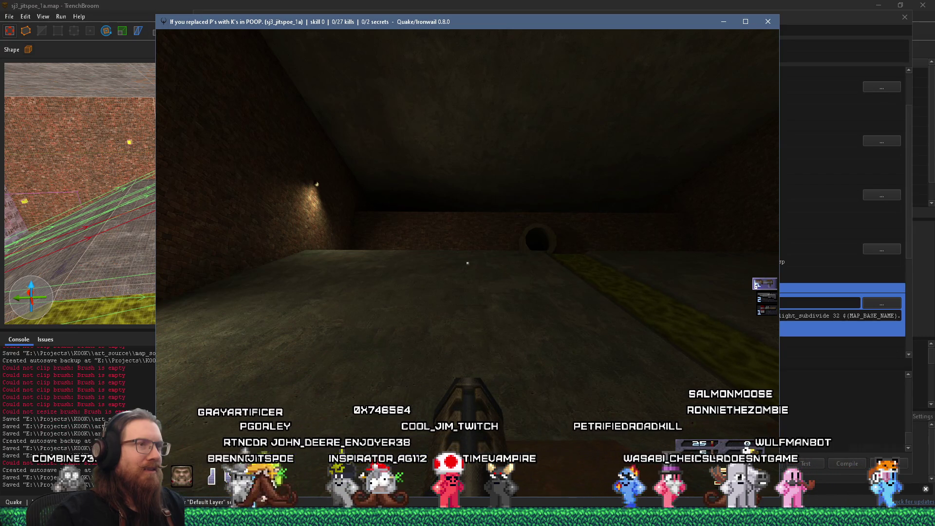
pyautogui.press('`')
pyautogui.write('noclip')
pyautogui.press('Return')
# - Fly through the lit sewer tunnels, then quit Ironwail from the console
pyautogui.press('`')
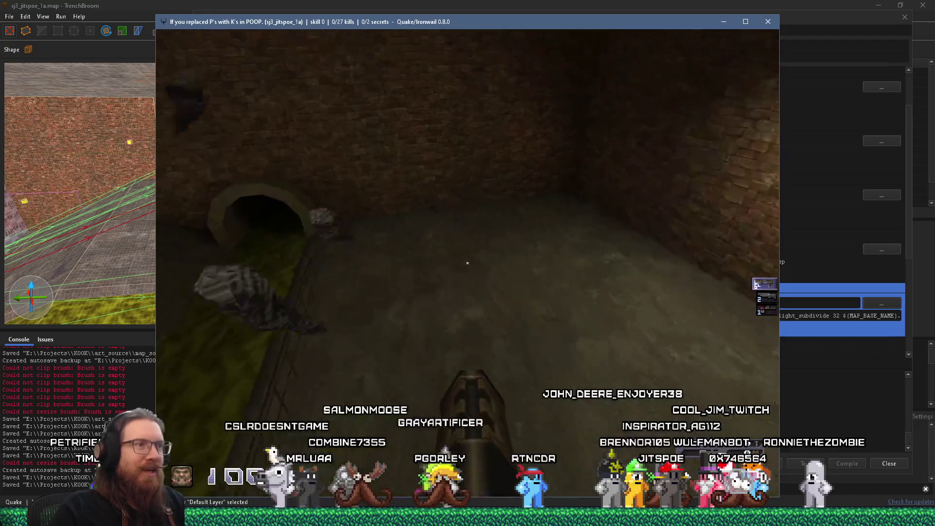
pyautogui.press('w')
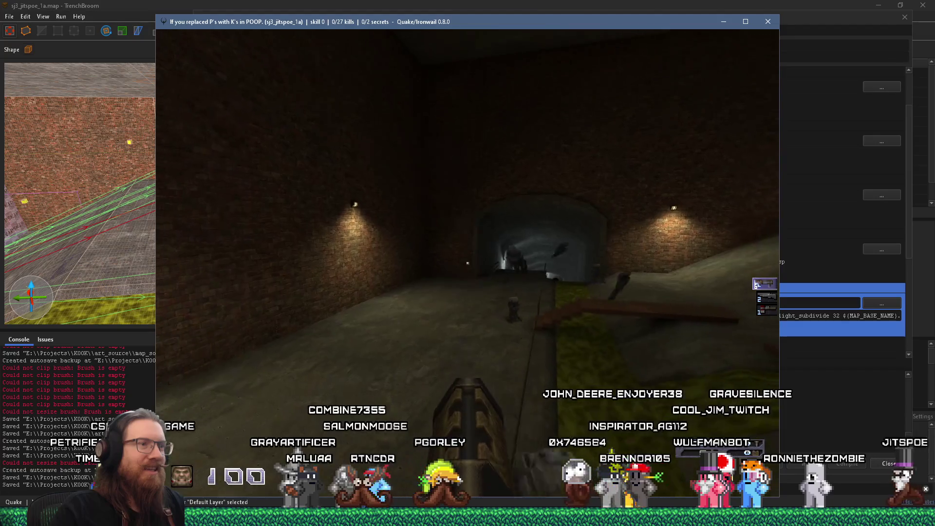
pyautogui.press('w')
pyautogui.press('w')
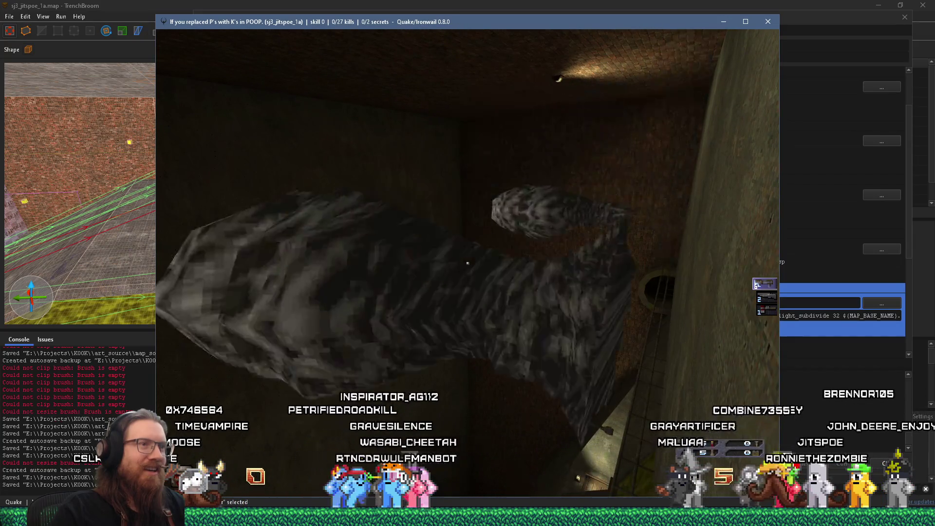
pyautogui.press('`')
pyautogui.write('quit')
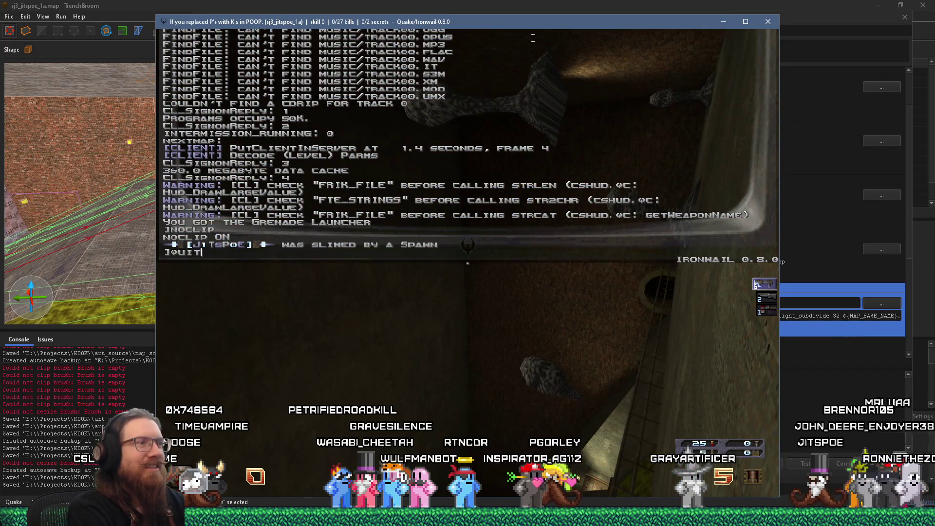
pyautogui.press('Return')
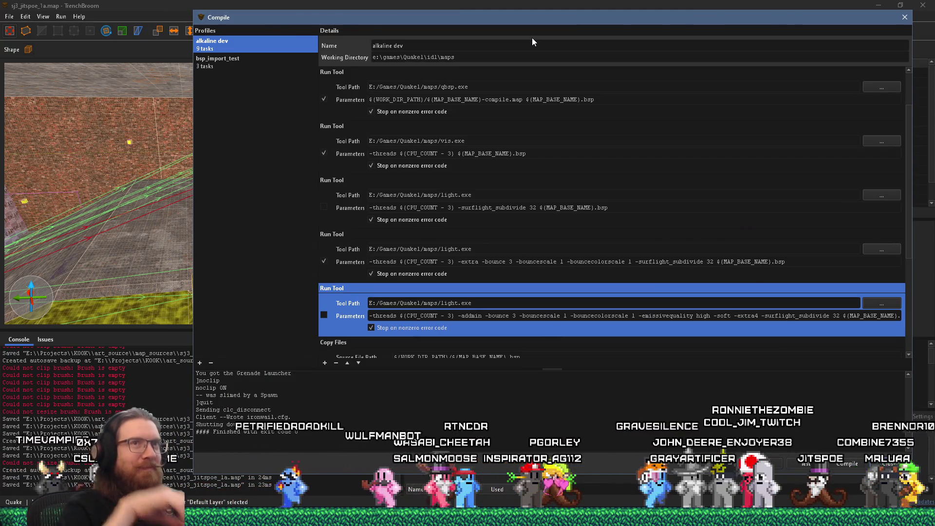
# - Close the compile settings, multi-select three monster_spawn entities, and bring up their context menu
pyautogui.press('Escape')
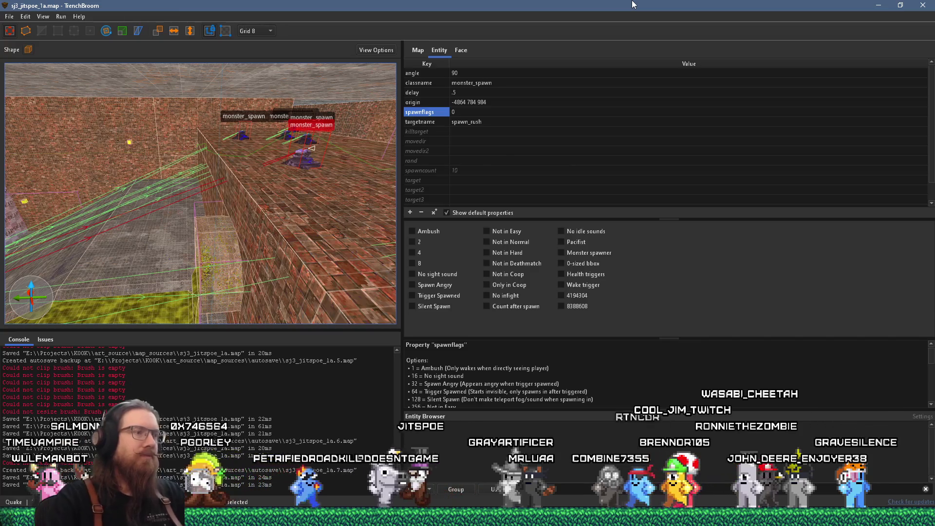
pyautogui.moveTo(204, 146)
pyautogui.mouseDown()
pyautogui.moveTo(184, 154)
pyautogui.moveTo(320, 154)
pyautogui.moveTo(191, 139)
pyautogui.moveTo(227, 162)
pyautogui.mouseUp()
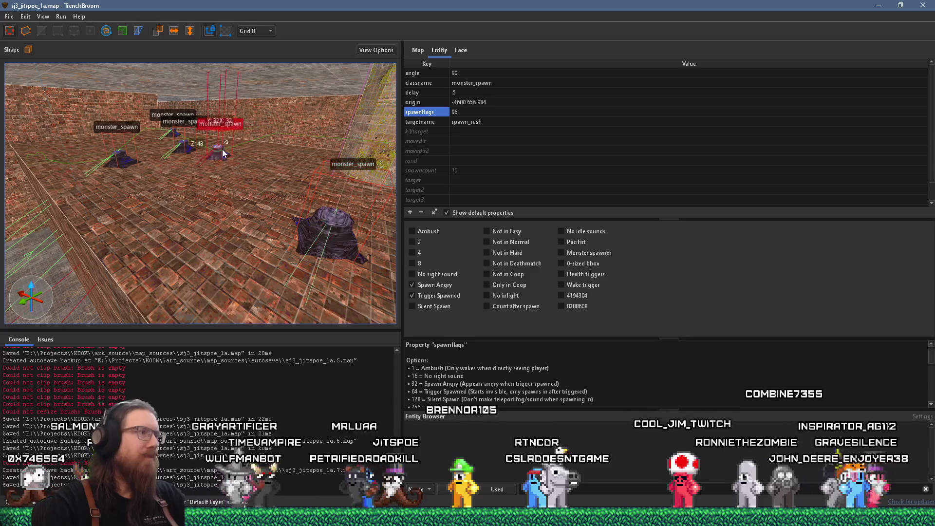
pyautogui.keyDown('ctrl'); pyautogui.click(184, 148); pyautogui.keyUp('ctrl')
pyautogui.keyDown('ctrl'); pyautogui.click(117, 161); pyautogui.keyUp('ctrl')
pyautogui.moveTo(115, 162)
pyautogui.mouseDown()
pyautogui.moveTo(219, 184)
pyautogui.moveTo(62, 165)
pyautogui.moveTo(229, 127)
pyautogui.mouseUp()
pyautogui.keyDown('ctrl'); pyautogui.click(229, 127); pyautogui.keyUp('ctrl')
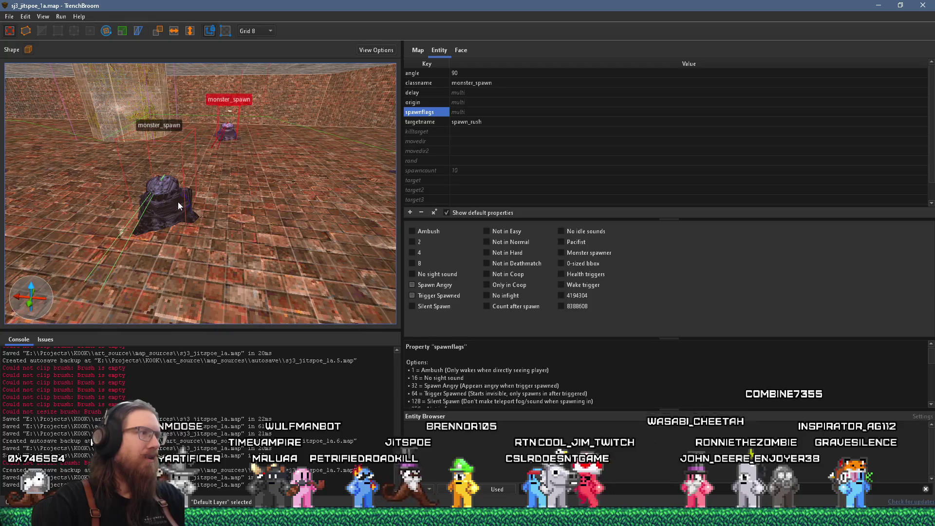
pyautogui.moveTo(189, 197)
pyautogui.mouseDown()
pyautogui.moveTo(265, 192)
pyautogui.moveTo(252, 154)
pyautogui.moveTo(162, 161)
pyautogui.mouseUp()
pyautogui.rightClick(161, 161)
# - Group the selected monster_spawns under the name 'spawn_rush'
pyautogui.click(189, 166)
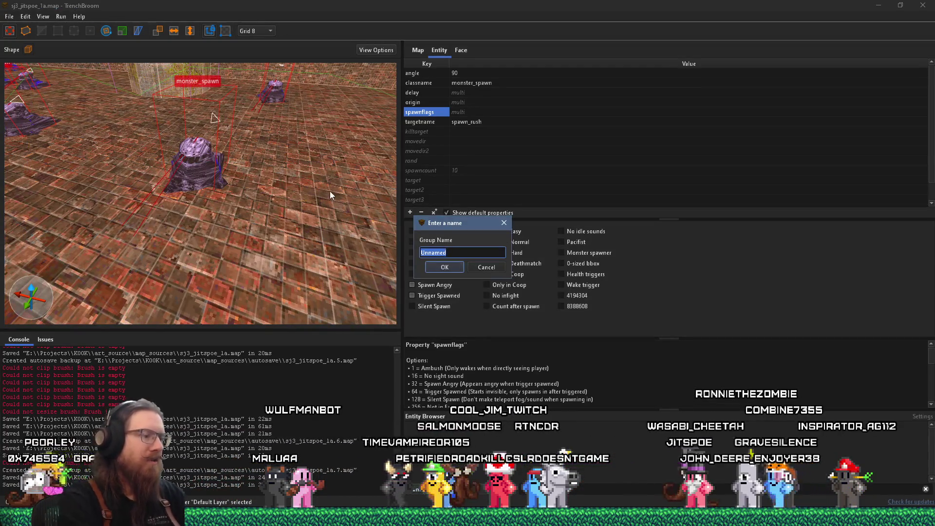
pyautogui.write('spawn_rush')
pyautogui.press('Return')
pyautogui.moveTo(267, 191)
pyautogui.mouseDown()
pyautogui.moveTo(175, 176)
pyautogui.moveTo(235, 169)
pyautogui.moveTo(174, 176)
pyautogui.moveTo(317, 184)
pyautogui.moveTo(223, 228)
pyautogui.moveTo(140, 218)
pyautogui.mouseUp()
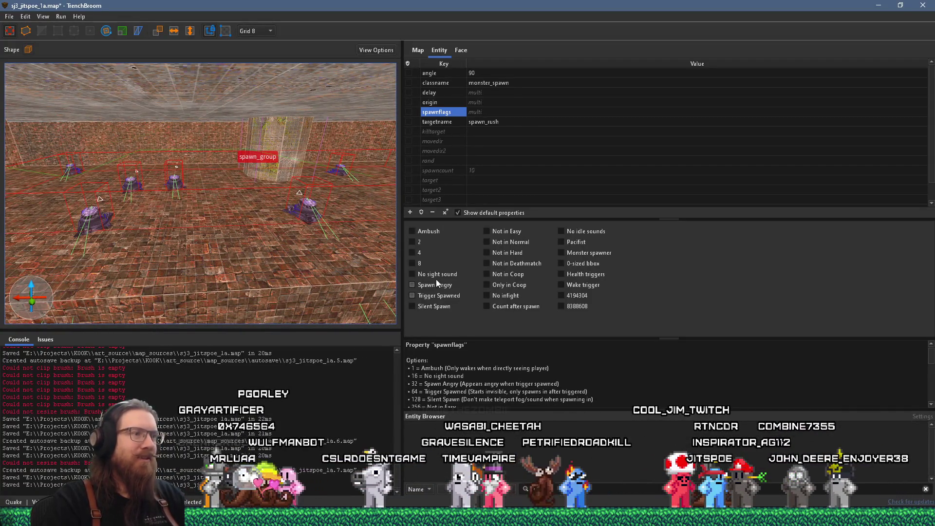
# - Set the group's spawnflags to 224: Spawn Angry, Trigger Spawned and Silent Spawn
pyautogui.click(437, 295)
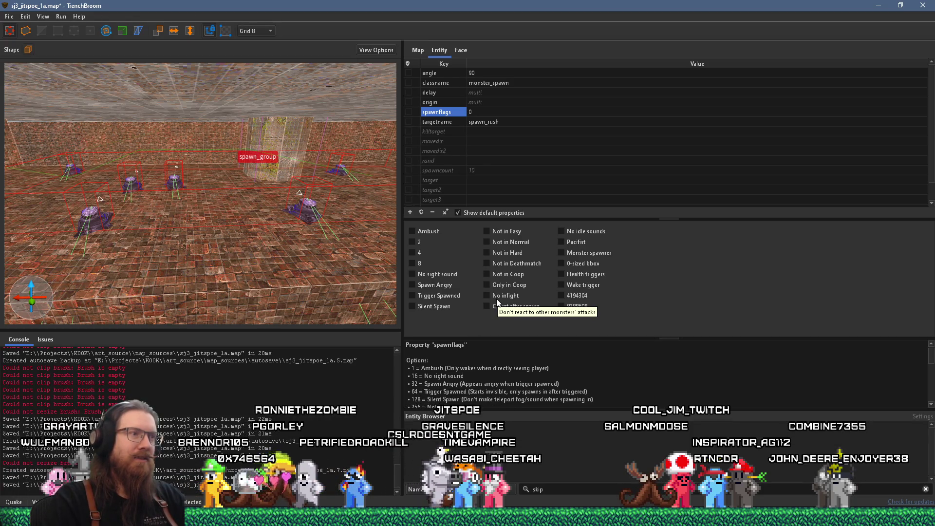
pyautogui.click(445, 306)
pyautogui.click(440, 295)
pyautogui.click(428, 285)
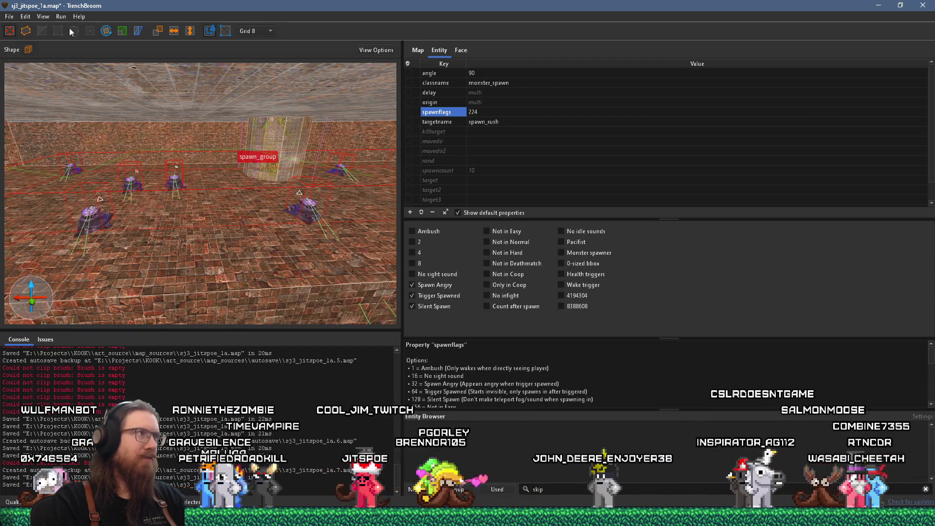
# - Save the map and recompile it from the Compile Map settings
pyautogui.click(13, 18)
pyautogui.click(26, 64)
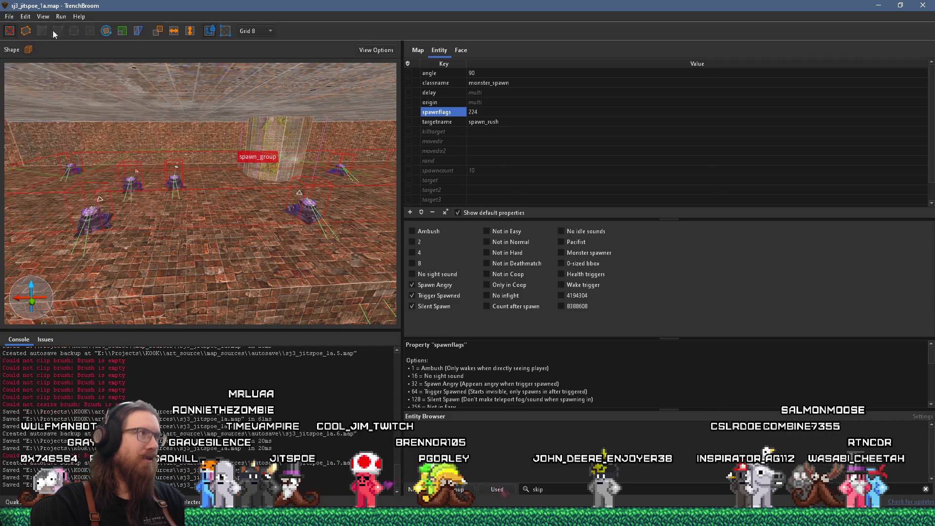
pyautogui.click(66, 19)
pyautogui.click(81, 27)
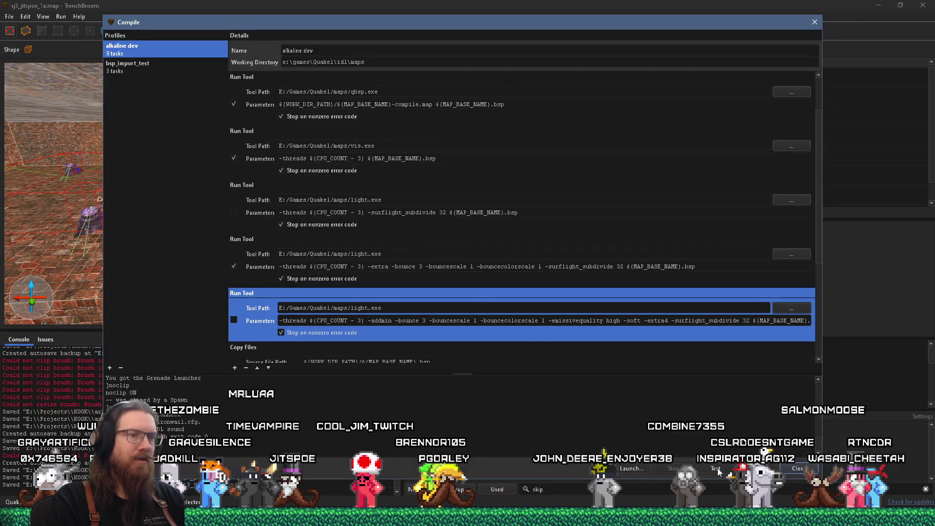
pyautogui.click(755, 469)
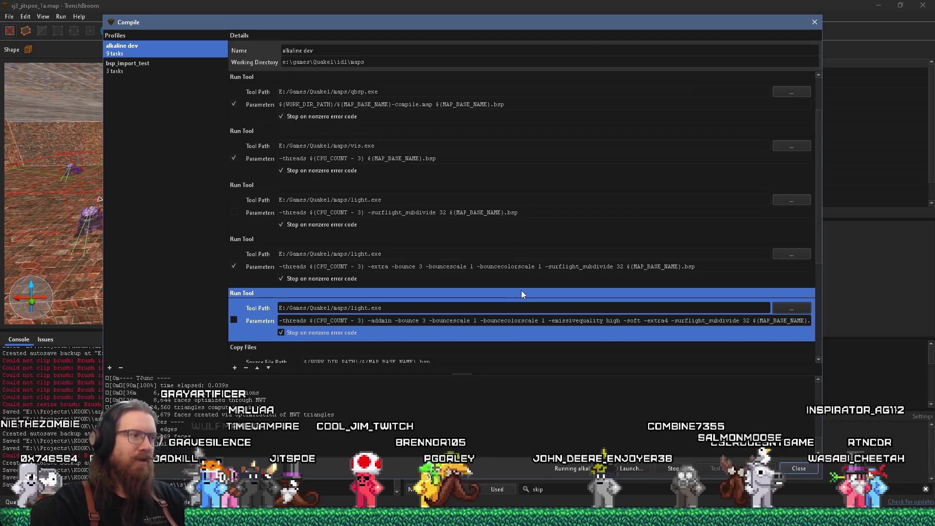
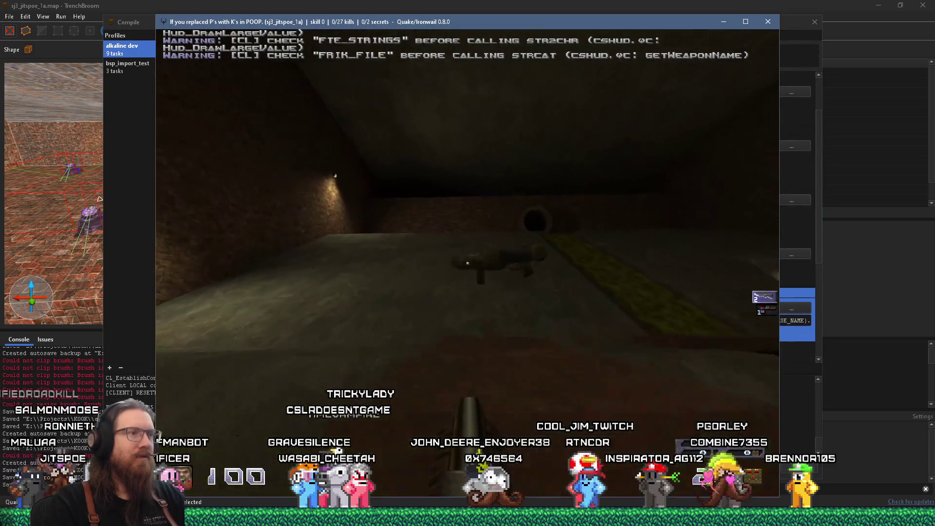
# - Walk toward the tunnel in Ironwail, quit the game, and close the Compile dialog
pyautogui.press('w')
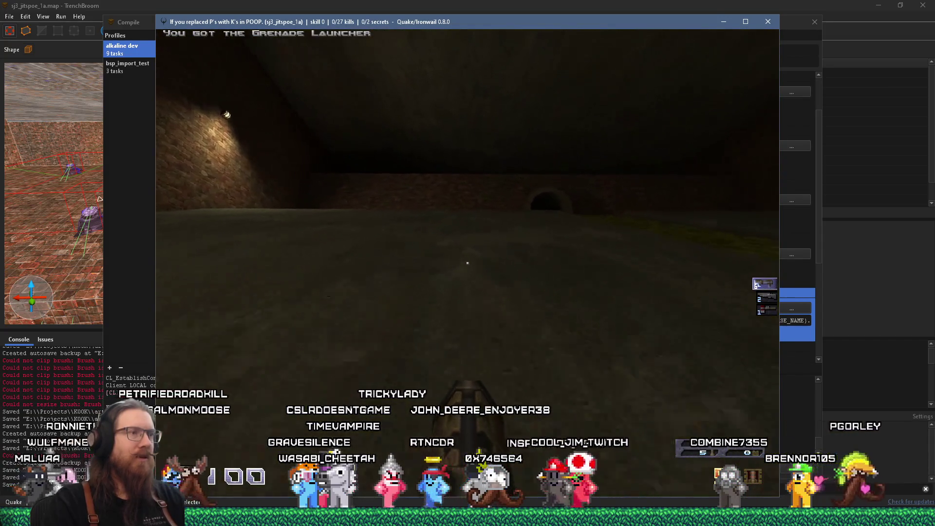
pyautogui.press('w')
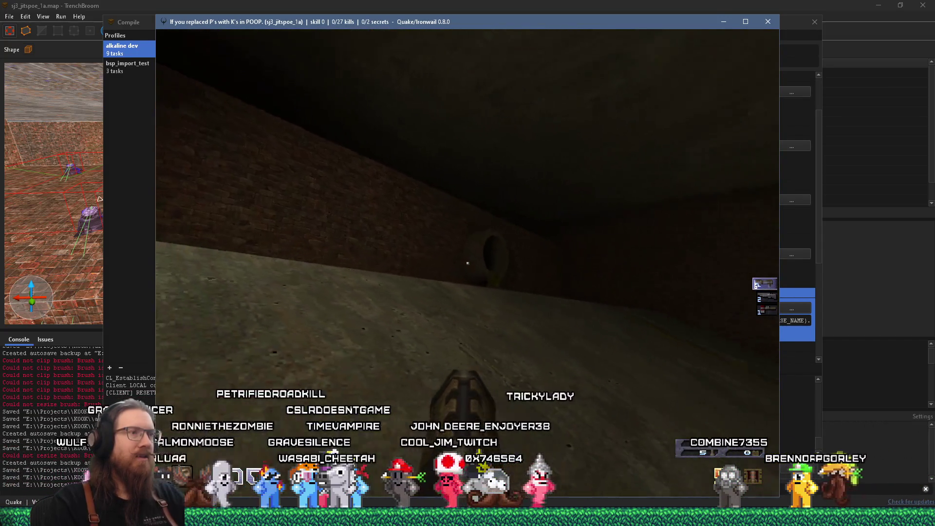
pyautogui.press('`')
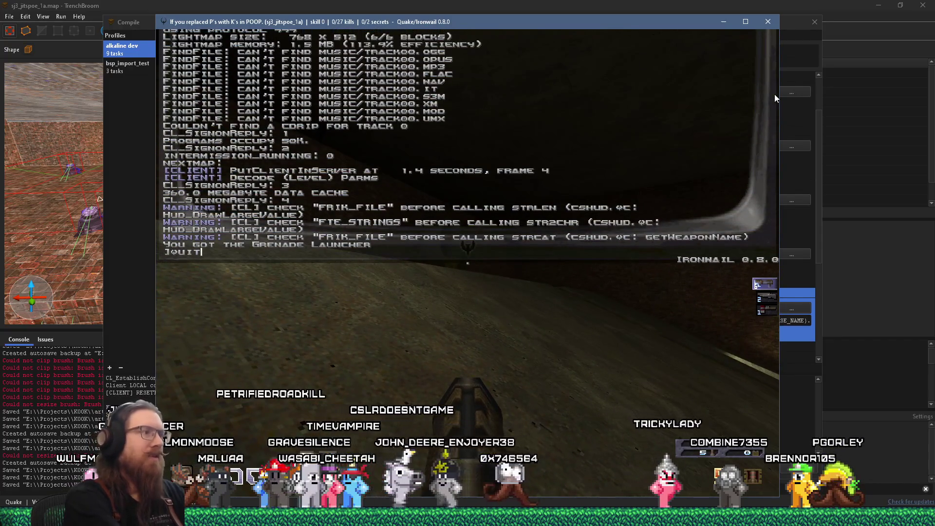
pyautogui.hotkey('alt', 'F4')
pyautogui.click(814, 22)
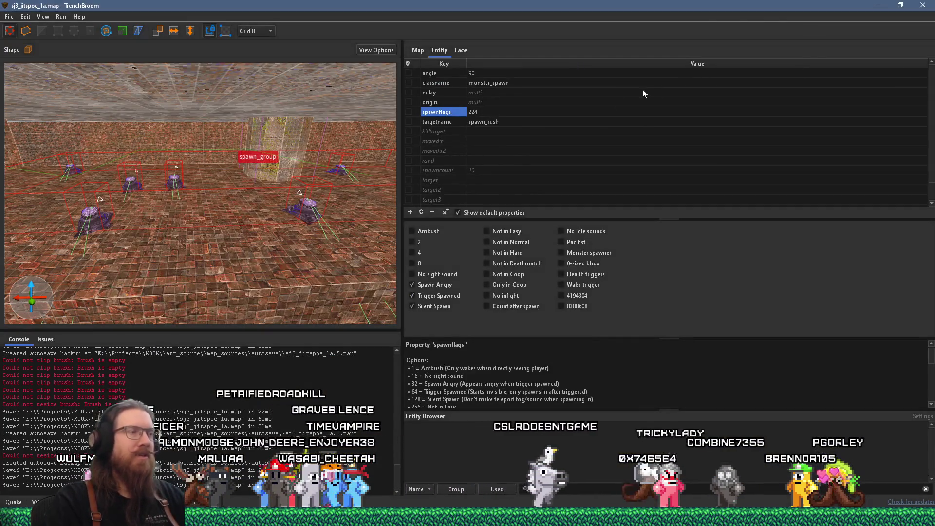
# - Check the spawn entity's targetname spawn_rush and leave it unchanged
pyautogui.scroll(-3, 282, 179)
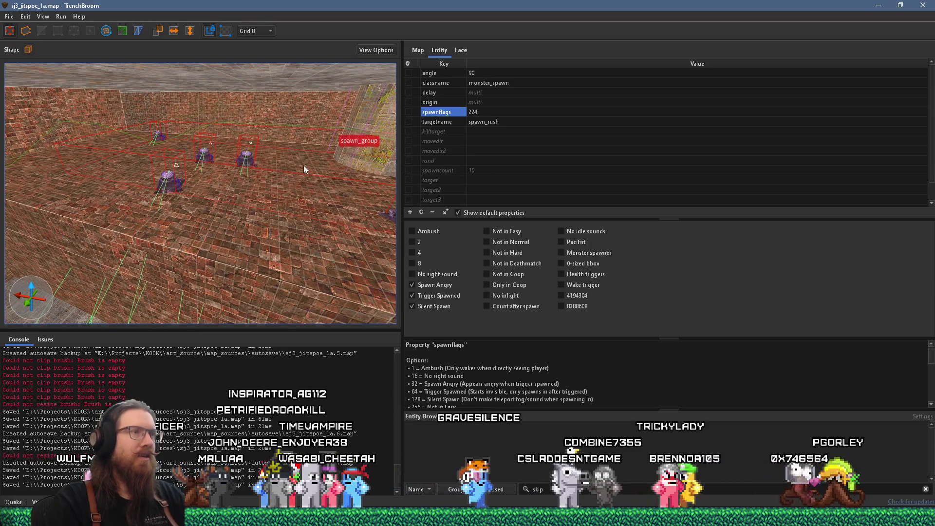
pyautogui.click(457, 122)
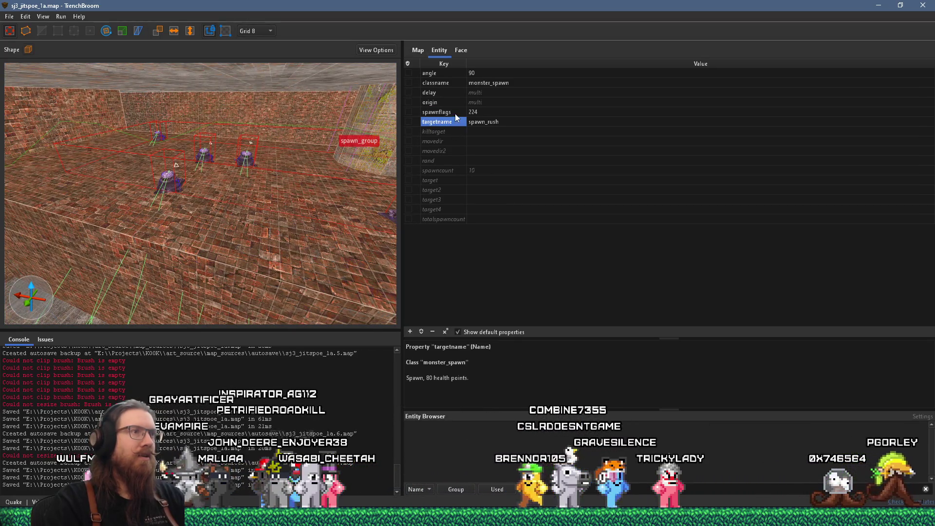
pyautogui.doubleClick(490, 122)
pyautogui.press('Return')
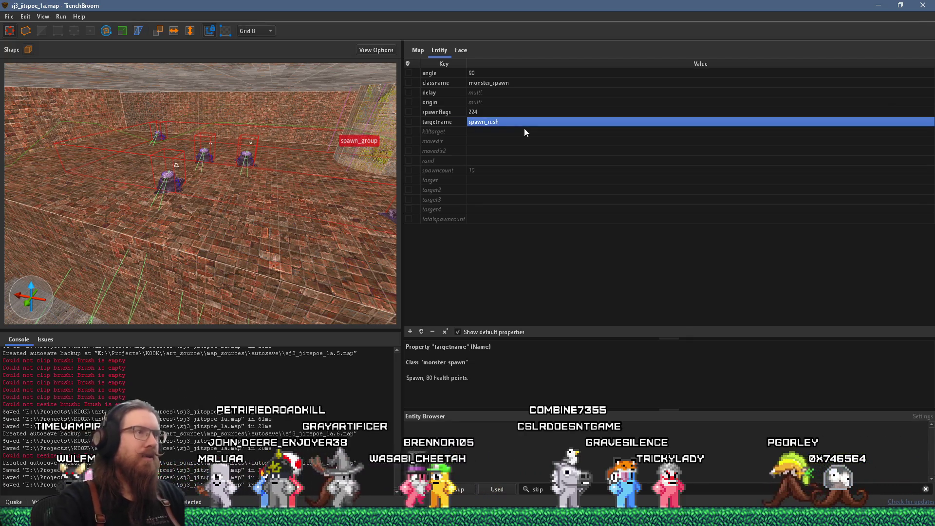
# - Draw a small floor brush near the spawn group and give it the skip material
pyautogui.press('Escape')
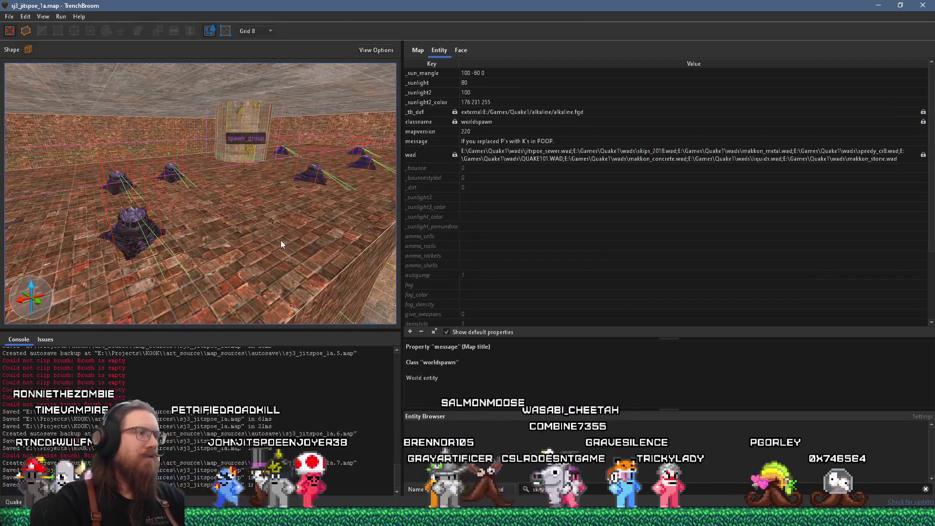
pyautogui.moveTo(285, 240)
pyautogui.mouseDown()
pyautogui.moveTo(293, 264)
pyautogui.moveTo(304, 257)
pyautogui.mouseUp()
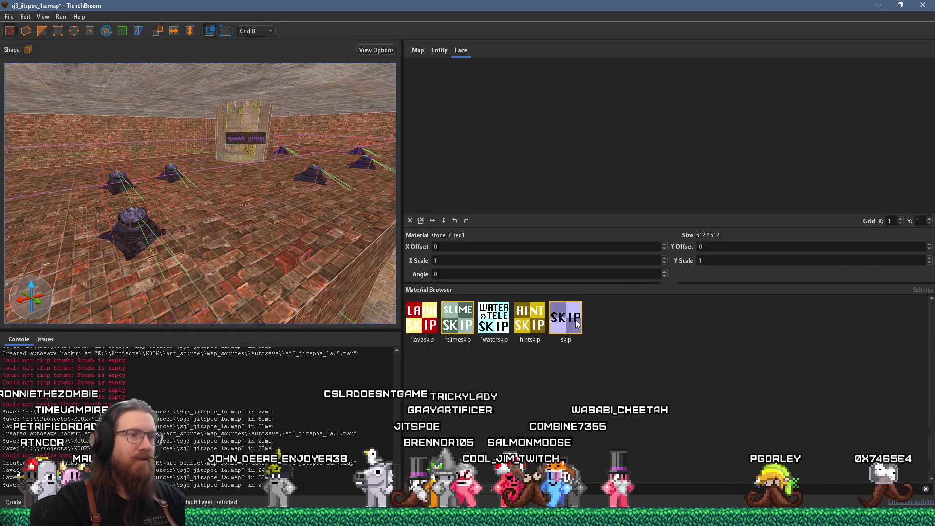
pyautogui.click(577, 325)
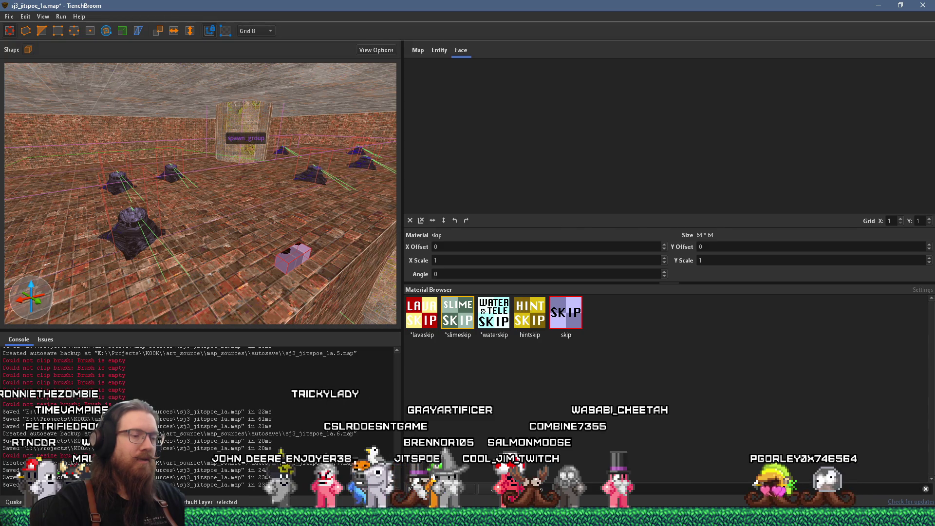
pyautogui.click(440, 51)
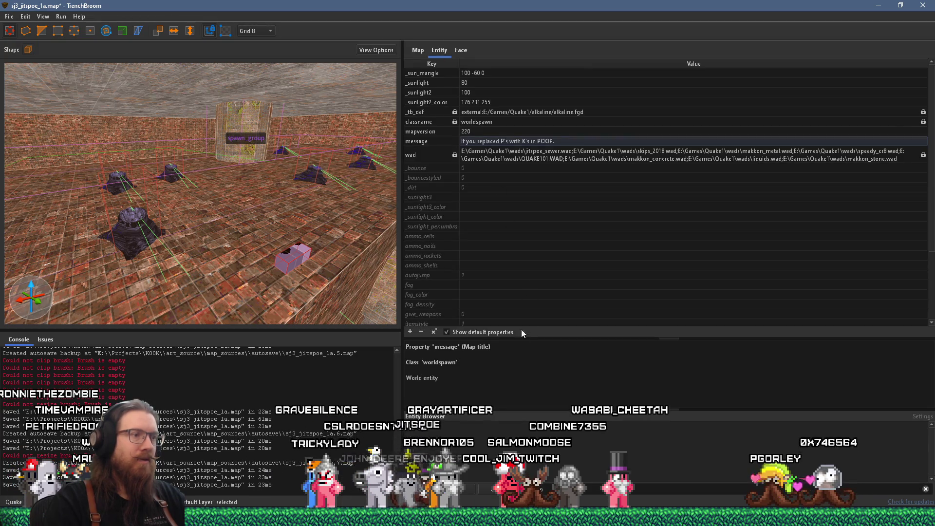
# - Turn the skip brush into a trigger_monsterjump brush entity
pyautogui.rightClick(308, 258)
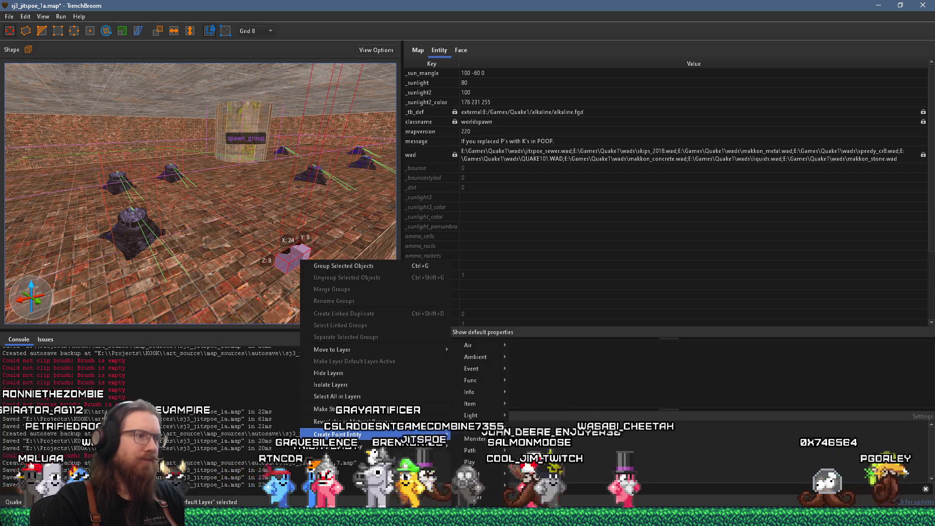
pyautogui.moveTo(382, 446)
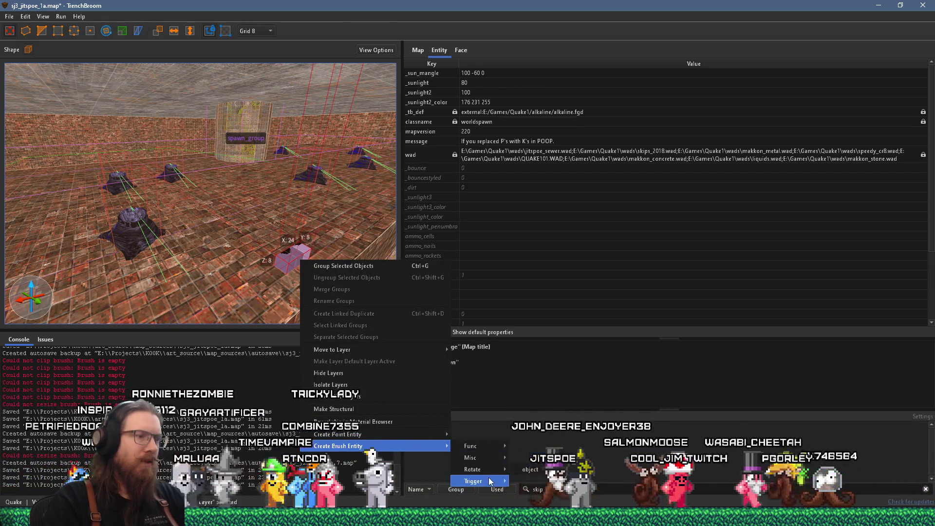
pyautogui.moveTo(472, 481)
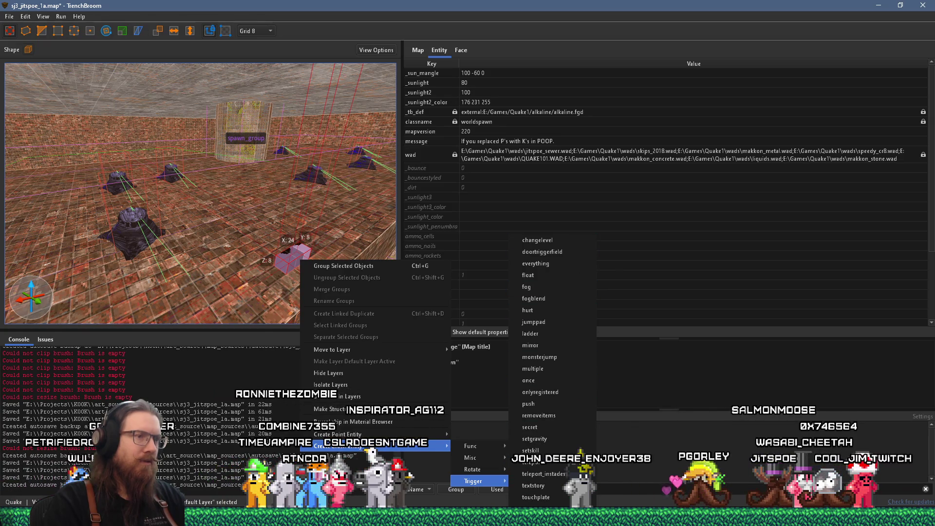
pyautogui.click(539, 357)
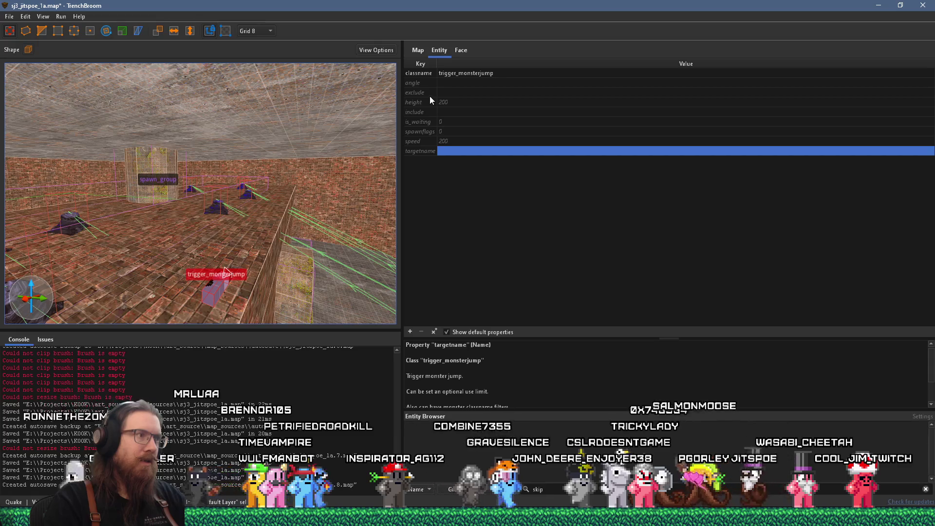
# - Set the trigger's angle to 90, correcting an initial -90
pyautogui.moveTo(321, 159); pyautogui.dragTo(295, 250)
pyautogui.press('s')
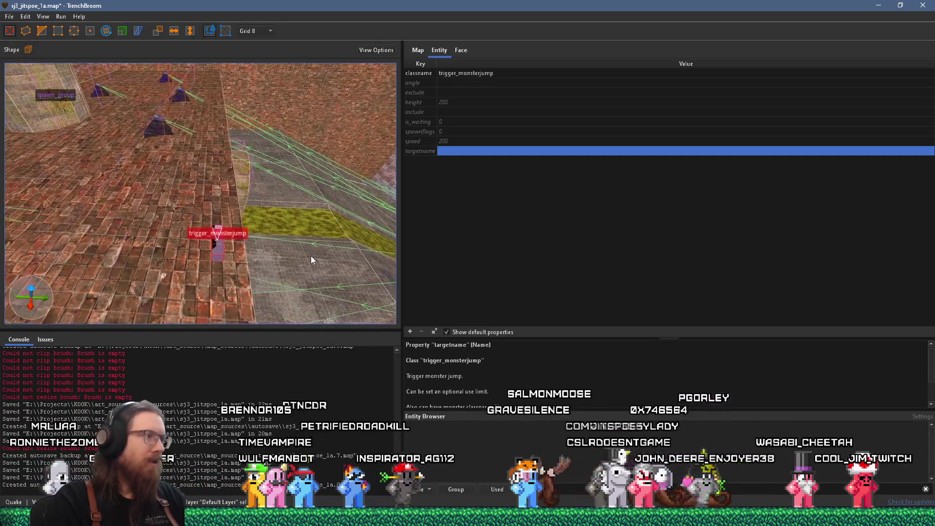
pyautogui.click(480, 83)
pyautogui.write('-90')
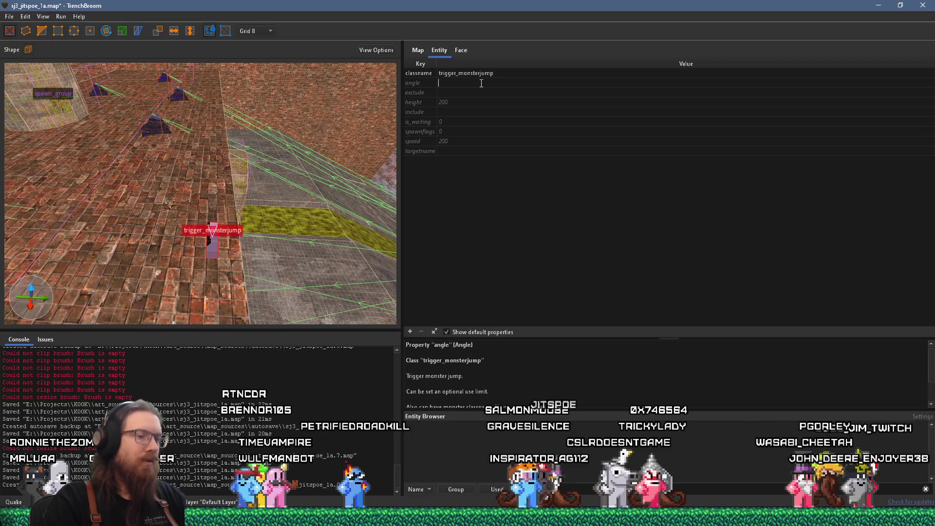
pyautogui.press('Return')
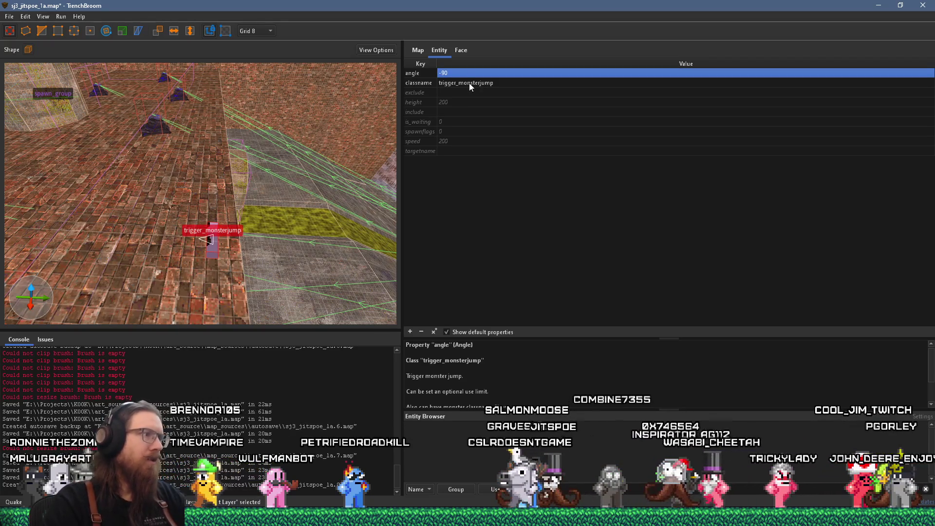
pyautogui.click(486, 72)
pyautogui.write('90')
pyautogui.press('Return')
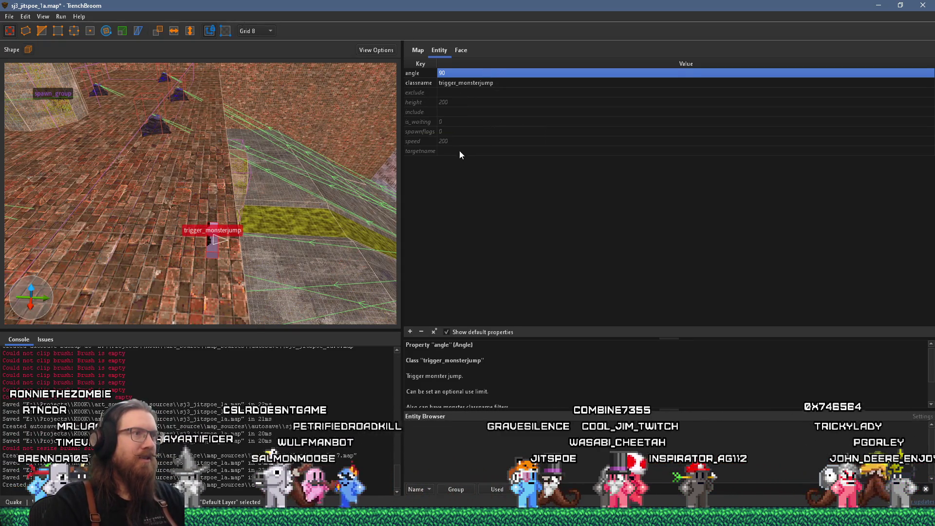
# - Set the trigger's jump height to 200 and speed to 300
pyautogui.click(463, 101)
pyautogui.click(463, 101)
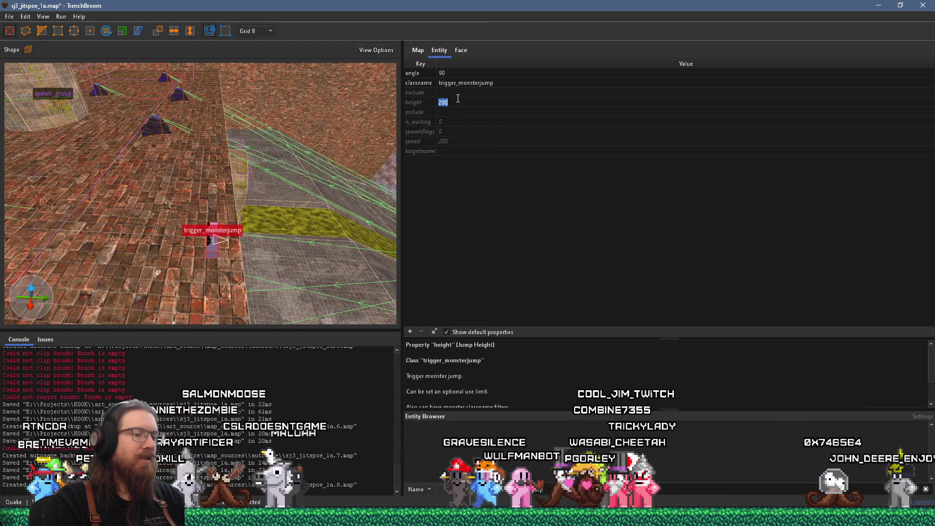
pyautogui.press('Return')
pyautogui.moveTo(200, 97); pyautogui.dragTo(179, 51)
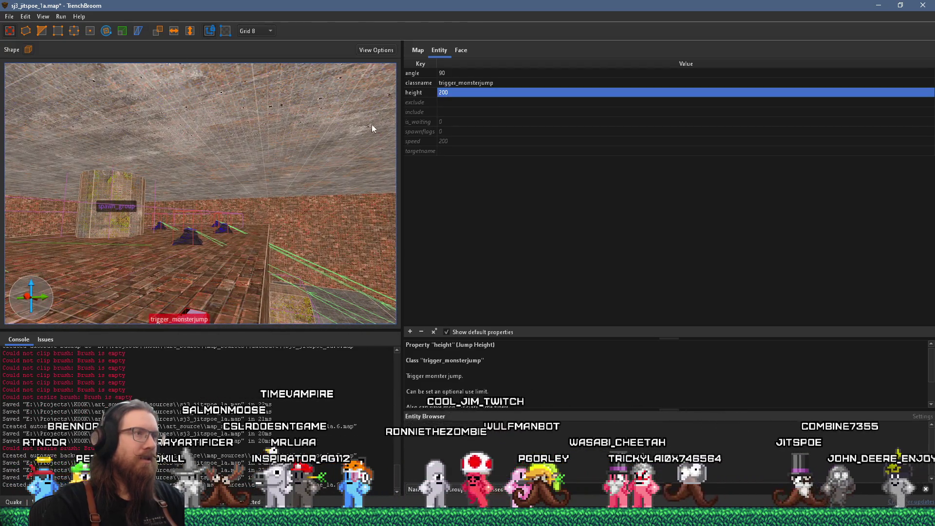
pyautogui.click(463, 93)
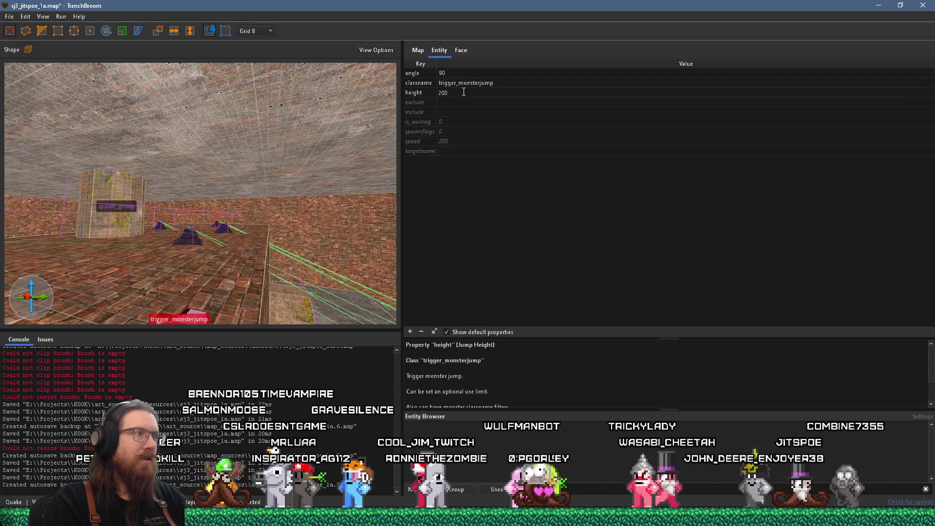
pyautogui.click(466, 141)
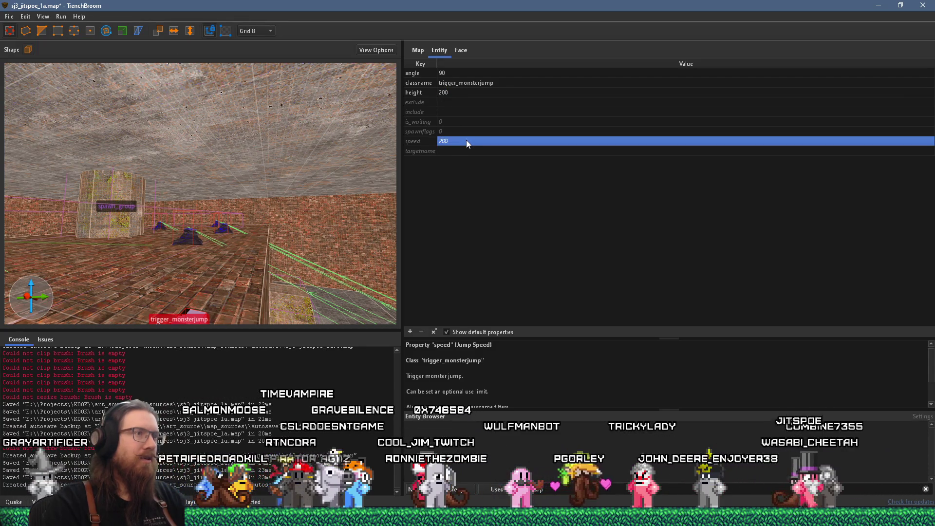
pyautogui.click(466, 139)
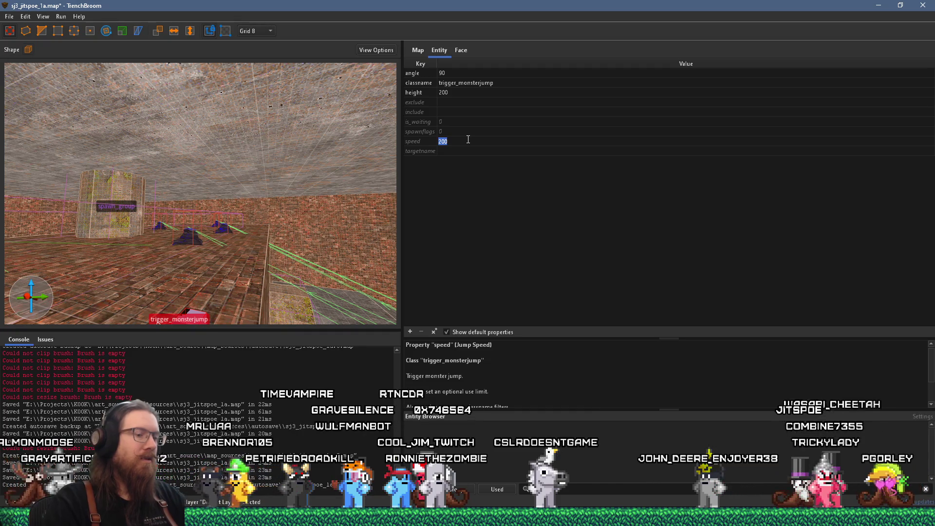
pyautogui.write('30')
pyautogui.press('Return')
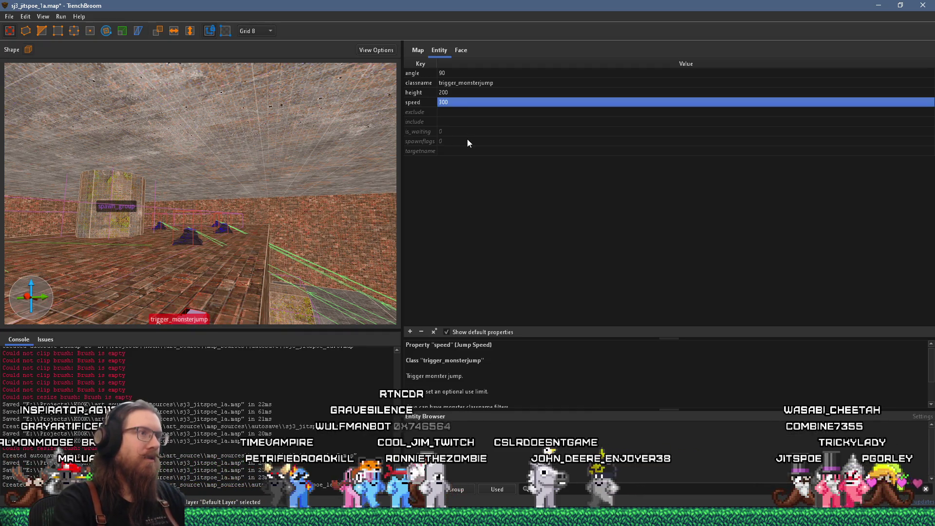
# - Stretch the trigger_monsterjump into a broad slab across the floor
pyautogui.hotkey('ctrl', 'u')
pyautogui.scroll(-10, 259, 202)
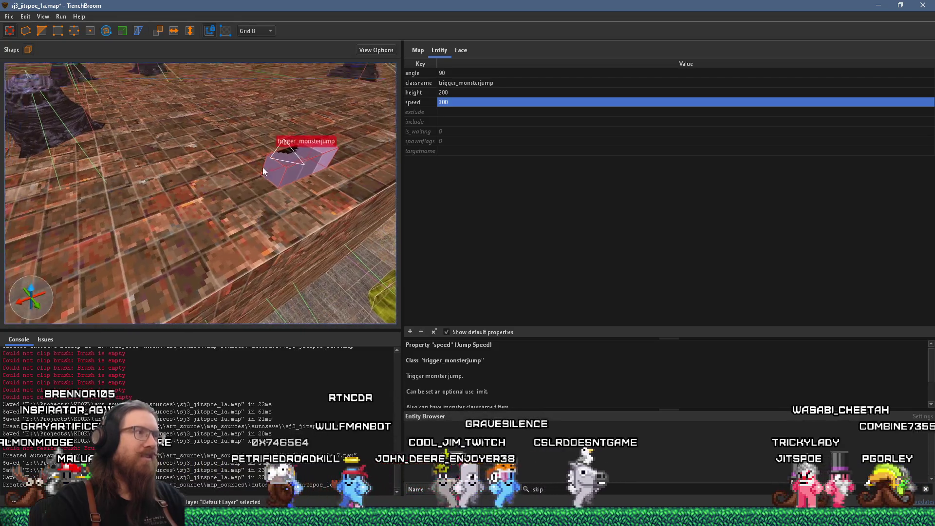
pyautogui.moveTo(271, 177); pyautogui.dragTo(171, 207)
pyautogui.moveTo(117, 195); pyautogui.dragTo(54, 106)
pyautogui.scroll(5, 249, 111)
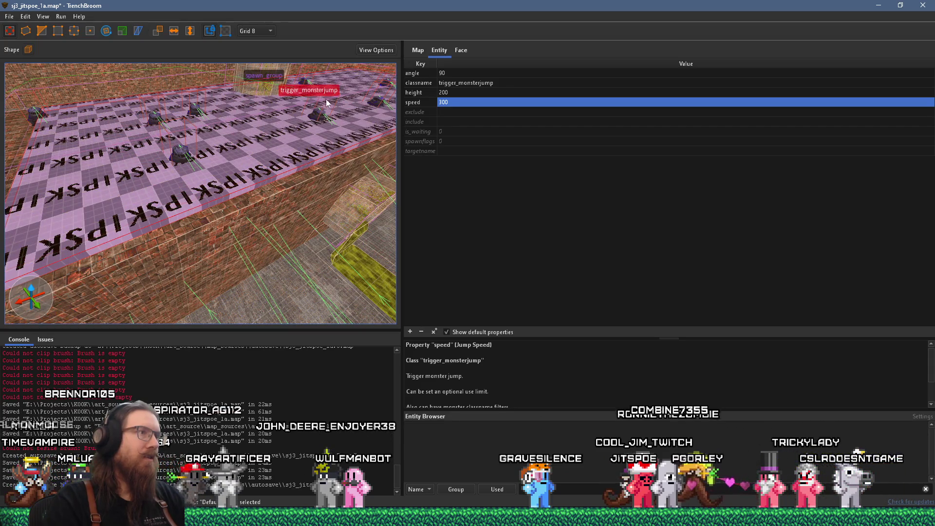
pyautogui.moveTo(49, 80); pyautogui.dragTo(192, 89)
# - Save the map and start compiling it with the alkaline dev profile
pyautogui.click(10, 16)
pyautogui.click(32, 55)
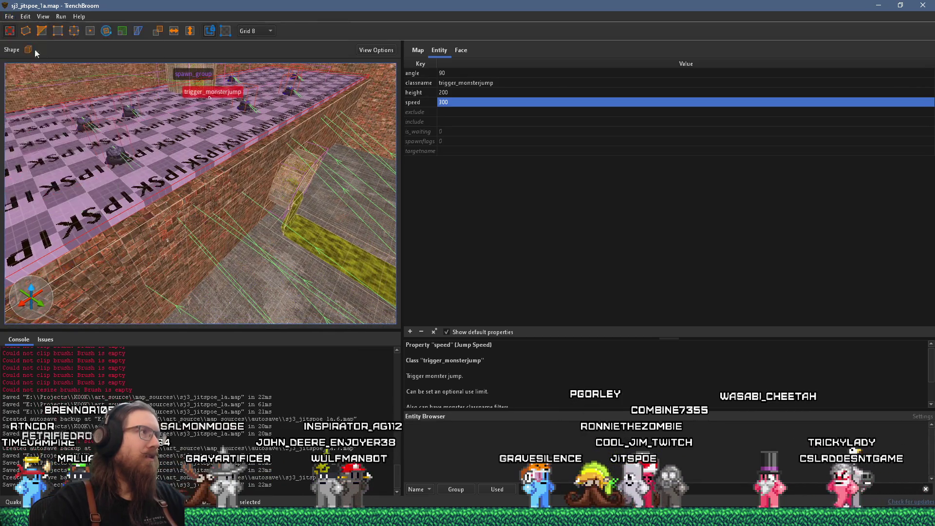
pyautogui.click(87, 28)
pyautogui.click(756, 469)
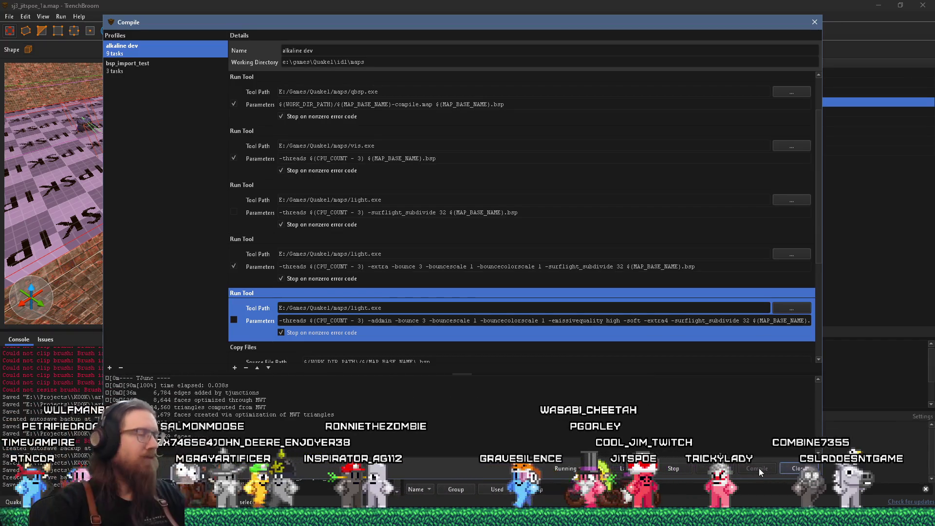
# - Open recent map sj2_jitspoe_1rc2e.map from the Welcome window with Quake as its game
pyautogui.moveTo(567, 22); pyautogui.dragTo(846, 15)
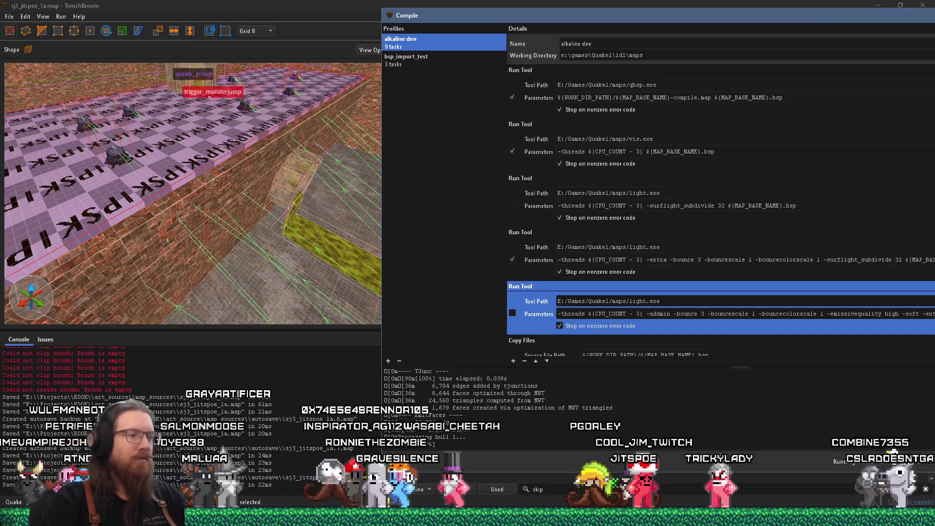
pyautogui.rightClick(494, 517)
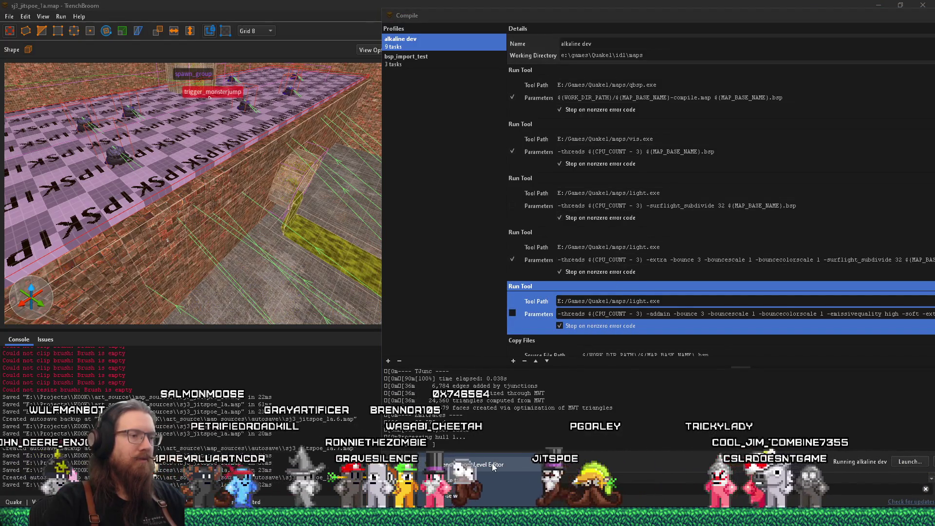
pyautogui.click(495, 466)
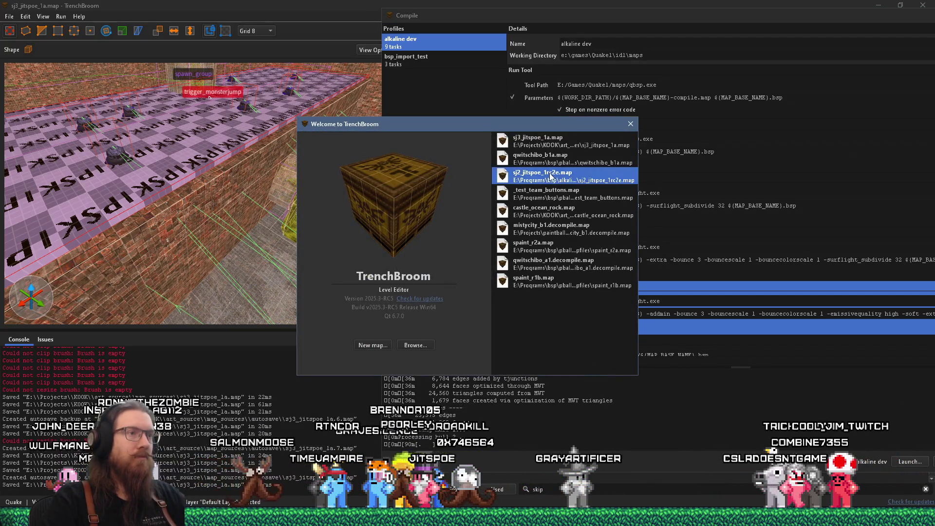
pyautogui.doubleClick(531, 182)
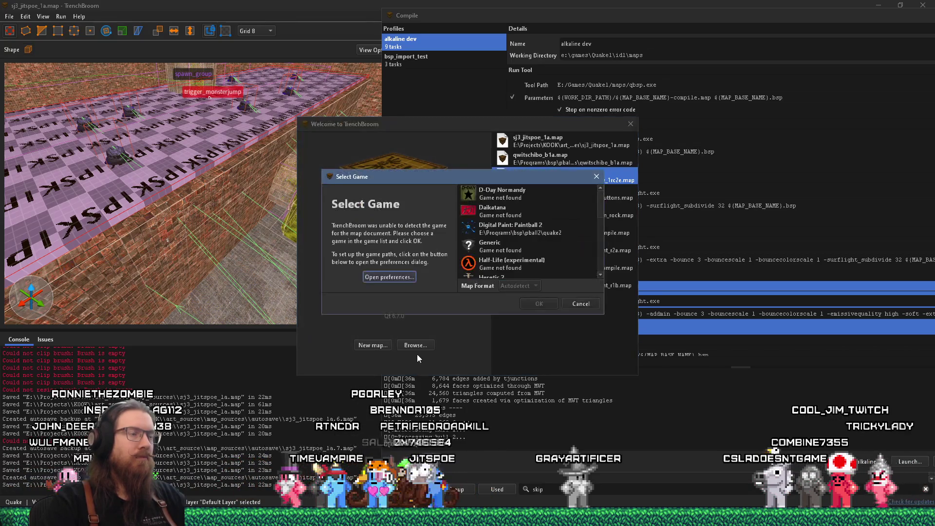
pyautogui.scroll(1, 499, 218)
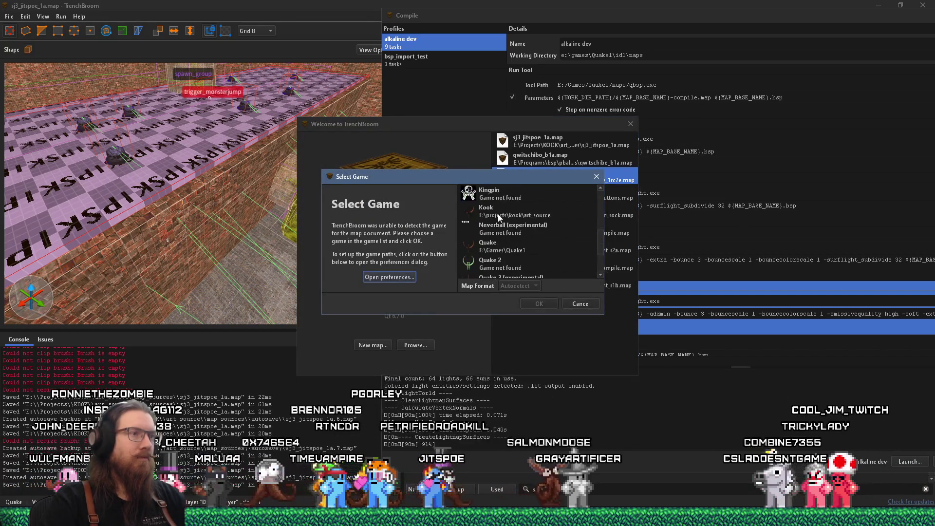
pyautogui.click(484, 249)
pyautogui.click(521, 303)
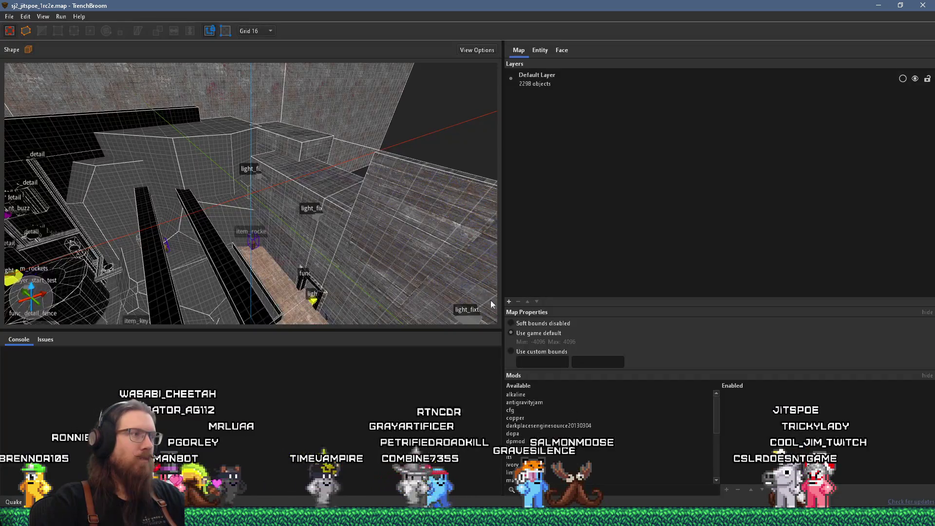
pyautogui.moveTo(490, 300)
pyautogui.mouseDown()
pyautogui.moveTo(237, 258)
pyautogui.moveTo(68, 285)
pyautogui.moveTo(286, 211)
pyautogui.moveTo(284, 221)
pyautogui.moveTo(56, 225)
pyautogui.moveTo(229, 214)
pyautogui.moveTo(239, 257)
pyautogui.moveTo(257, 210)
pyautogui.moveTo(301, 217)
pyautogui.mouseUp()
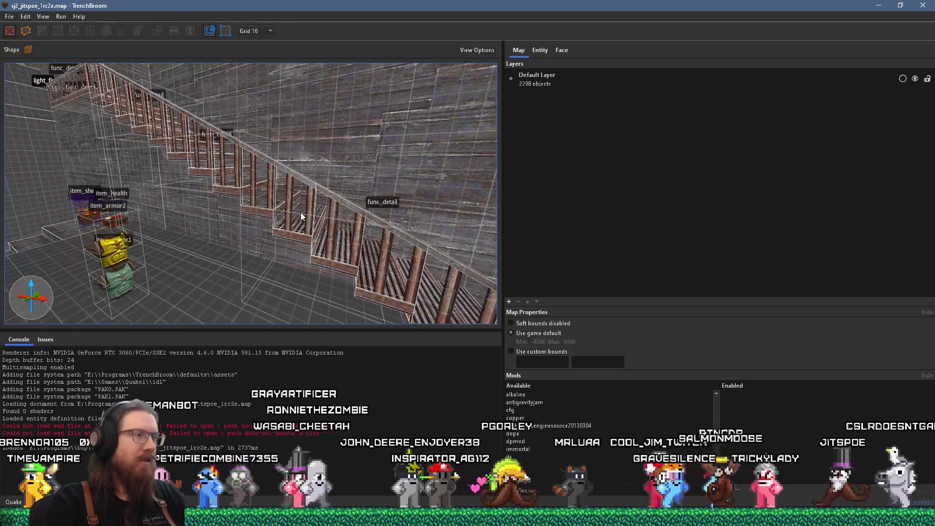
# - Playtest sj3_jitspoe_1a in Ironwail, grabbing the Grenade Launcher and exploring sewers, then close it
pyautogui.hotkey('alt', 'Tab')
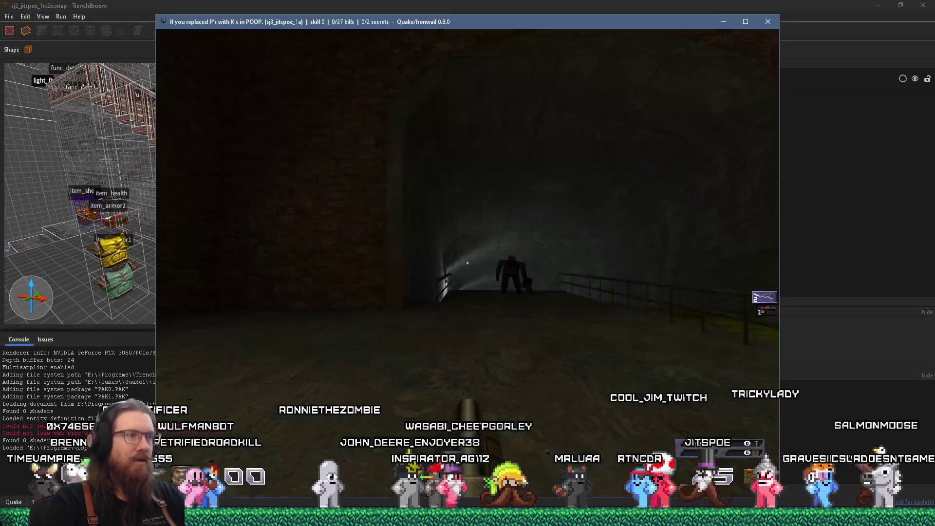
pyautogui.press('w')
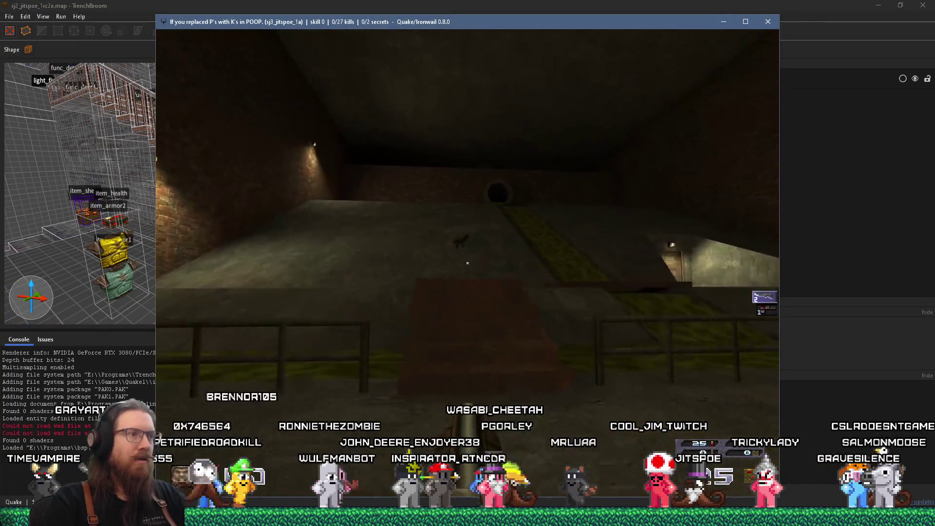
pyautogui.press('w')
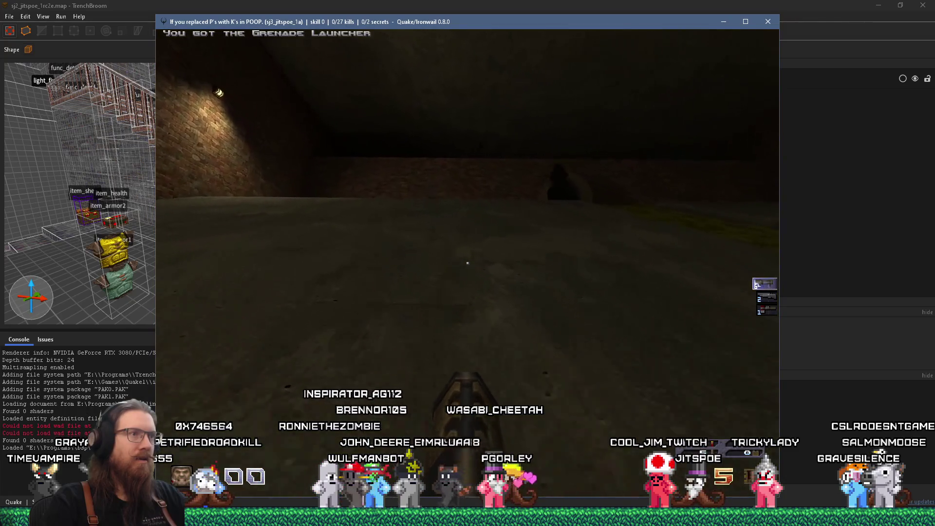
pyautogui.press('w')
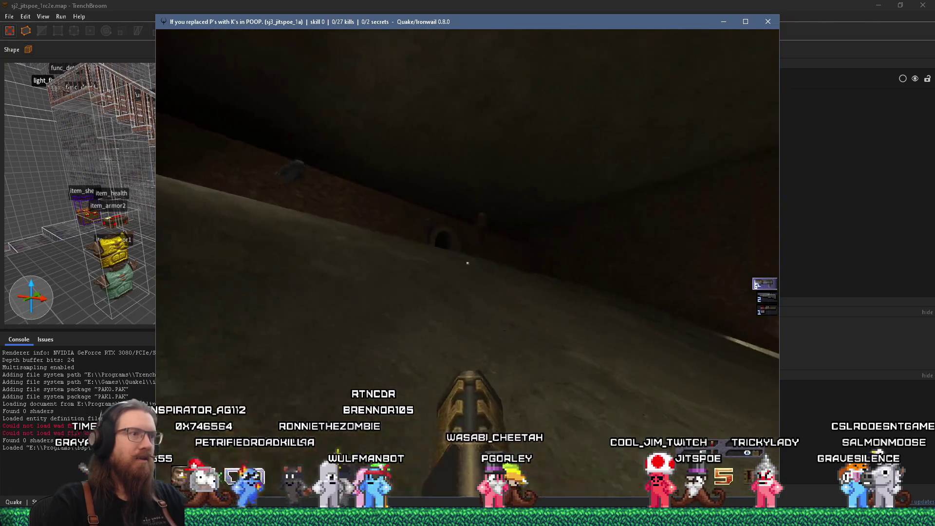
pyautogui.press('w')
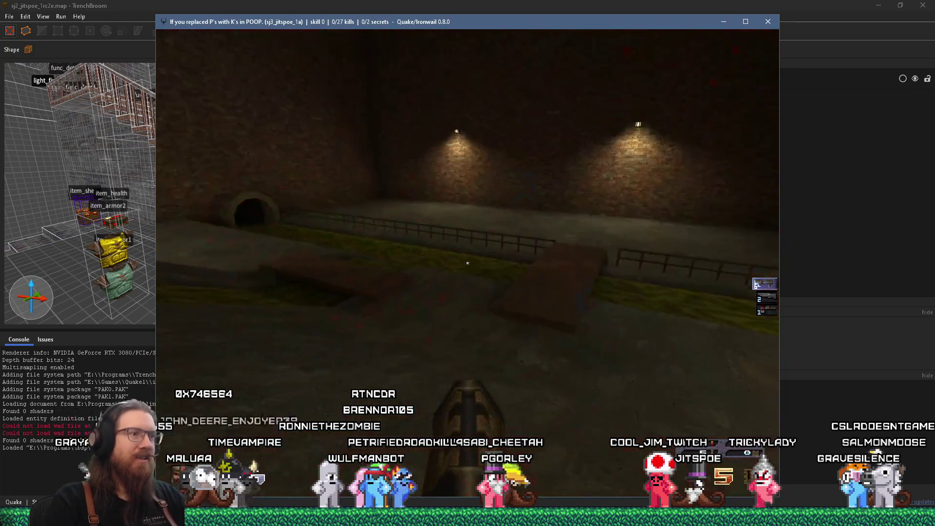
pyautogui.press('w')
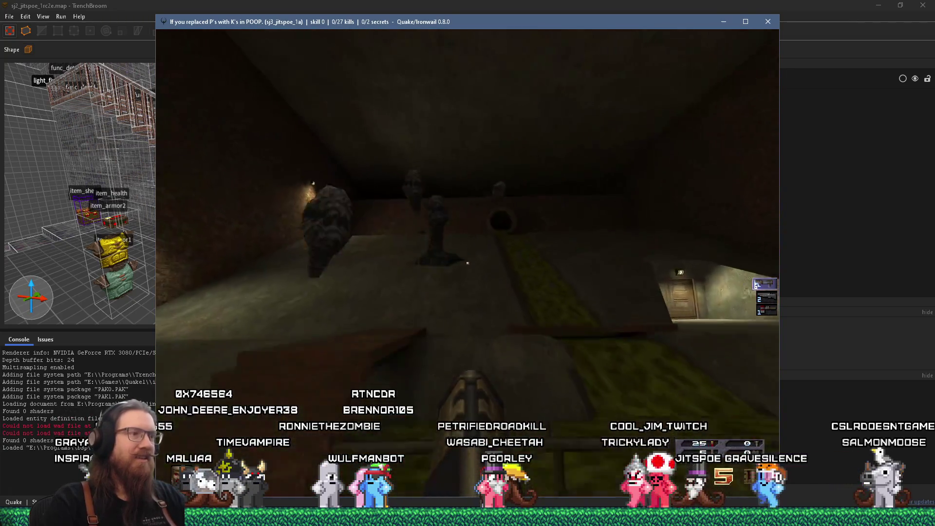
pyautogui.press('w')
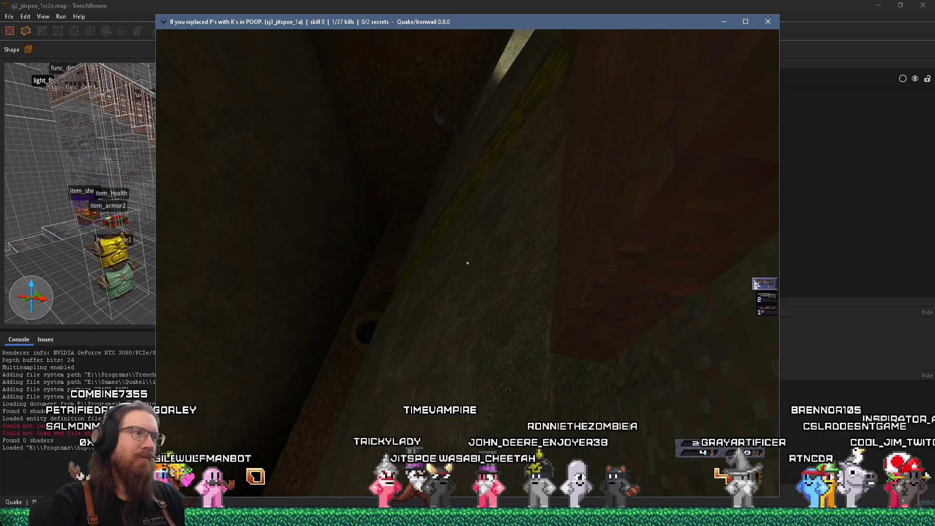
pyautogui.press('`')
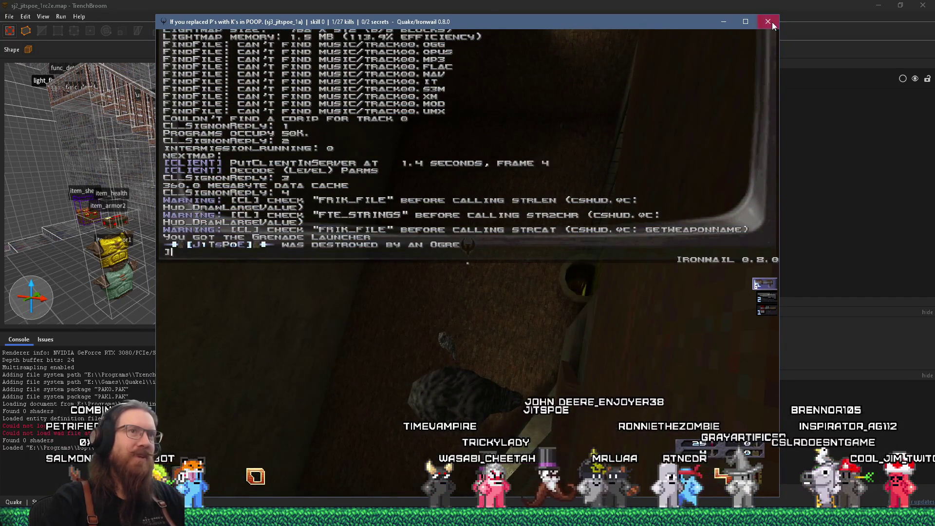
pyautogui.click(767, 22)
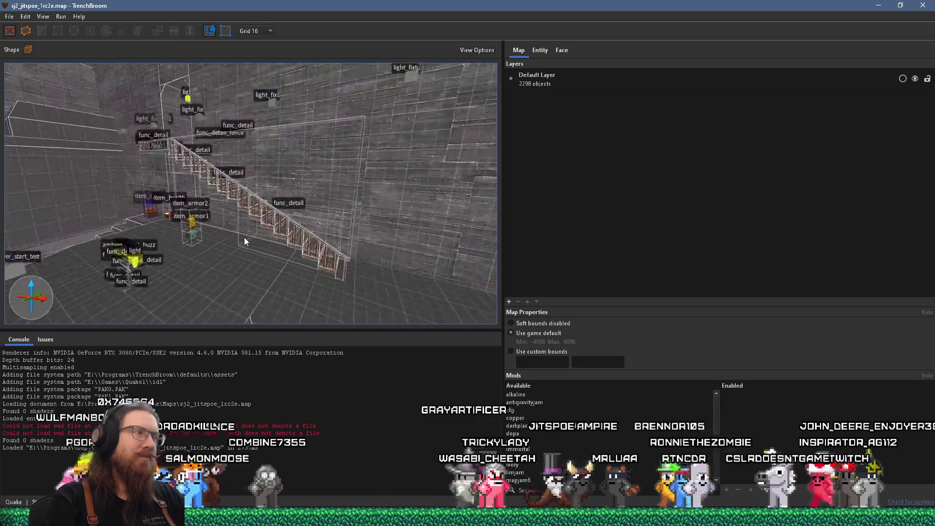
# - Select the railing, upper and lower staircase pieces, and back wall brush
pyautogui.click(294, 226)
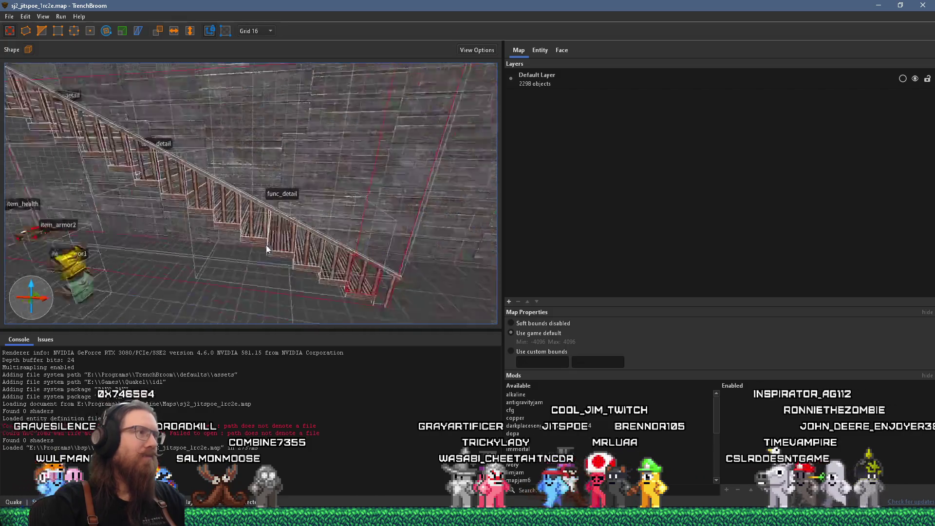
pyautogui.press('Escape')
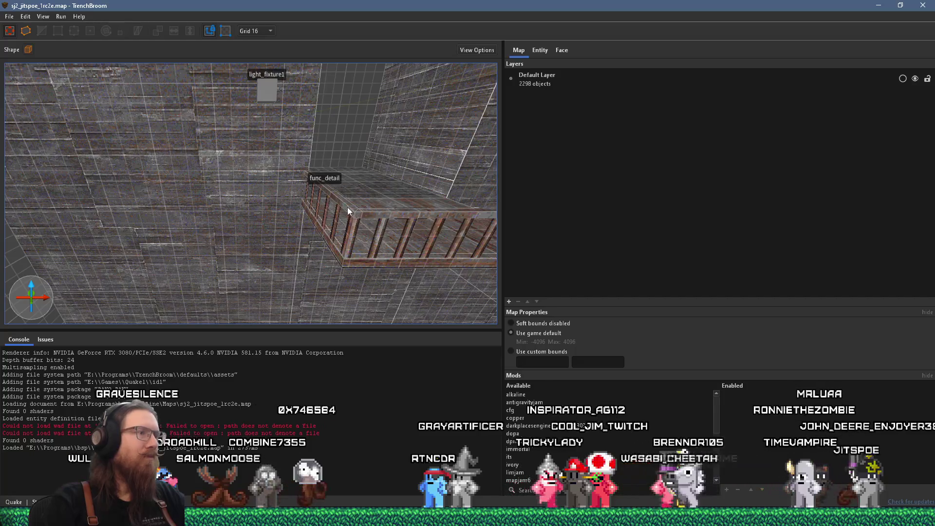
pyautogui.click(348, 207)
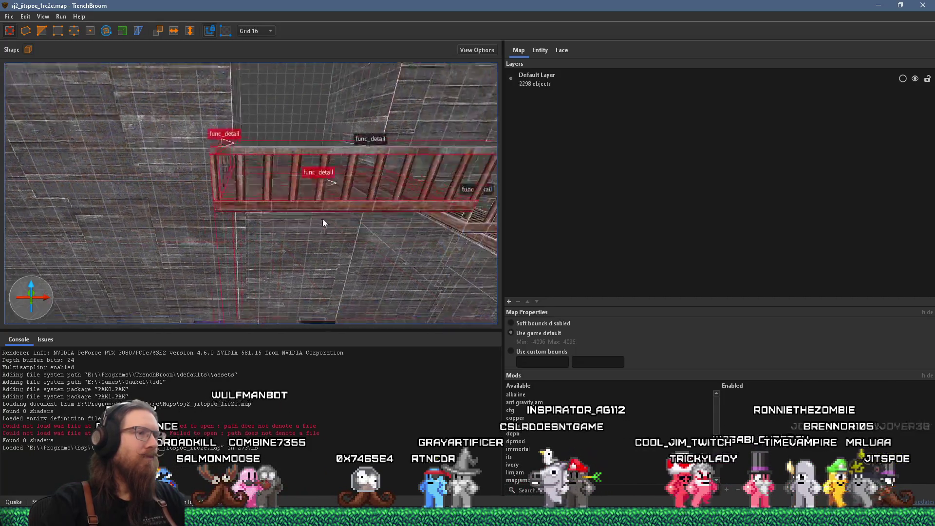
pyautogui.keyDown('ctrl'); pyautogui.click(222, 217); pyautogui.keyUp('ctrl')
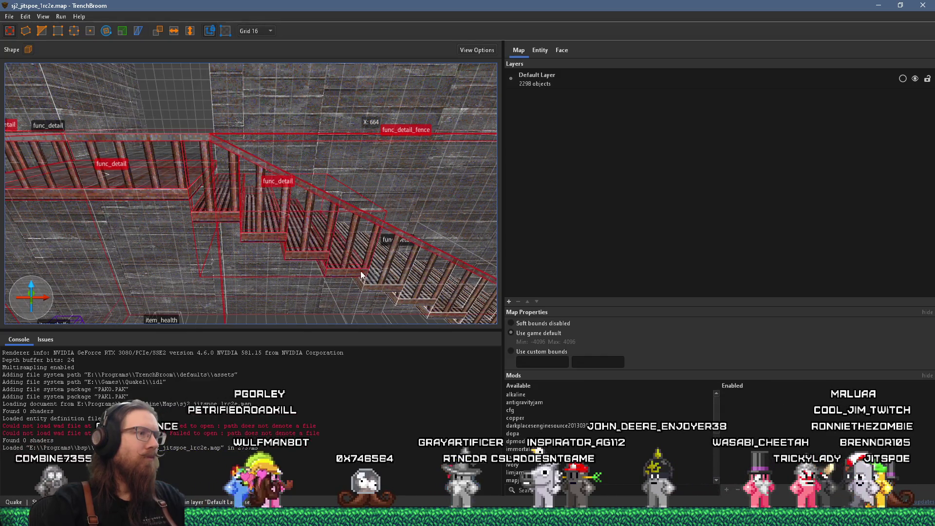
pyautogui.keyDown('ctrl'); pyautogui.click(396, 236); pyautogui.keyUp('ctrl')
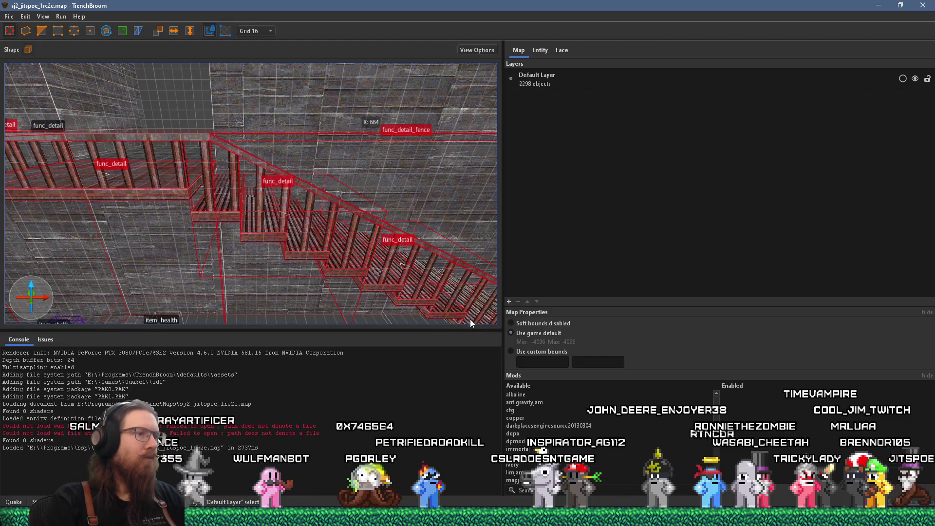
pyautogui.scroll(-5, 203, 161)
pyautogui.keyDown('ctrl'); pyautogui.click(389, 268); pyautogui.keyUp('ctrl')
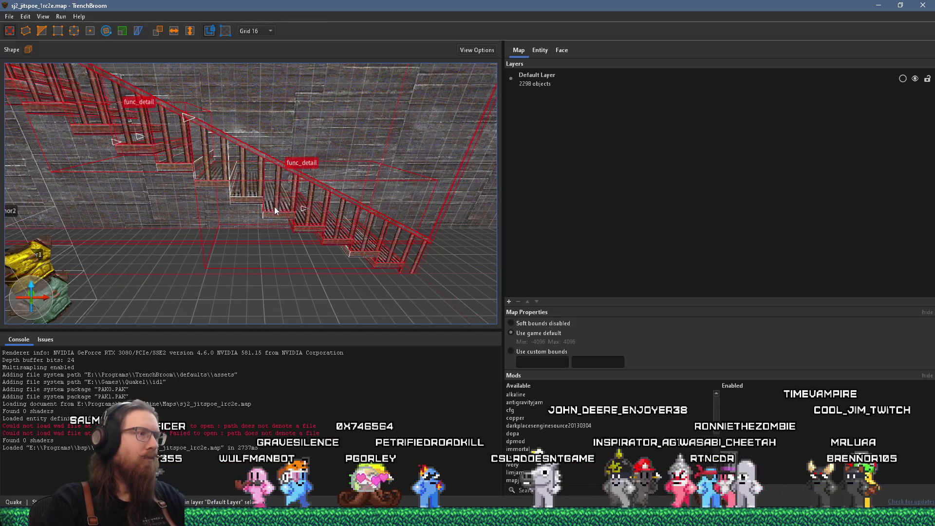
pyautogui.keyDown('ctrl'); pyautogui.click(247, 192); pyautogui.keyUp('ctrl')
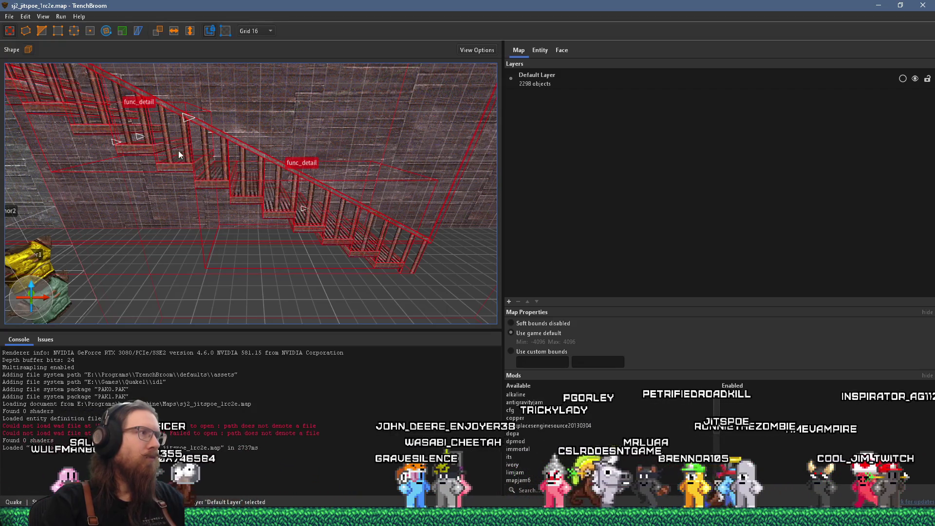
pyautogui.scroll(-5, 396, 273)
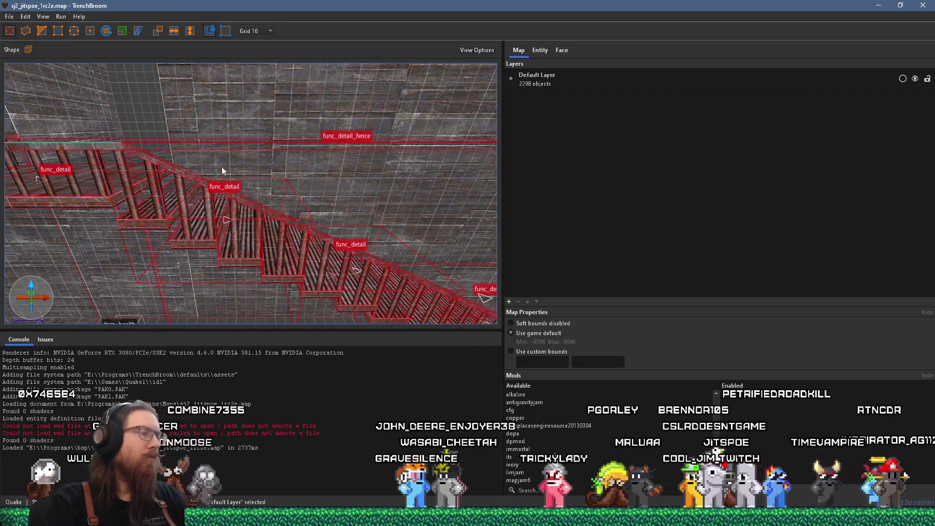
pyautogui.scroll(-6, 236, 163)
pyautogui.scroll(5, 262, 274)
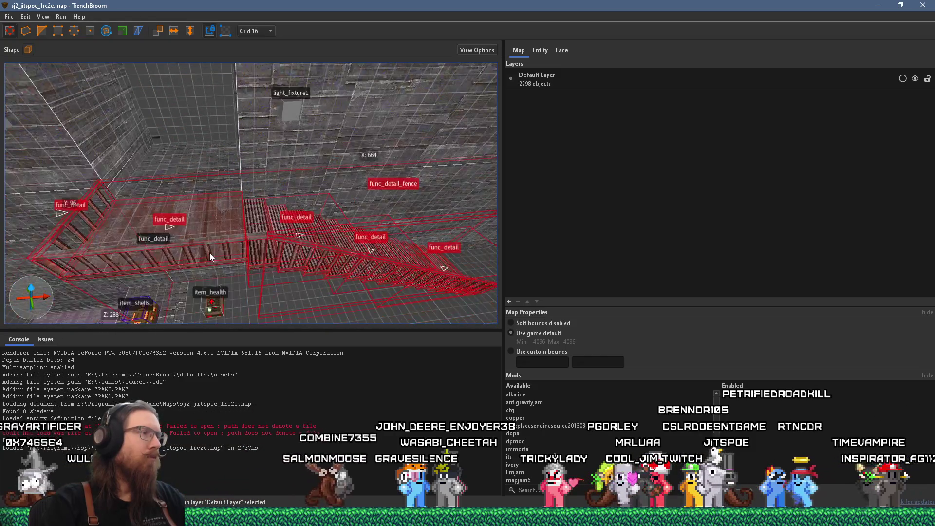
# - Group the selected staircase objects under the name 'stairs'
pyautogui.rightClick(206, 243)
pyautogui.scroll(3, 209, 244)
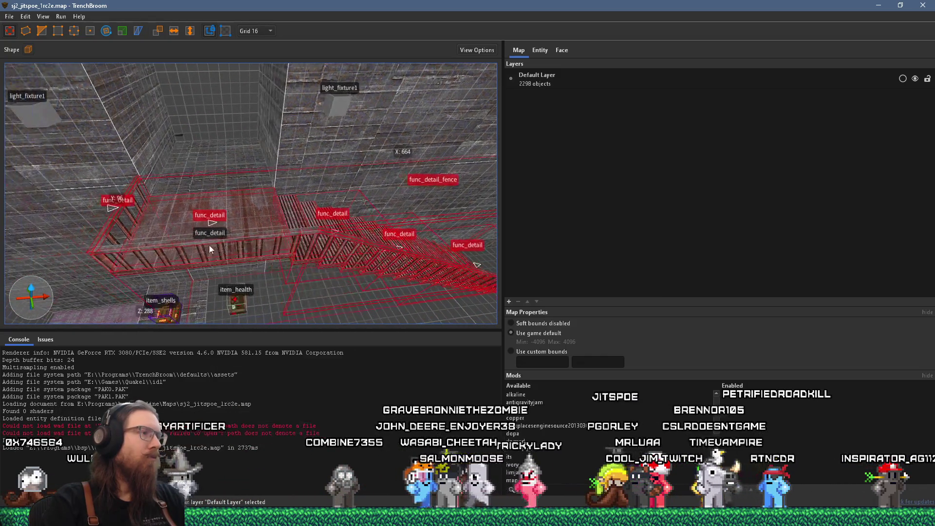
pyautogui.rightClick(230, 229)
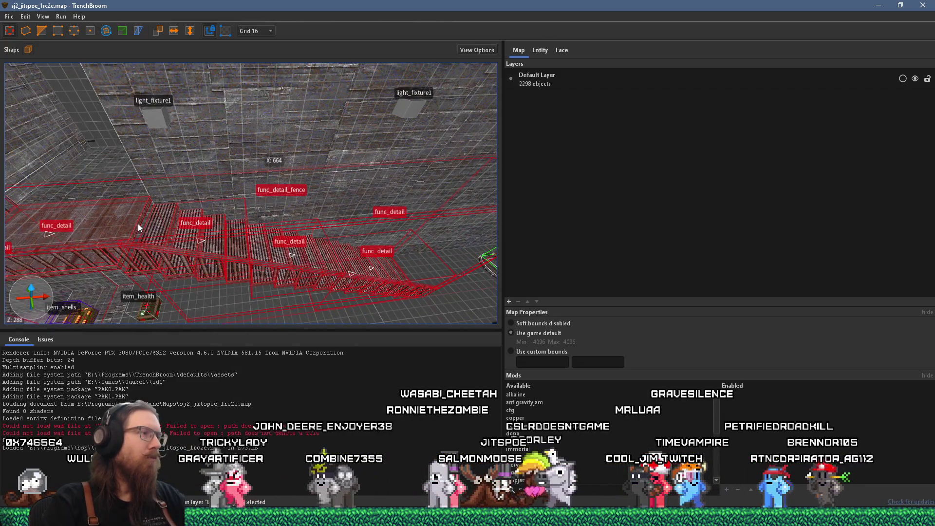
pyautogui.rightClick(168, 223)
pyautogui.click(207, 230)
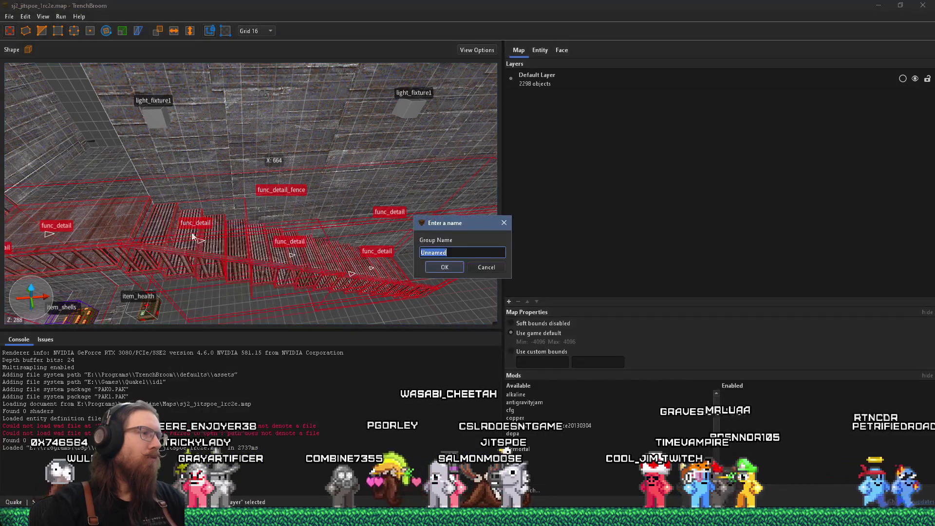
pyautogui.write('stairs')
pyautogui.press('Return')
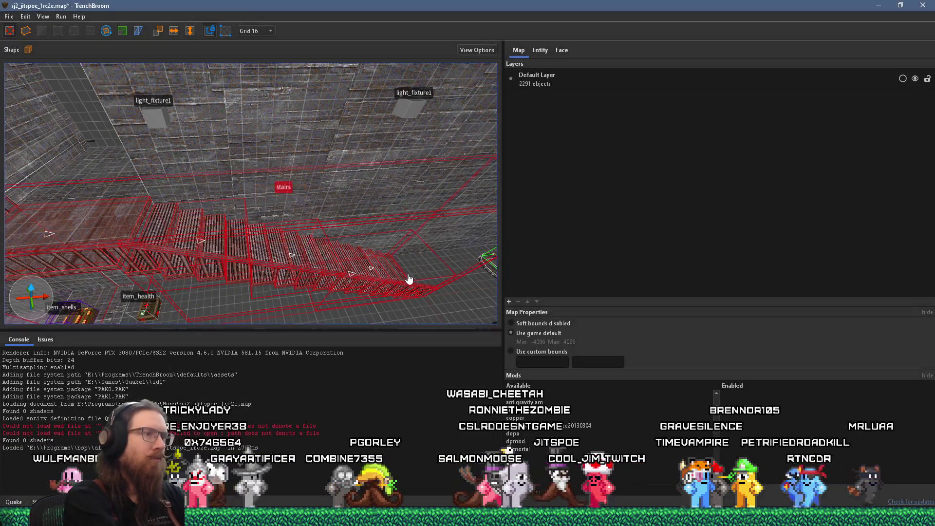
pyautogui.rightClick(344, 278)
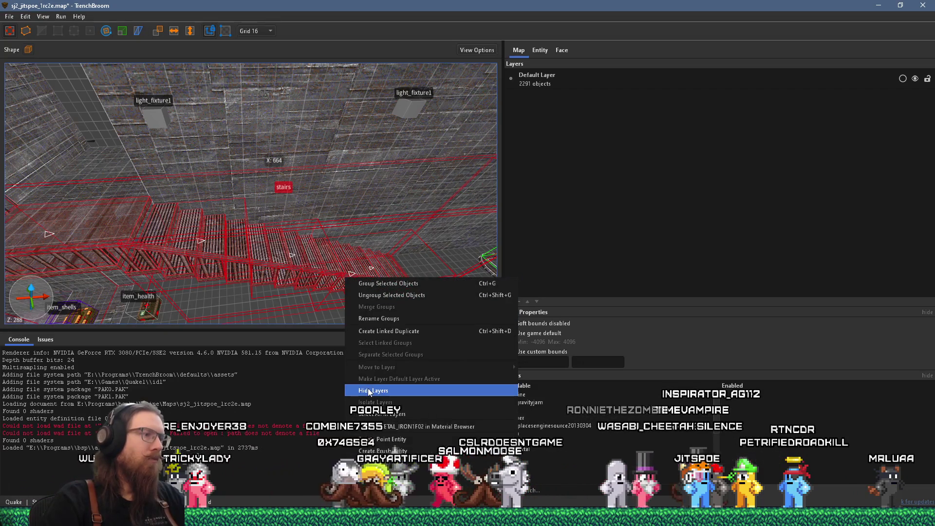
pyautogui.click(251, 261)
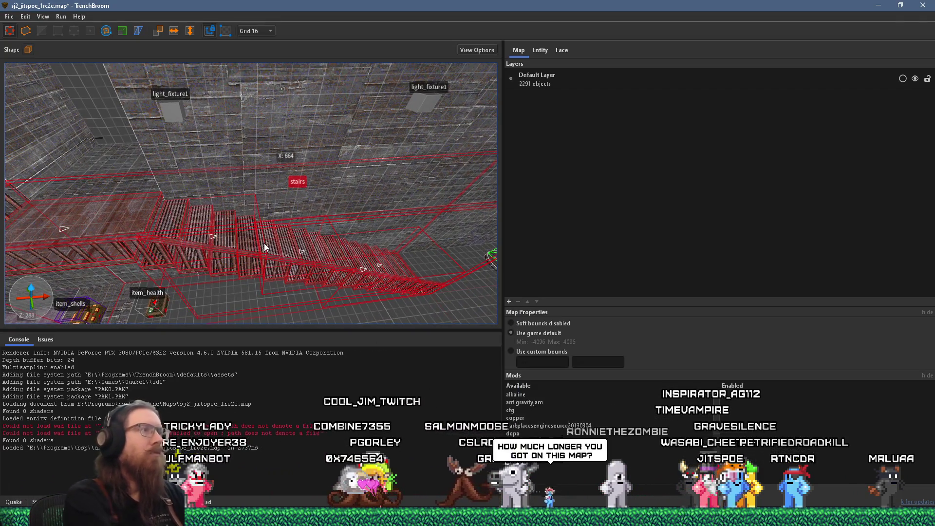
# - Paste the stairs into sj3_jitspoe_1a.map facing the brick wall
pyautogui.hotkey('alt', 'Tab')
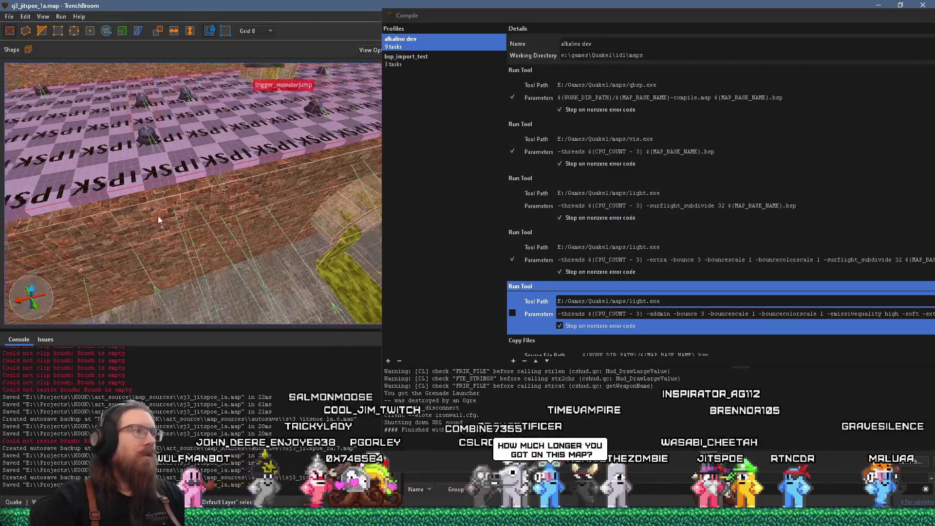
pyautogui.moveTo(158, 216)
pyautogui.mouseDown()
pyautogui.moveTo(151, 219)
pyautogui.moveTo(150, 97)
pyautogui.moveTo(168, 233)
pyautogui.moveTo(225, 235)
pyautogui.moveTo(214, 252)
pyautogui.moveTo(226, 151)
pyautogui.moveTo(235, 153)
pyautogui.moveTo(223, 179)
pyautogui.moveTo(292, 160)
pyautogui.mouseUp()
pyautogui.hotkey('ctrl', 'v')
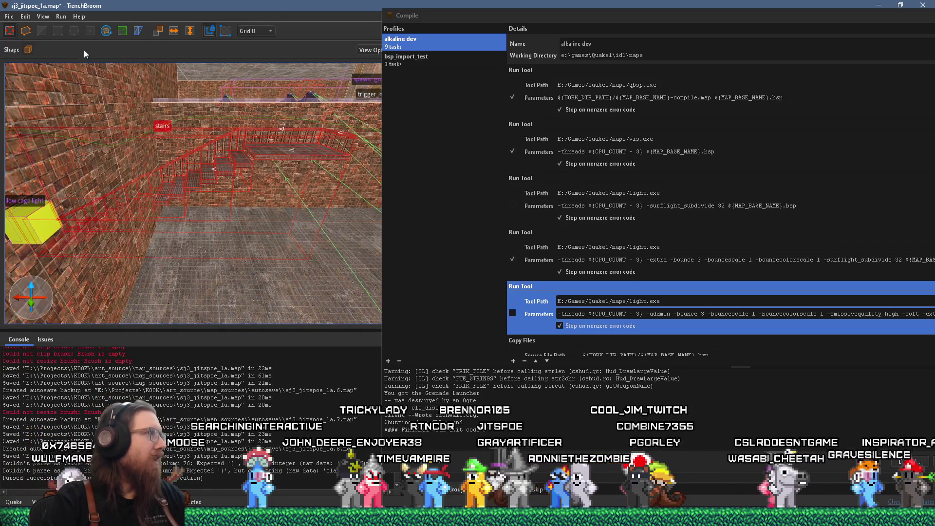
# - Rotate the pasted stairs group around its vertical axis to run along the wall
pyautogui.moveTo(191, 218)
pyautogui.mouseDown()
pyautogui.moveTo(258, 152)
pyautogui.moveTo(168, 159)
pyautogui.moveTo(191, 205)
pyautogui.moveTo(91, 127)
pyautogui.moveTo(104, 177)
pyautogui.moveTo(113, 154)
pyautogui.mouseUp()
pyautogui.click(12, 32)
pyautogui.moveTo(241, 152)
pyautogui.mouseDown()
pyautogui.moveTo(201, 122)
pyautogui.moveTo(169, 171)
pyautogui.mouseUp()
# - Inspect the stairs and railing from several camera angles
pyautogui.moveTo(185, 128)
pyautogui.mouseDown()
pyautogui.moveTo(315, 155)
pyautogui.moveTo(289, 140)
pyautogui.moveTo(58, 116)
pyautogui.mouseUp()
pyautogui.scroll(-5, 148, 122)
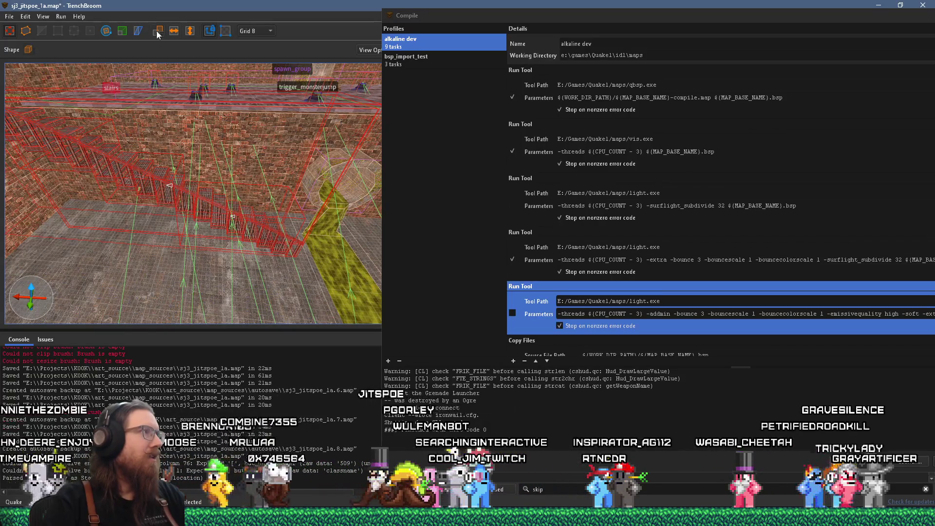
pyautogui.moveTo(109, 103)
pyautogui.mouseDown()
pyautogui.moveTo(175, 31)
pyautogui.moveTo(186, 98)
pyautogui.moveTo(212, 148)
pyautogui.moveTo(201, 243)
pyautogui.moveTo(96, 145)
pyautogui.moveTo(329, 118)
pyautogui.moveTo(154, 132)
pyautogui.moveTo(288, 134)
pyautogui.moveTo(169, 218)
pyautogui.moveTo(98, 189)
pyautogui.moveTo(114, 185)
pyautogui.moveTo(199, 229)
pyautogui.moveTo(301, 220)
pyautogui.mouseUp()
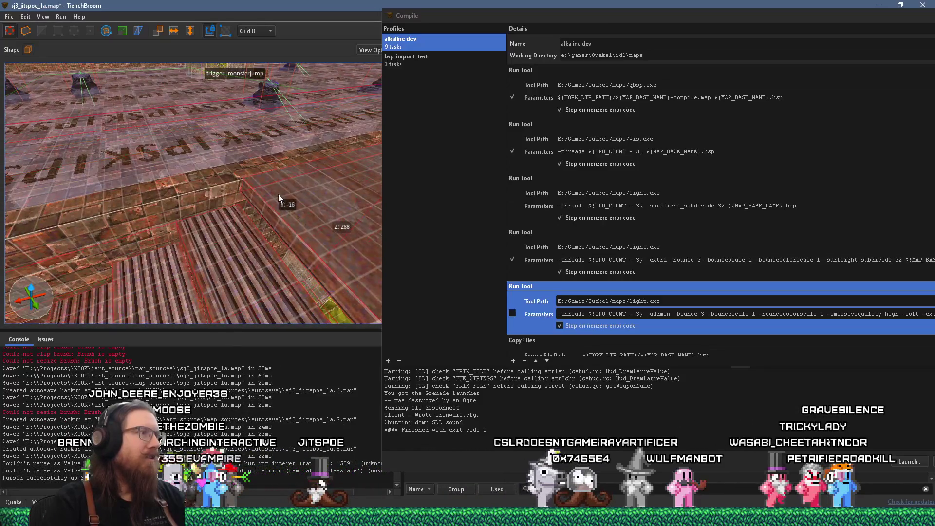
pyautogui.moveTo(244, 182)
pyautogui.mouseDown()
pyautogui.moveTo(199, 176)
pyautogui.moveTo(220, 147)
pyautogui.moveTo(218, 173)
pyautogui.moveTo(205, 170)
pyautogui.moveTo(212, 180)
pyautogui.moveTo(178, 136)
pyautogui.moveTo(106, 159)
pyautogui.moveTo(246, 144)
pyautogui.moveTo(171, 147)
pyautogui.moveTo(235, 119)
pyautogui.moveTo(180, 203)
pyautogui.moveTo(209, 151)
pyautogui.moveTo(305, 146)
pyautogui.moveTo(219, 158)
pyautogui.moveTo(299, 147)
pyautogui.moveTo(160, 196)
pyautogui.moveTo(124, 219)
pyautogui.moveTo(178, 170)
pyautogui.moveTo(160, 178)
pyautogui.moveTo(174, 160)
pyautogui.moveTo(179, 85)
pyautogui.moveTo(212, 119)
pyautogui.moveTo(171, 197)
pyautogui.moveTo(208, 180)
pyautogui.moveTo(174, 191)
pyautogui.moveTo(193, 173)
pyautogui.moveTo(213, 188)
pyautogui.moveTo(215, 205)
pyautogui.moveTo(253, 150)
pyautogui.mouseUp()
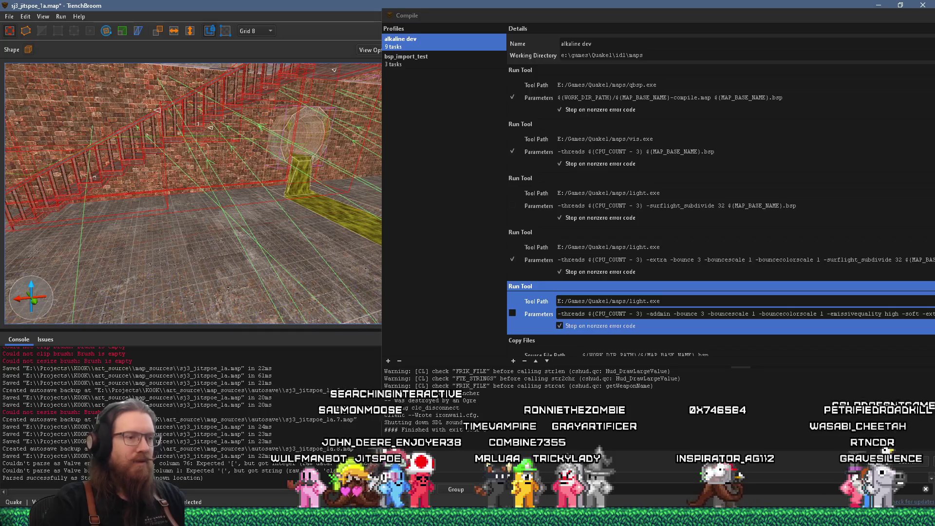
# - Glance at the desktop clock and calendar, then return to the map
pyautogui.moveTo(412, 517)
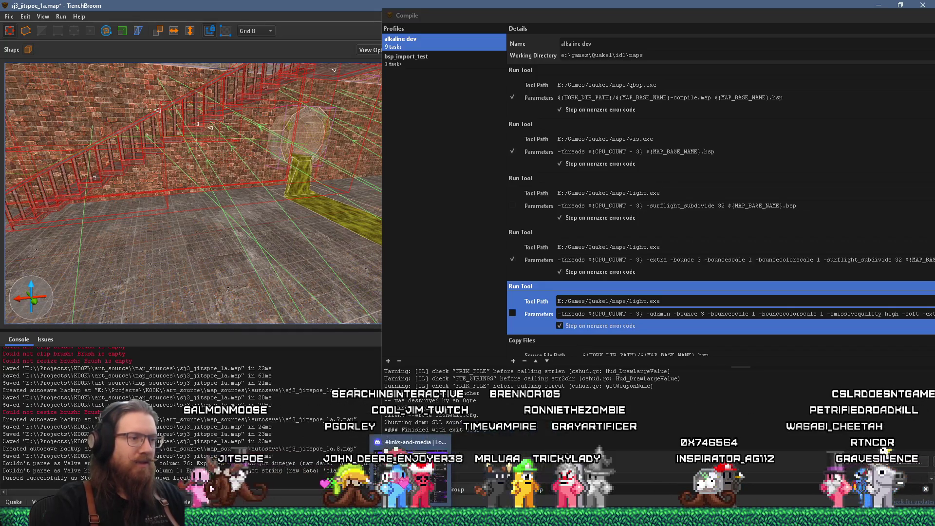
pyautogui.click(414, 442)
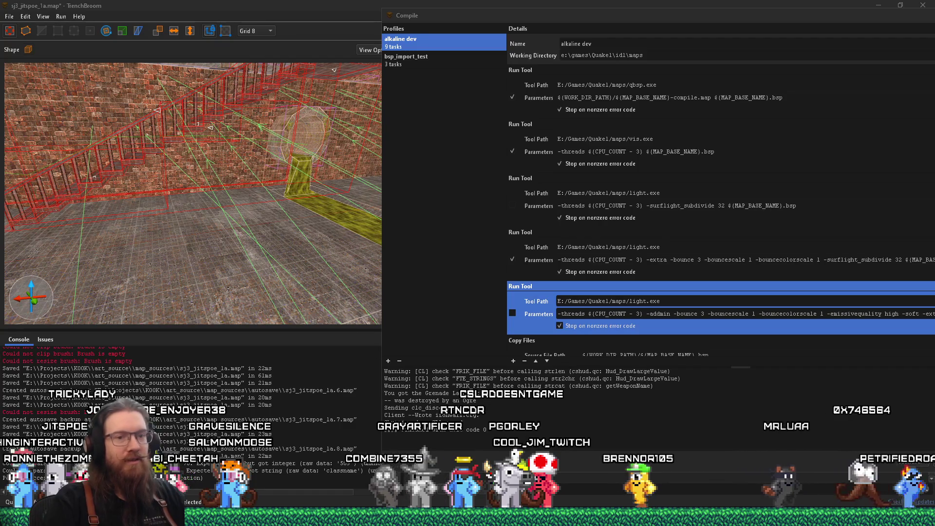
pyautogui.press('super+alt+d')
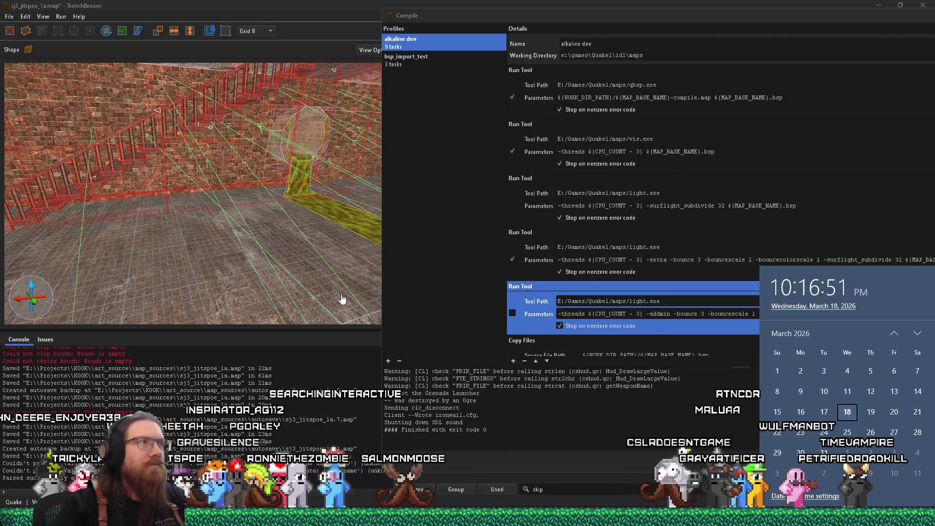
pyautogui.click(259, 241)
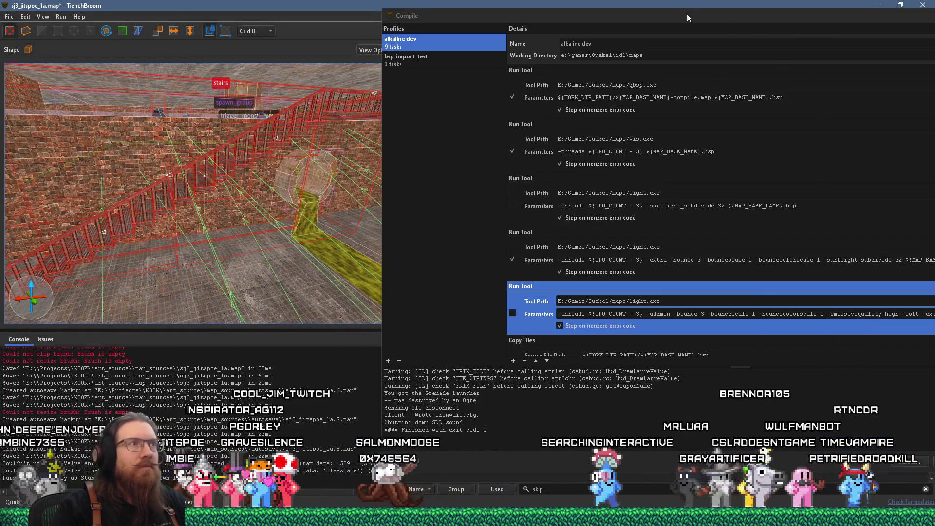
# - Shrink the Compile dialog to uncover the inspector and clear the selection
pyautogui.doubleClick(521, 16)
pyautogui.moveTo(377, 136)
pyautogui.mouseDown()
pyautogui.moveTo(286, 153)
pyautogui.moveTo(240, 217)
pyautogui.moveTo(101, 322)
pyautogui.moveTo(136, 269)
pyautogui.moveTo(136, 250)
pyautogui.moveTo(265, 154)
pyautogui.moveTo(308, 63)
pyautogui.moveTo(249, 191)
pyautogui.moveTo(221, 189)
pyautogui.moveTo(257, 150)
pyautogui.moveTo(227, 180)
pyautogui.moveTo(241, 128)
pyautogui.moveTo(205, 203)
pyautogui.moveTo(56, 317)
pyautogui.moveTo(34, 241)
pyautogui.moveTo(162, 206)
pyautogui.moveTo(208, 215)
pyautogui.moveTo(222, 229)
pyautogui.mouseUp()
pyautogui.press('Escape')
pyautogui.click(459, 51)
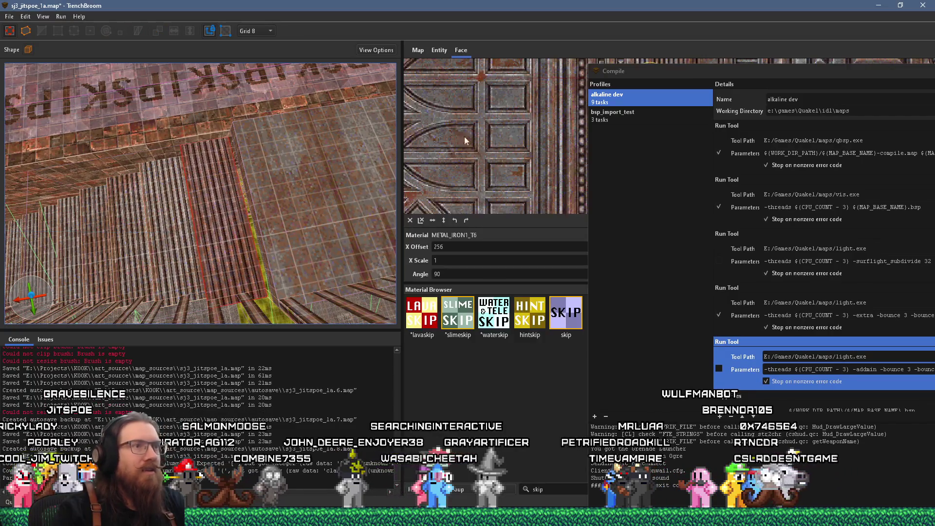
pyautogui.moveTo(668, 71); pyautogui.dragTo(648, 241)
pyautogui.scroll(2, 696, 152)
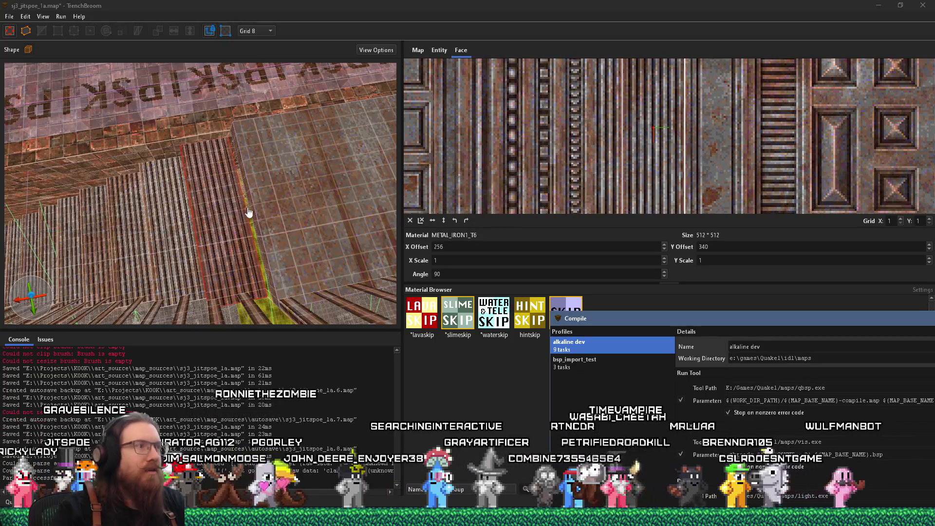
pyautogui.click(231, 211)
pyautogui.scroll(3, 231, 211)
pyautogui.scroll(5, 245, 218)
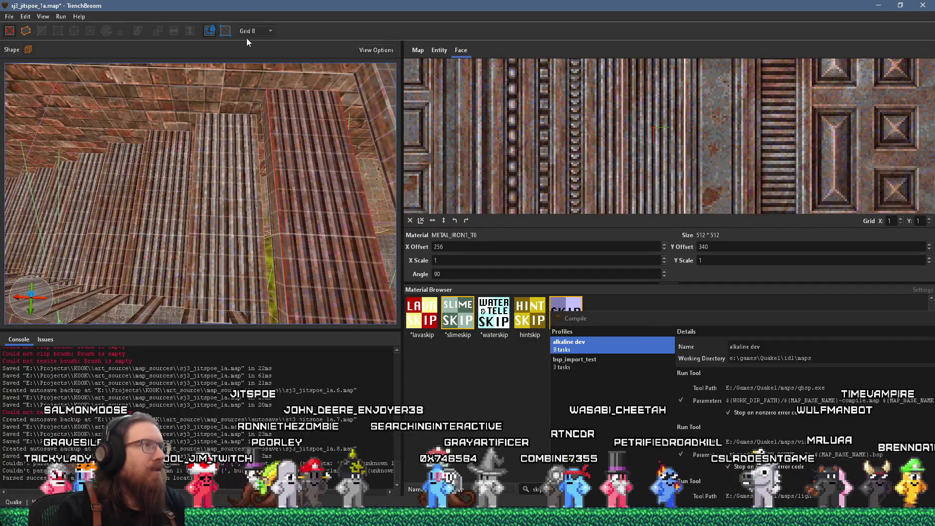
pyautogui.click(254, 31)
pyautogui.click(257, 67)
pyautogui.scroll(-3, 285, 162)
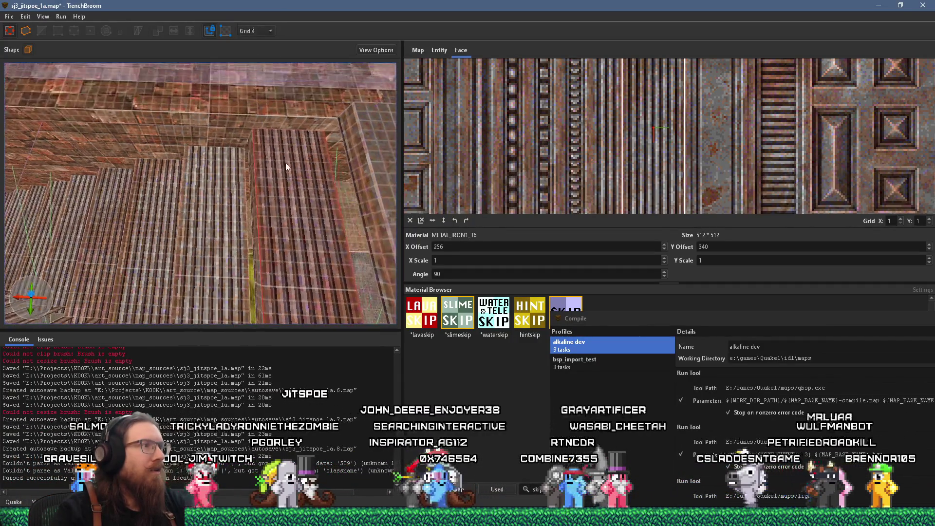
pyautogui.click(247, 215)
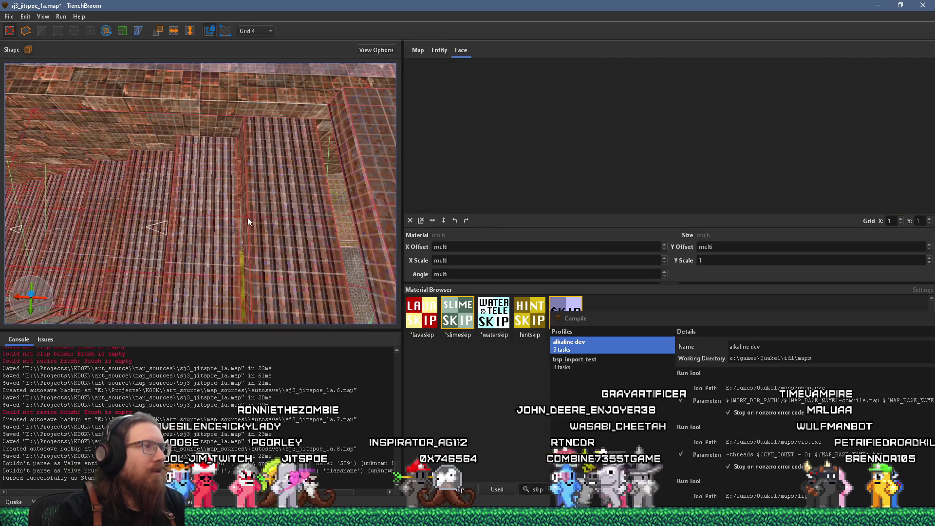
pyautogui.click(253, 228)
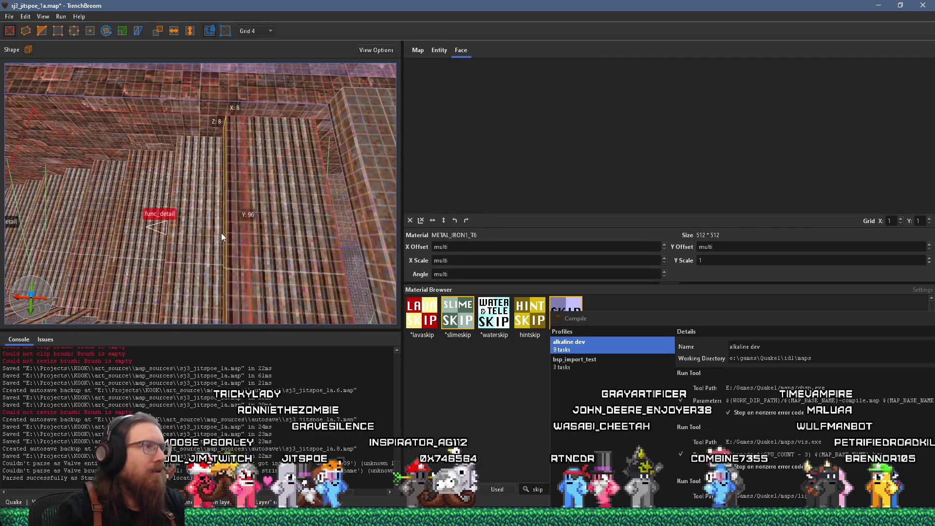
pyautogui.moveTo(191, 231)
pyautogui.mouseDown()
pyautogui.moveTo(218, 232)
pyautogui.moveTo(164, 229)
pyautogui.moveTo(228, 232)
pyautogui.moveTo(213, 256)
pyautogui.moveTo(386, 242)
pyautogui.moveTo(223, 258)
pyautogui.moveTo(221, 245)
pyautogui.mouseUp()
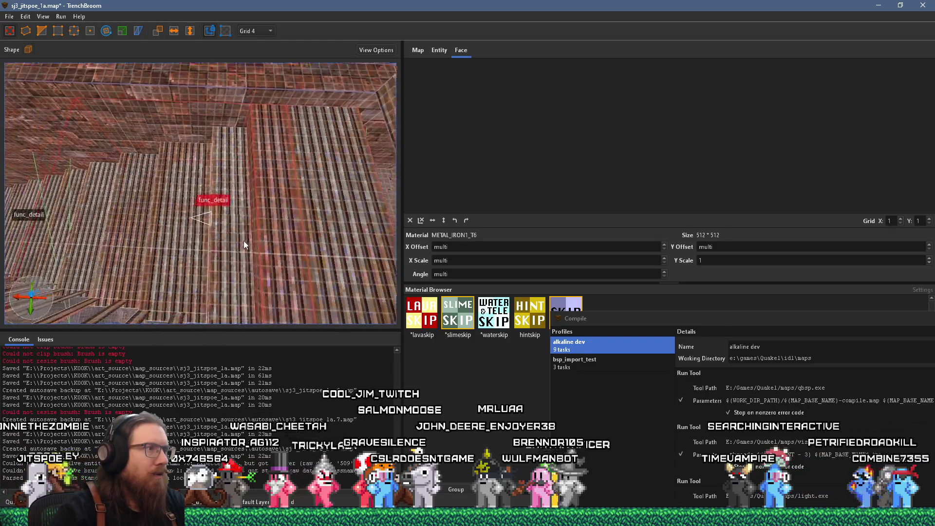
pyautogui.keyDown('shift'); pyautogui.click(313, 142); pyautogui.keyUp('shift')
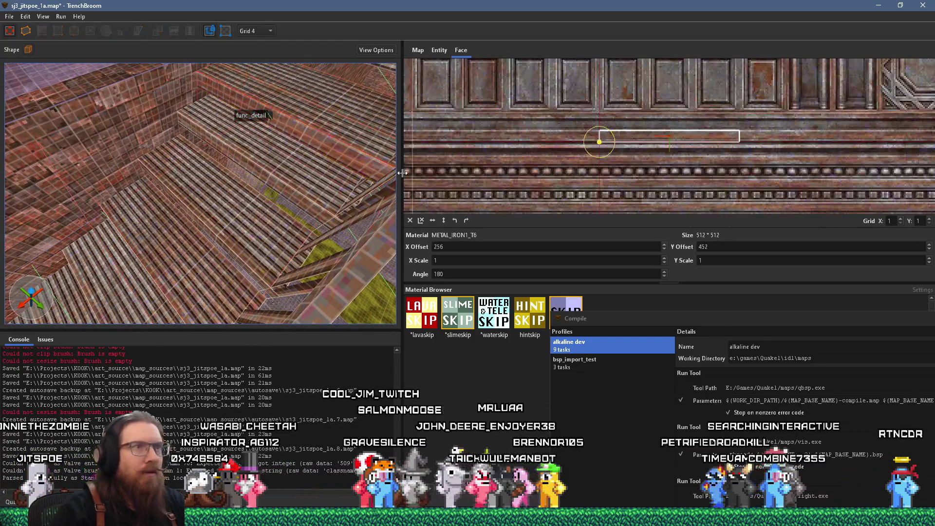
pyautogui.scroll(2, 591, 168)
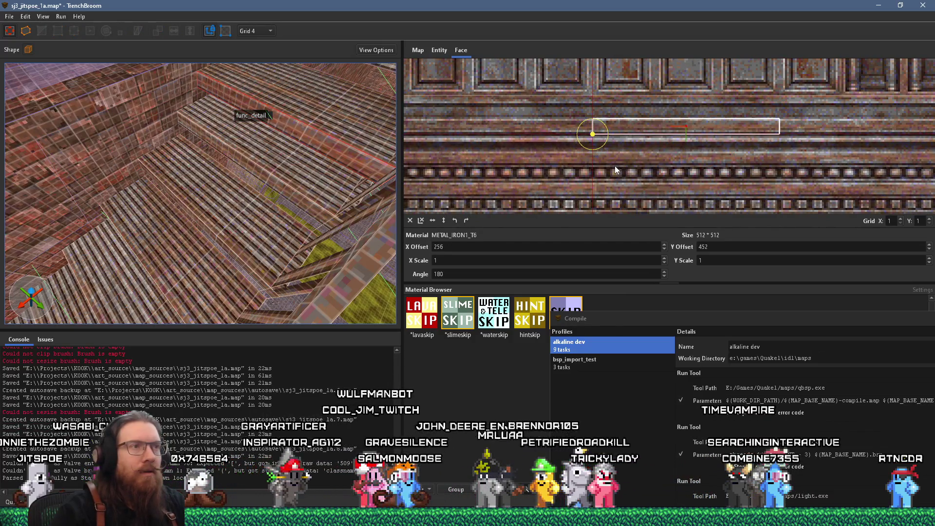
pyautogui.scroll(1, 650, 162)
pyautogui.scroll(2, 624, 168)
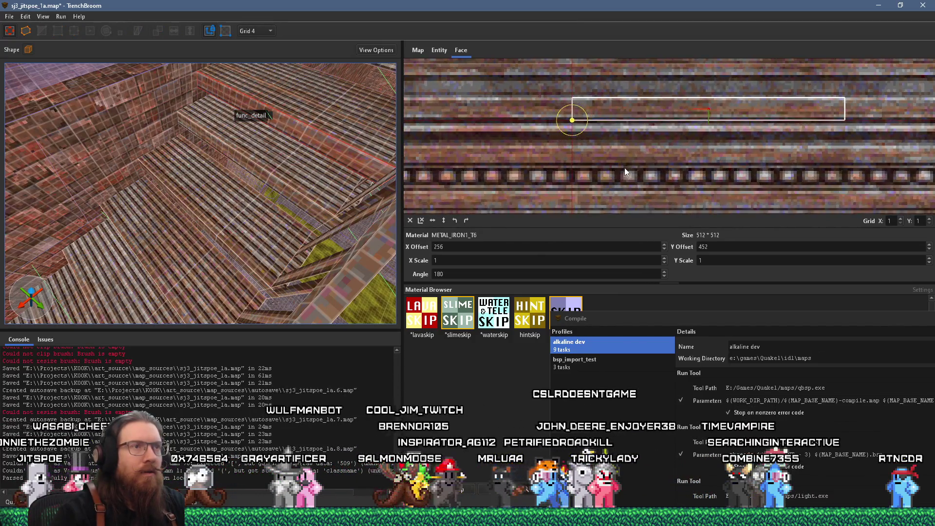
pyautogui.moveTo(627, 164); pyautogui.dragTo(627, 144)
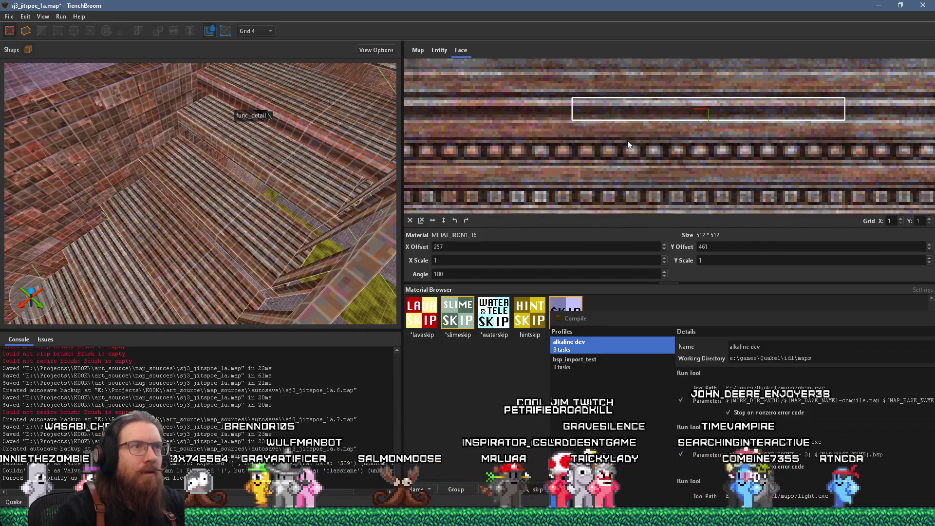
pyautogui.scroll(-2, 618, 162)
pyautogui.scroll(4, 553, 98)
pyautogui.scroll(2, 575, 144)
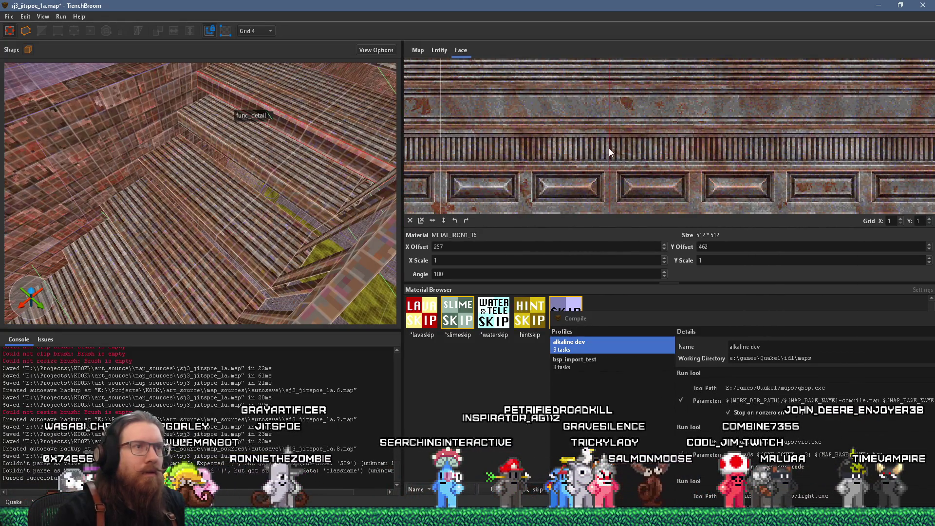
pyautogui.moveTo(641, 141)
pyautogui.mouseDown()
pyautogui.moveTo(608, 75)
pyautogui.moveTo(594, 238)
pyautogui.moveTo(609, 180)
pyautogui.moveTo(603, 103)
pyautogui.moveTo(583, 192)
pyautogui.moveTo(586, 144)
pyautogui.moveTo(597, 135)
pyautogui.mouseUp()
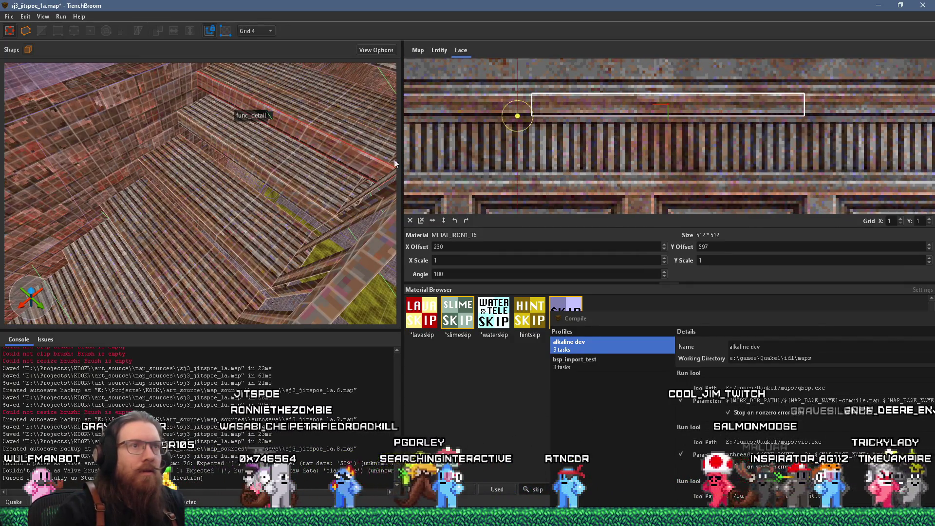
pyautogui.scroll(-2, 318, 130)
pyautogui.scroll(-5, 238, 137)
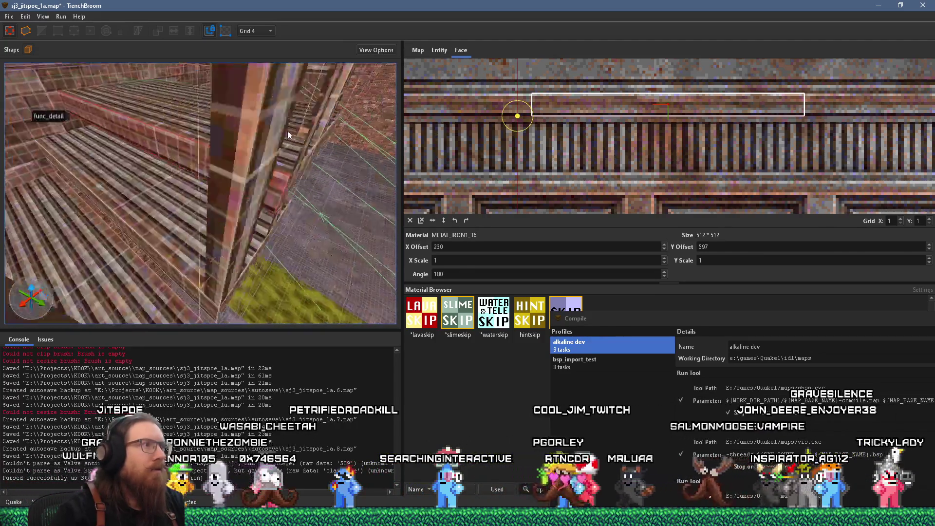
pyautogui.click(318, 135)
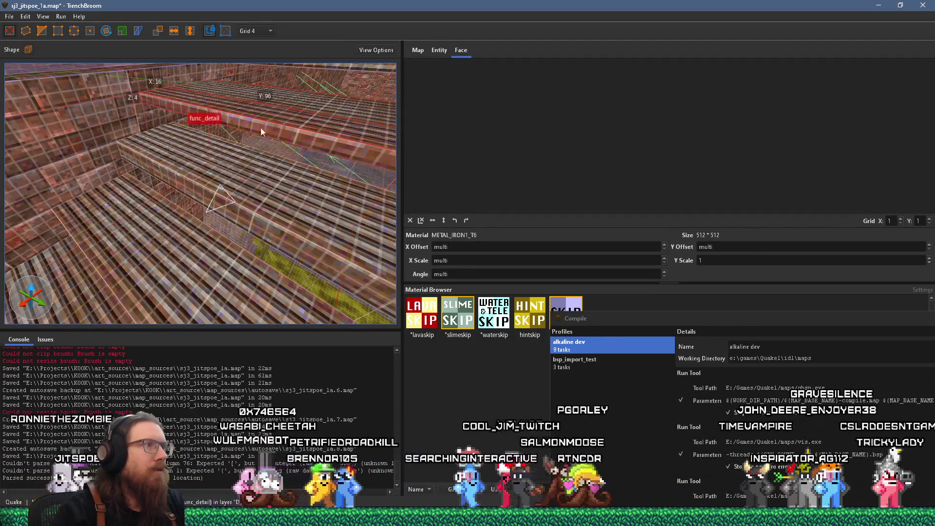
pyautogui.keyDown('shift'); pyautogui.click(271, 127); pyautogui.keyUp('shift')
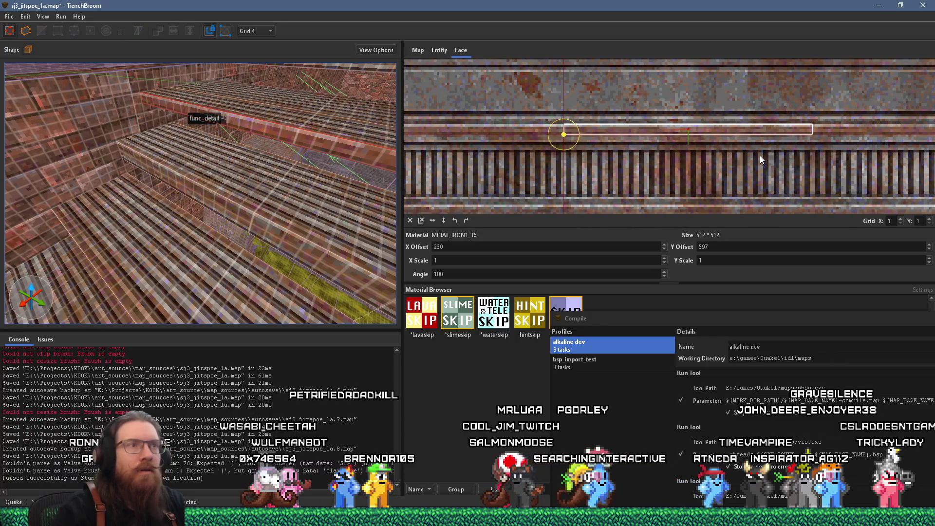
pyautogui.scroll(-5, 270, 152)
pyautogui.scroll(-3, 530, 162)
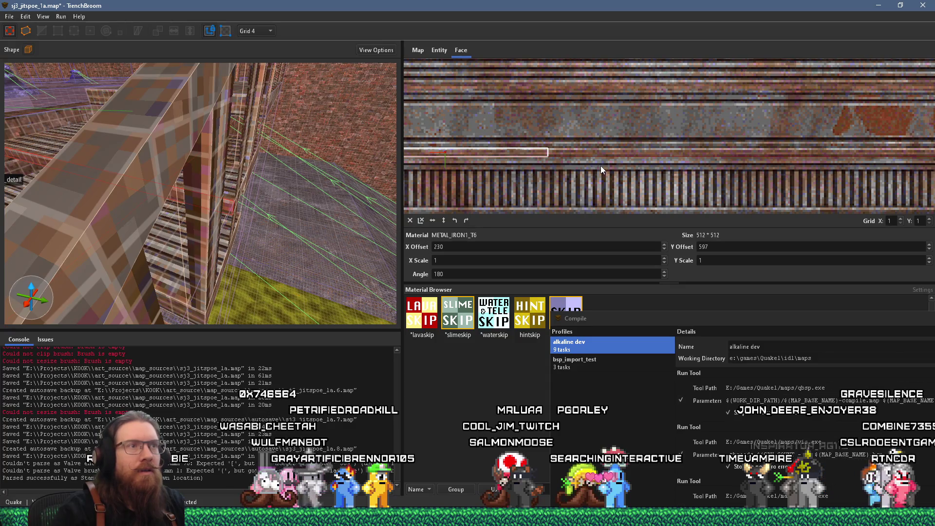
pyautogui.scroll(2, 506, 165)
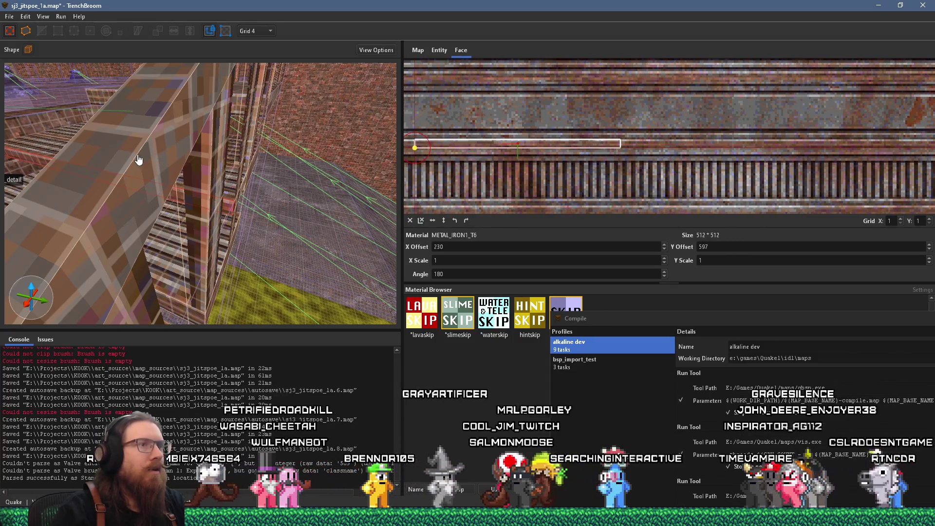
pyautogui.scroll(5, 255, 136)
pyautogui.scroll(-10, 255, 140)
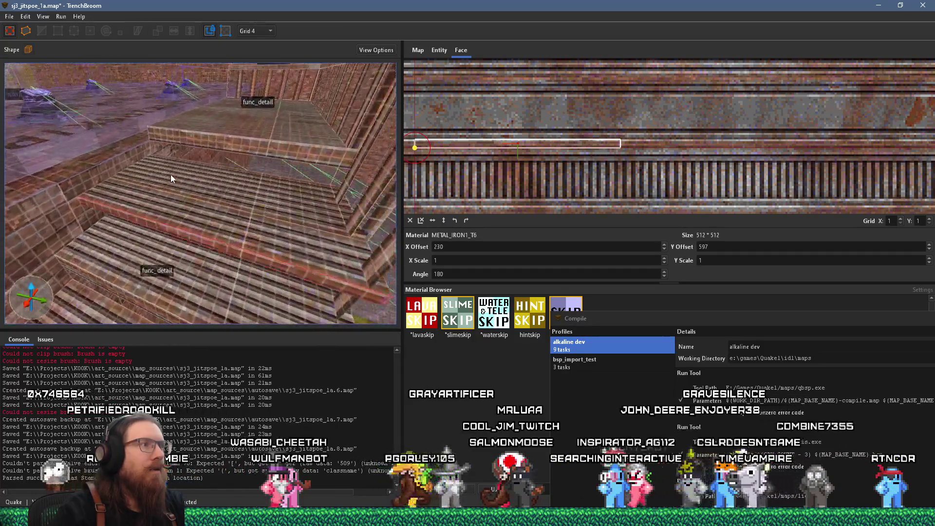
pyautogui.scroll(8, 161, 188)
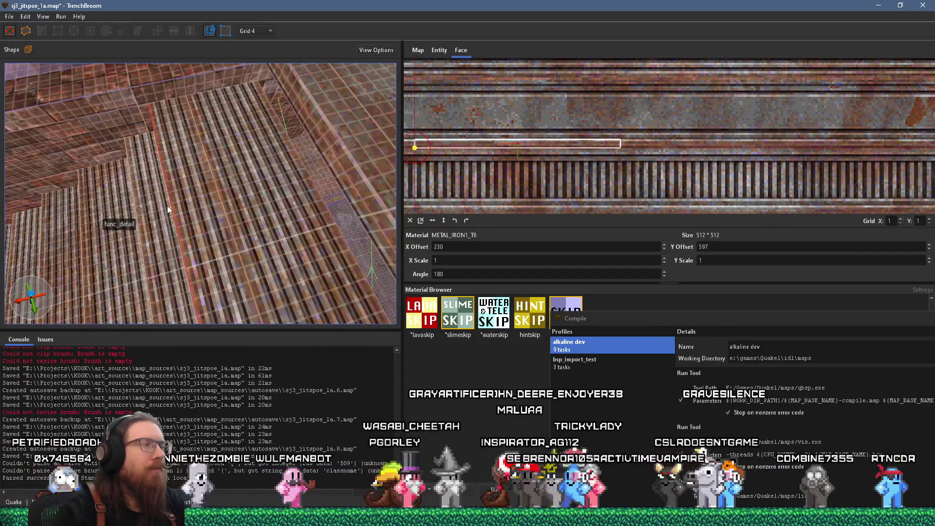
pyautogui.scroll(-5, 168, 206)
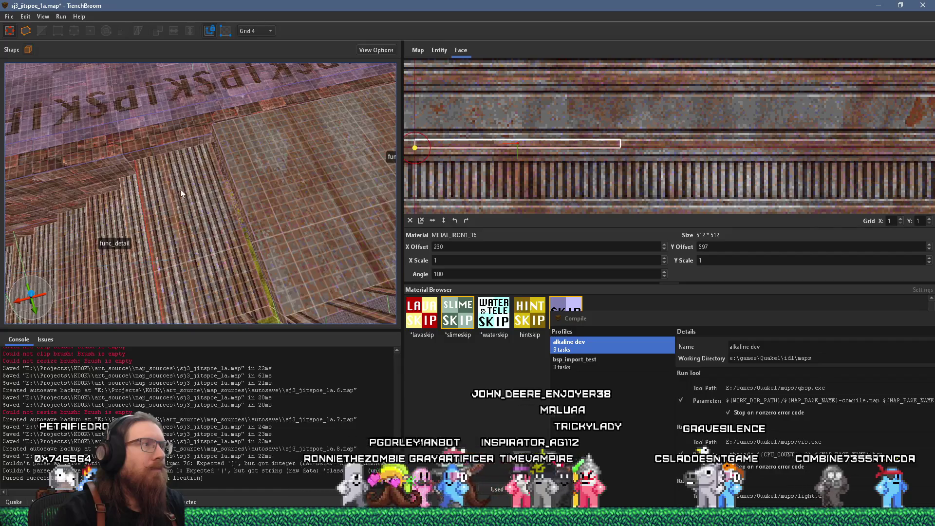
pyautogui.scroll(-5, 178, 190)
pyautogui.moveTo(103, 168)
pyautogui.mouseDown()
pyautogui.moveTo(185, 116)
pyautogui.moveTo(281, 99)
pyautogui.moveTo(277, 62)
pyautogui.moveTo(239, 191)
pyautogui.mouseUp()
pyautogui.click(269, 159)
pyautogui.moveTo(269, 160)
pyautogui.mouseDown()
pyautogui.moveTo(269, 168)
pyautogui.moveTo(266, 107)
pyautogui.moveTo(214, 107)
pyautogui.moveTo(153, 179)
pyautogui.moveTo(179, 153)
pyautogui.moveTo(193, 173)
pyautogui.mouseUp()
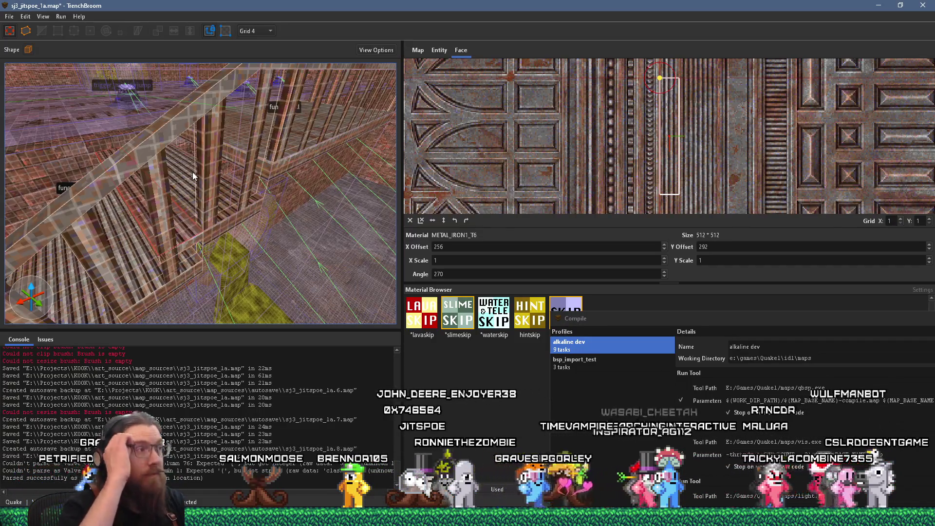
pyautogui.moveTo(130, 200)
pyautogui.mouseDown()
pyautogui.moveTo(179, 189)
pyautogui.moveTo(119, 207)
pyautogui.moveTo(163, 189)
pyautogui.moveTo(164, 170)
pyautogui.moveTo(181, 179)
pyautogui.moveTo(172, 214)
pyautogui.moveTo(147, 221)
pyautogui.moveTo(39, 184)
pyautogui.moveTo(74, 186)
pyautogui.mouseUp()
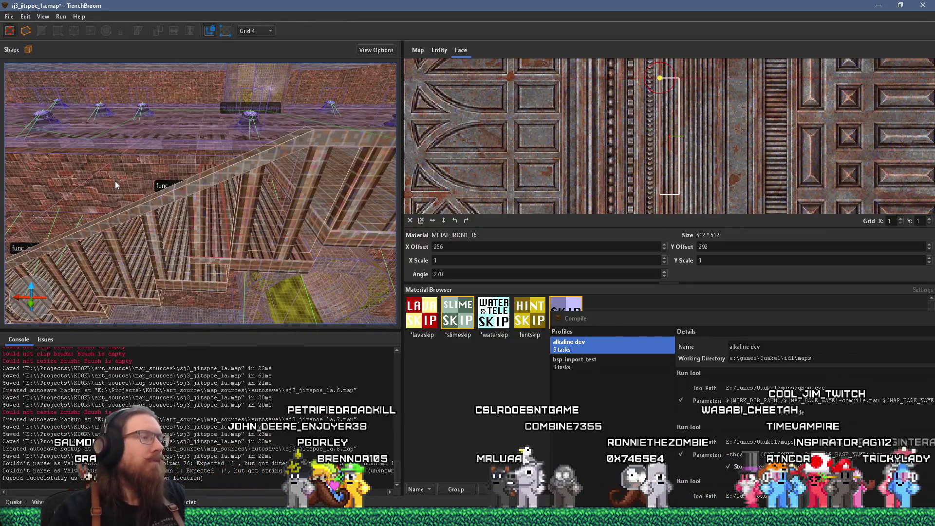
pyautogui.moveTo(248, 215)
pyautogui.mouseDown()
pyautogui.moveTo(262, 195)
pyautogui.moveTo(268, 262)
pyautogui.moveTo(262, 223)
pyautogui.moveTo(273, 242)
pyautogui.moveTo(238, 256)
pyautogui.moveTo(231, 229)
pyautogui.moveTo(233, 262)
pyautogui.mouseUp()
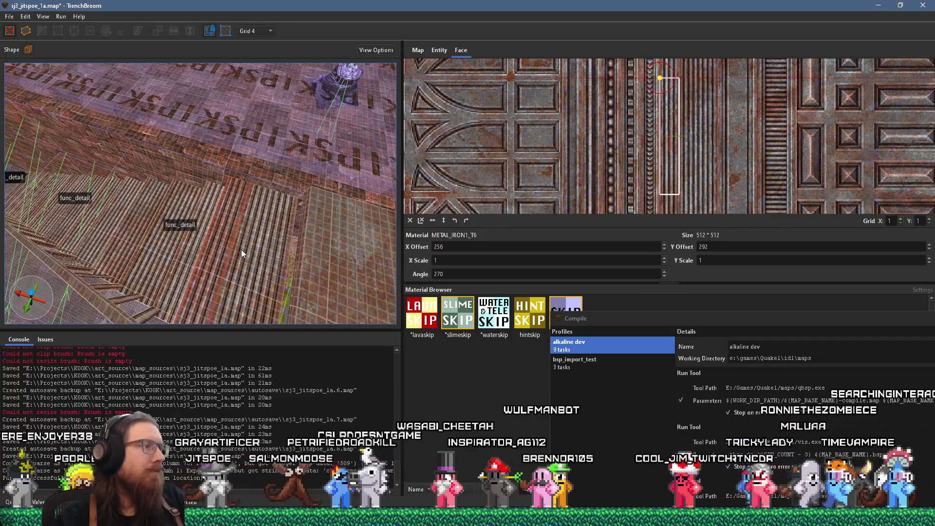
pyautogui.moveTo(241, 249)
pyautogui.mouseDown()
pyautogui.moveTo(175, 270)
pyautogui.moveTo(202, 245)
pyautogui.moveTo(214, 247)
pyautogui.mouseUp()
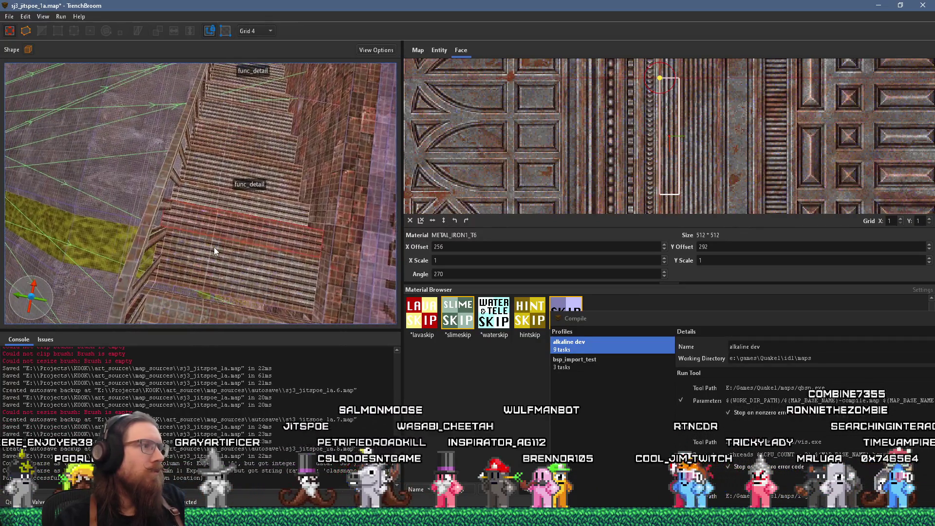
pyautogui.click(256, 31)
pyautogui.click(265, 88)
# - Lengthen the func_detail stair brush and move it onto the staircase
pyautogui.moveTo(265, 88)
pyautogui.mouseDown()
pyautogui.moveTo(269, 155)
pyautogui.moveTo(218, 212)
pyautogui.mouseUp()
pyautogui.click(218, 212)
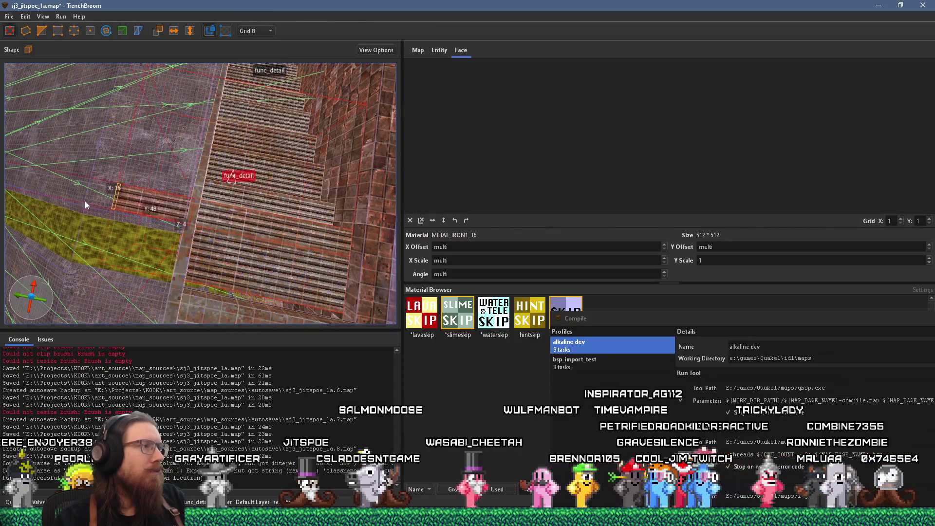
pyautogui.moveTo(29, 193); pyautogui.dragTo(6, 184)
pyautogui.moveTo(72, 186)
pyautogui.mouseDown()
pyautogui.moveTo(238, 167)
pyautogui.moveTo(278, 189)
pyautogui.moveTo(232, 201)
pyautogui.moveTo(276, 206)
pyautogui.moveTo(266, 207)
pyautogui.moveTo(288, 183)
pyautogui.moveTo(251, 217)
pyautogui.moveTo(290, 169)
pyautogui.moveTo(283, 148)
pyautogui.moveTo(269, 143)
pyautogui.moveTo(263, 159)
pyautogui.moveTo(284, 162)
pyautogui.moveTo(290, 185)
pyautogui.moveTo(300, 186)
pyautogui.mouseUp()
# - Inspect a railing face's texture, then reselect the func_detail brush from an overview
pyautogui.keyDown('shift'); pyautogui.click(302, 192); pyautogui.keyUp('shift')
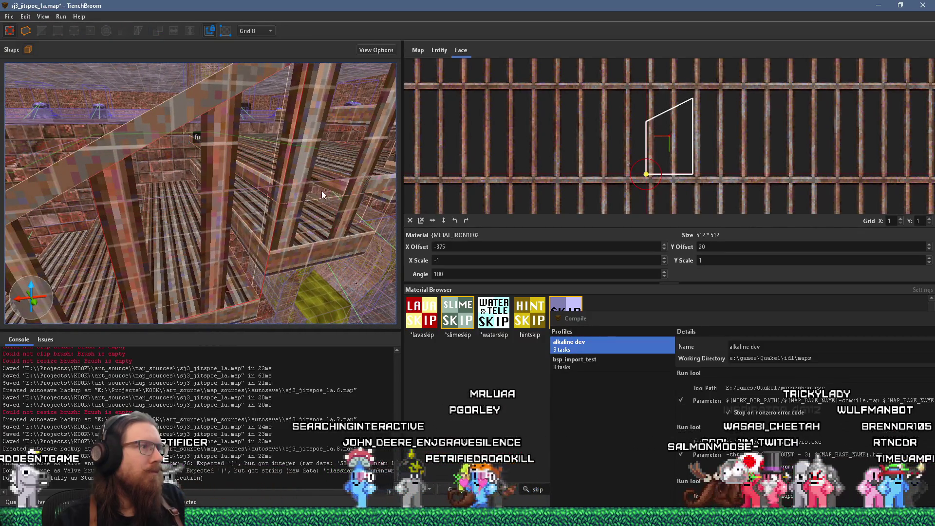
pyautogui.scroll(-5, 322, 189)
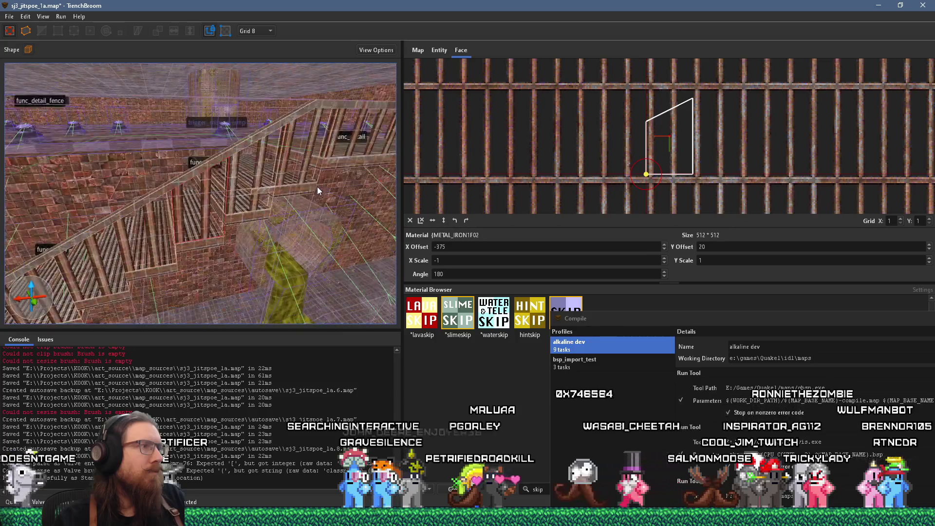
pyautogui.moveTo(289, 184); pyautogui.dragTo(276, 253)
pyautogui.click(239, 265)
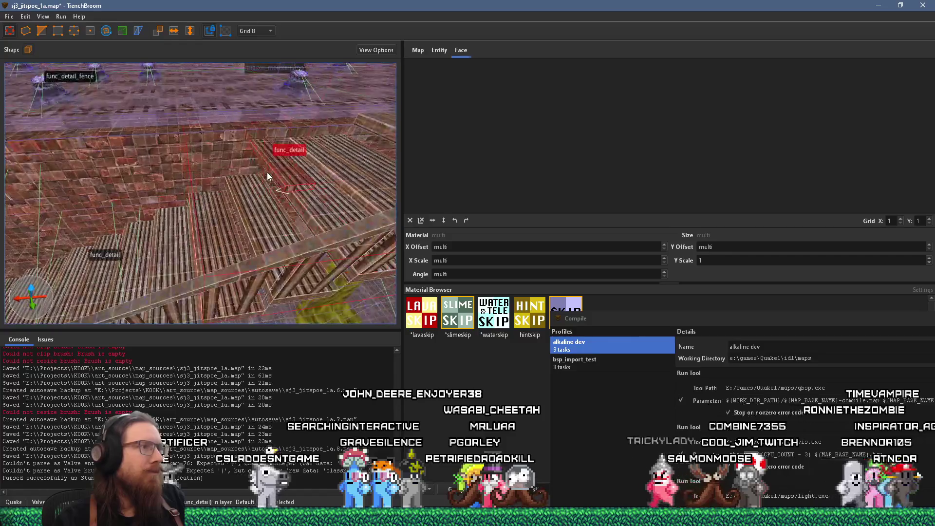
pyautogui.keyDown('shift'); pyautogui.click(294, 191); pyautogui.keyUp('shift')
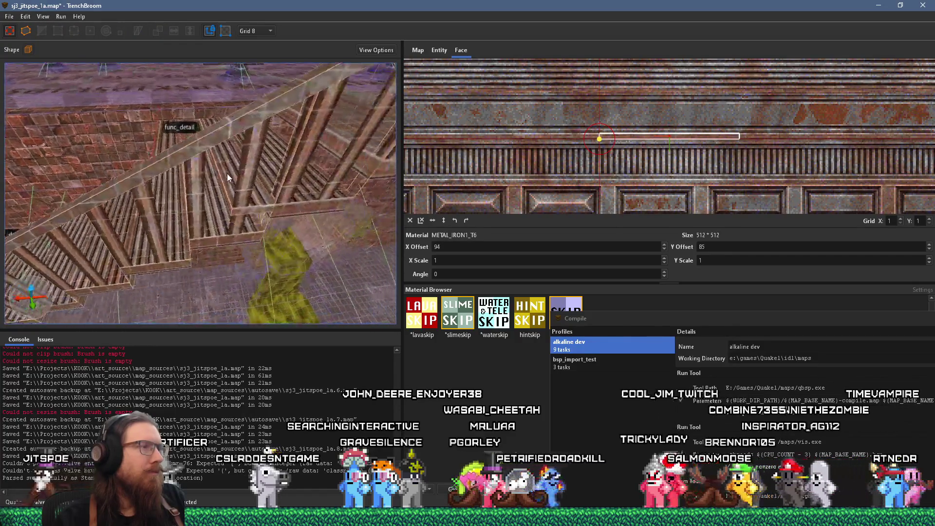
pyautogui.click(215, 199)
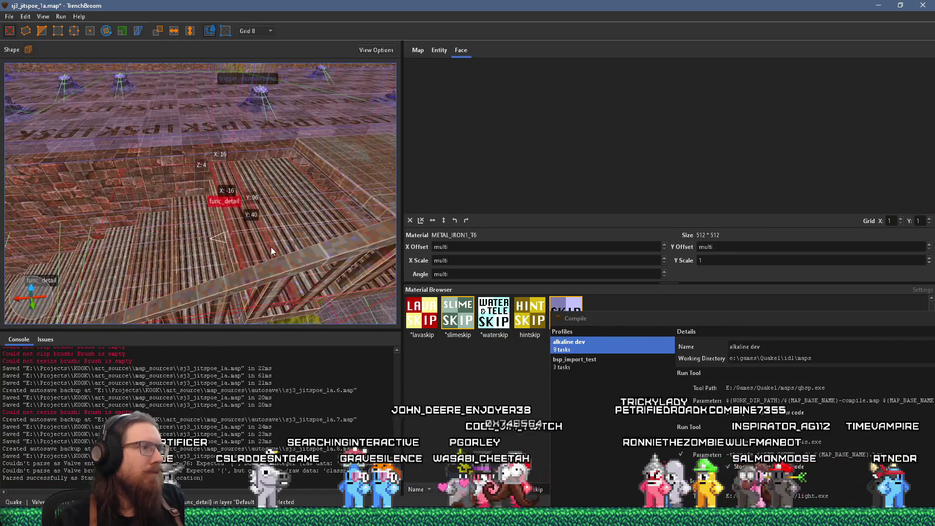
# - Zoom in and out around the stair brush, selecting one face and then the whole brush
pyautogui.scroll(3, 256, 215)
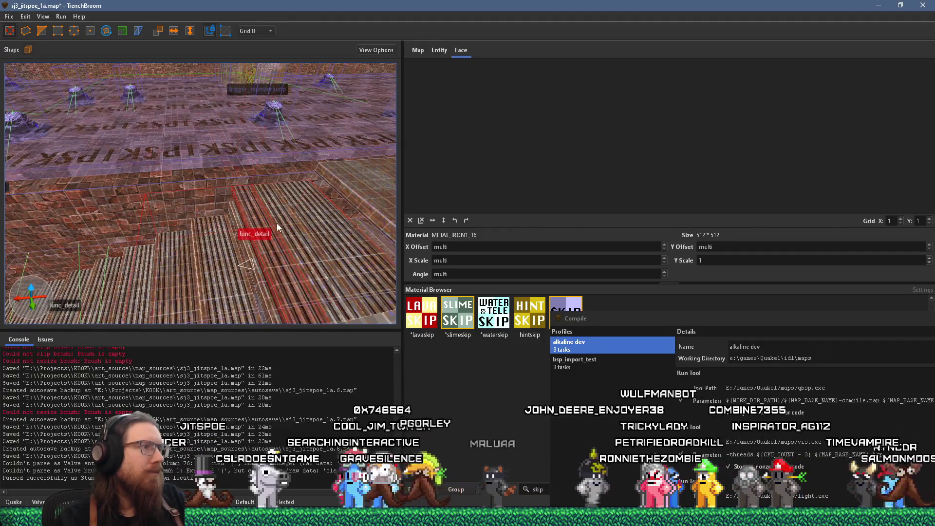
pyautogui.scroll(5, 280, 236)
pyautogui.scroll(-8, 236, 239)
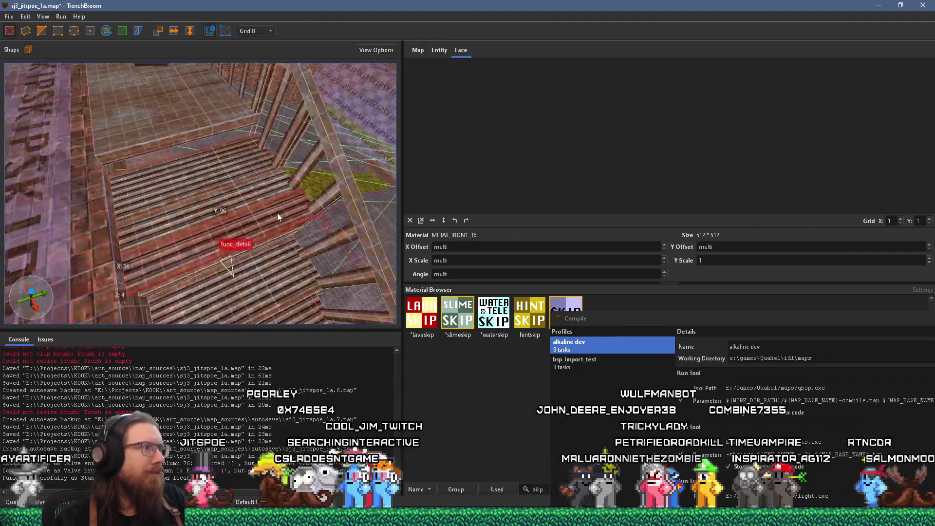
pyautogui.scroll(5, 292, 203)
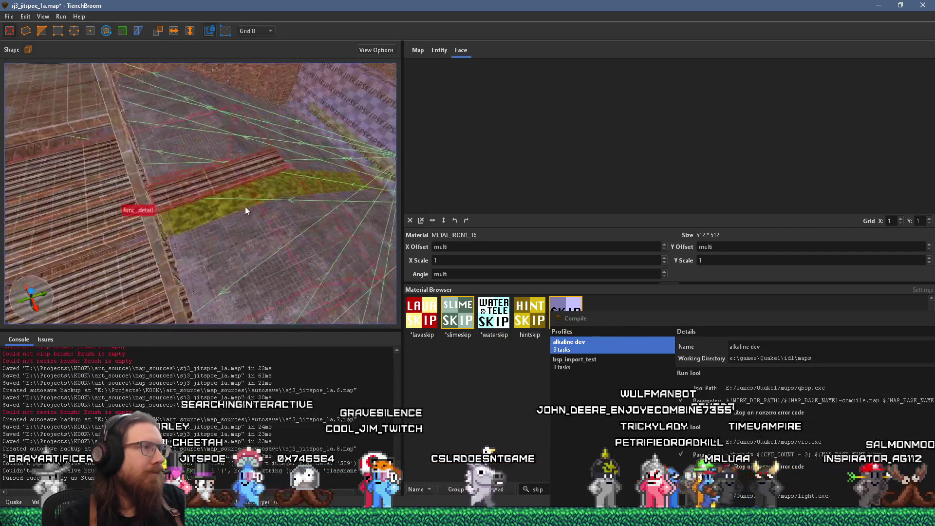
pyautogui.scroll(-3, 217, 215)
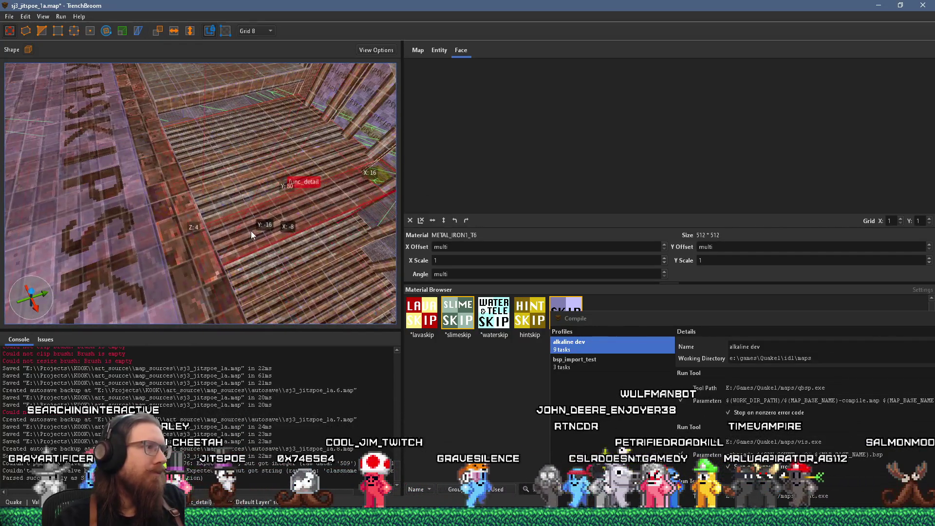
pyautogui.scroll(-3, 288, 243)
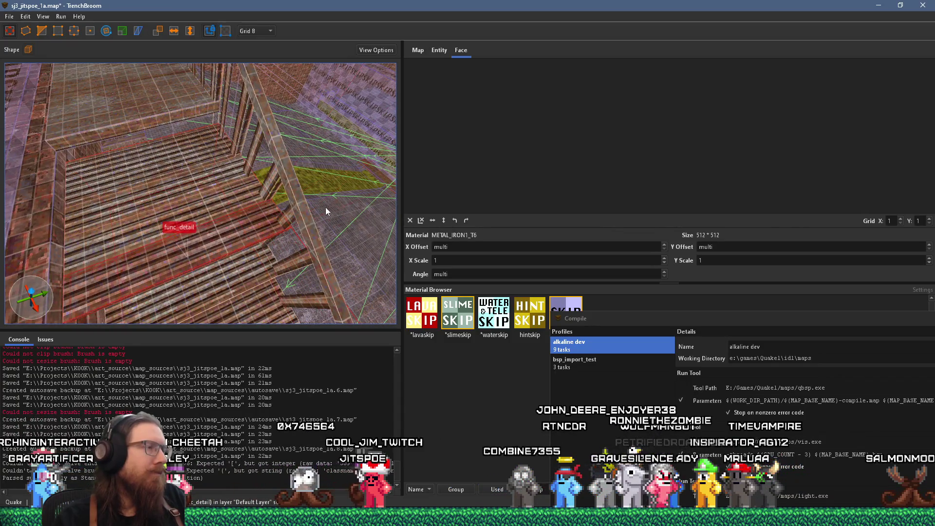
pyautogui.scroll(5, 327, 206)
pyautogui.scroll(-3, 230, 237)
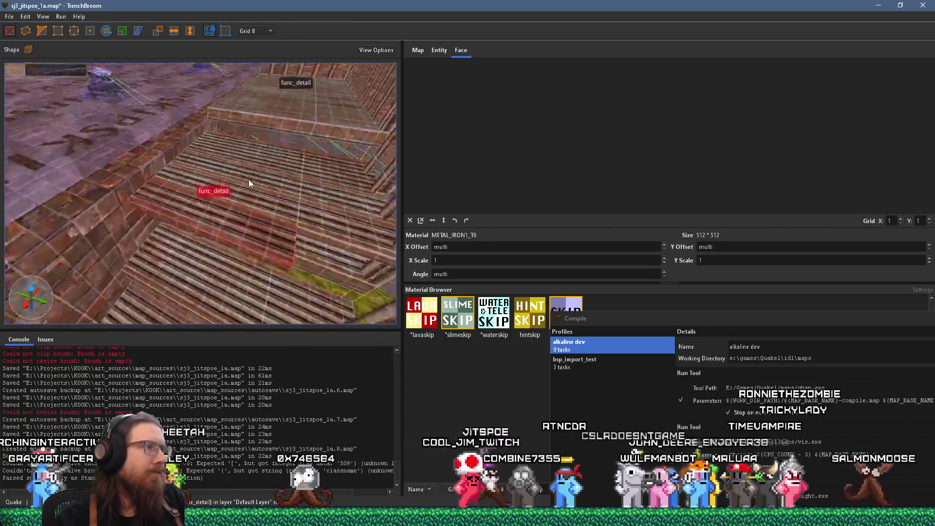
pyautogui.scroll(3, 239, 150)
pyautogui.click(164, 179)
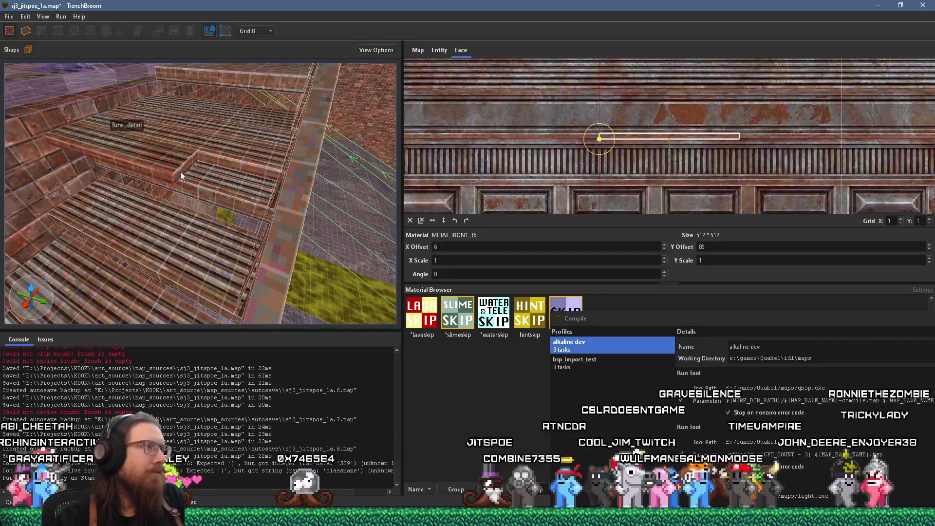
pyautogui.scroll(3, 209, 195)
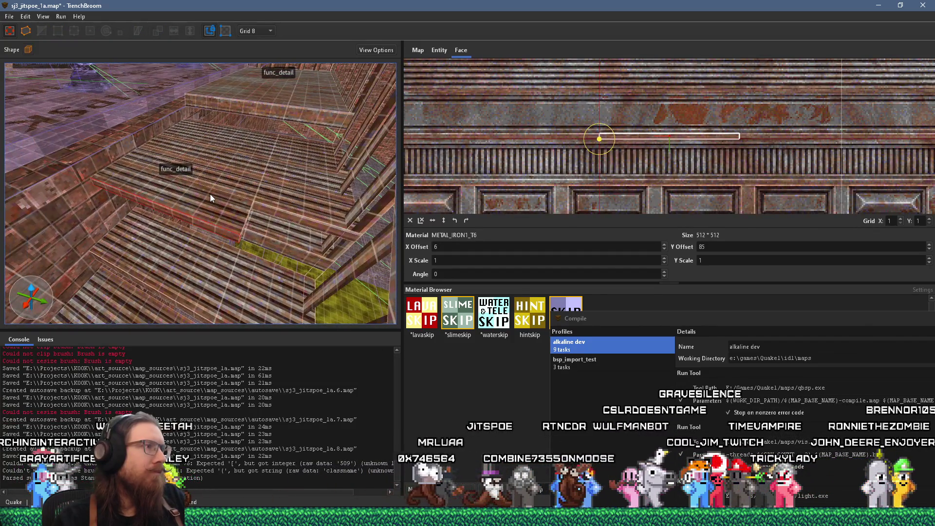
pyautogui.click(186, 198)
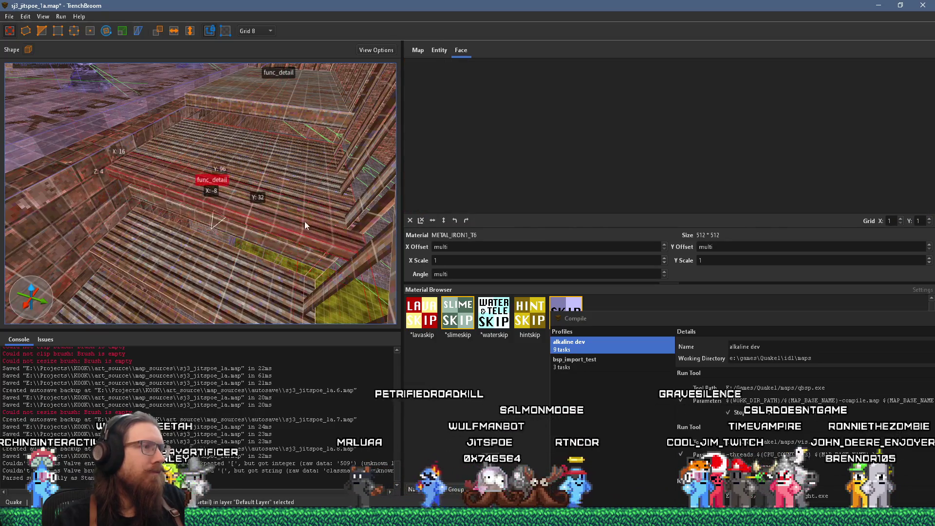
pyautogui.scroll(3, 292, 232)
# - Stretch the func_detail brush further left along the stairs to 104 units
pyautogui.moveTo(370, 215)
pyautogui.mouseDown()
pyautogui.moveTo(218, 246)
pyautogui.moveTo(84, 232)
pyautogui.mouseUp()
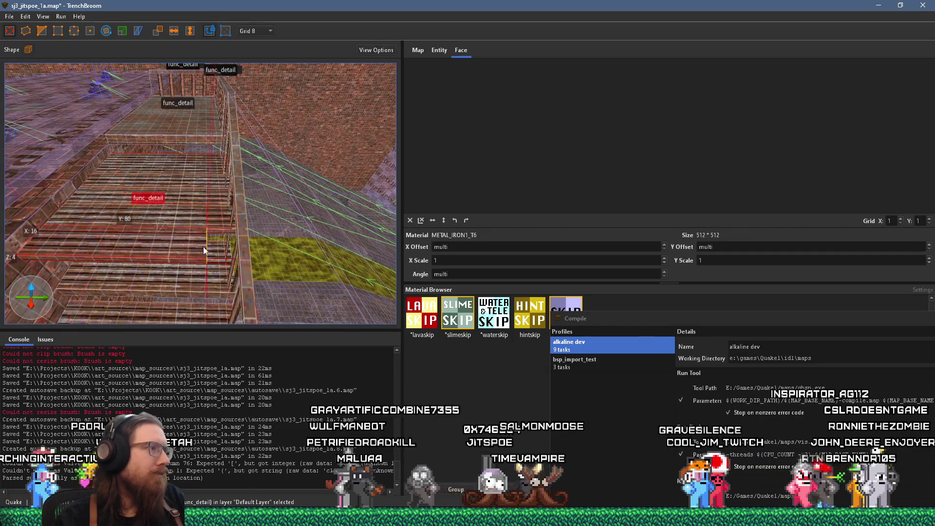
pyautogui.moveTo(227, 251)
pyautogui.mouseDown()
pyautogui.moveTo(139, 243)
pyautogui.moveTo(264, 244)
pyautogui.mouseUp()
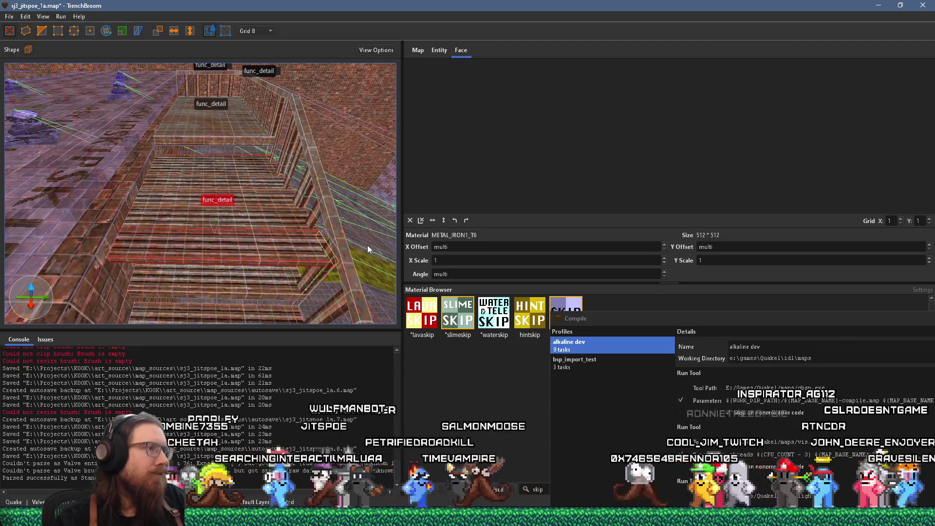
pyautogui.moveTo(367, 244)
pyautogui.mouseDown()
pyautogui.moveTo(315, 247)
pyautogui.moveTo(196, 158)
pyautogui.moveTo(158, 183)
pyautogui.mouseUp()
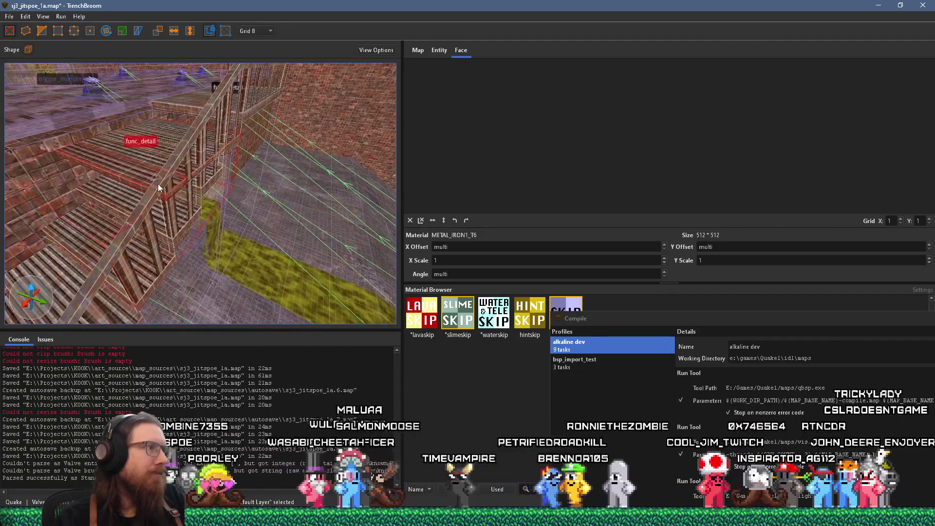
# - Check face alignment by selecting single faces and the whole brush from several angles
pyautogui.keyDown('shift'); pyautogui.click(184, 221); pyautogui.keyUp('shift')
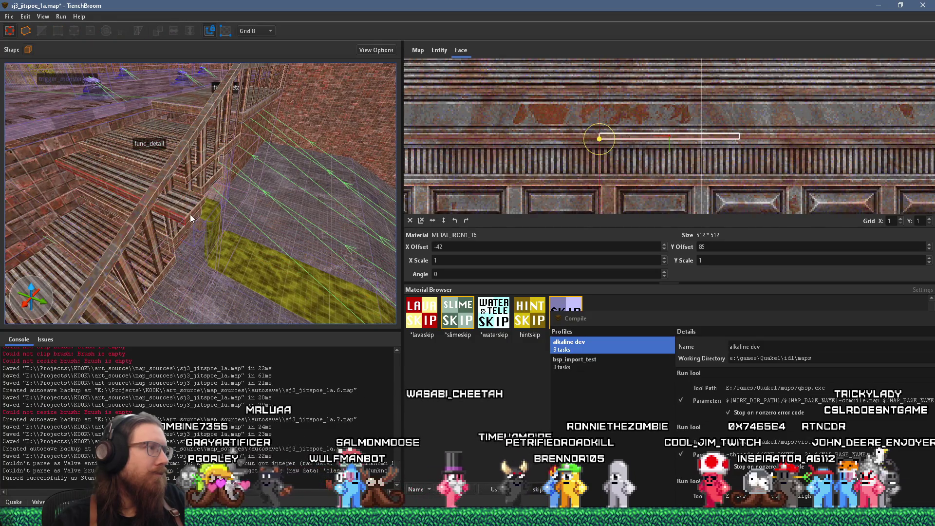
pyautogui.click(103, 175)
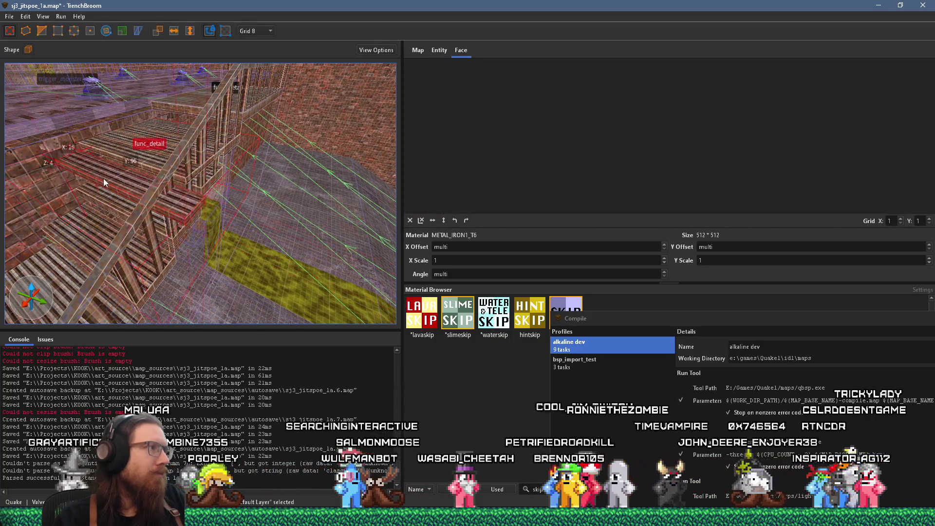
pyautogui.scroll(3, 107, 168)
pyautogui.moveTo(118, 174)
pyautogui.mouseDown()
pyautogui.moveTo(203, 184)
pyautogui.moveTo(174, 212)
pyautogui.moveTo(326, 165)
pyautogui.moveTo(221, 257)
pyautogui.moveTo(115, 288)
pyautogui.moveTo(124, 217)
pyautogui.moveTo(139, 216)
pyautogui.moveTo(122, 237)
pyautogui.moveTo(157, 189)
pyautogui.mouseUp()
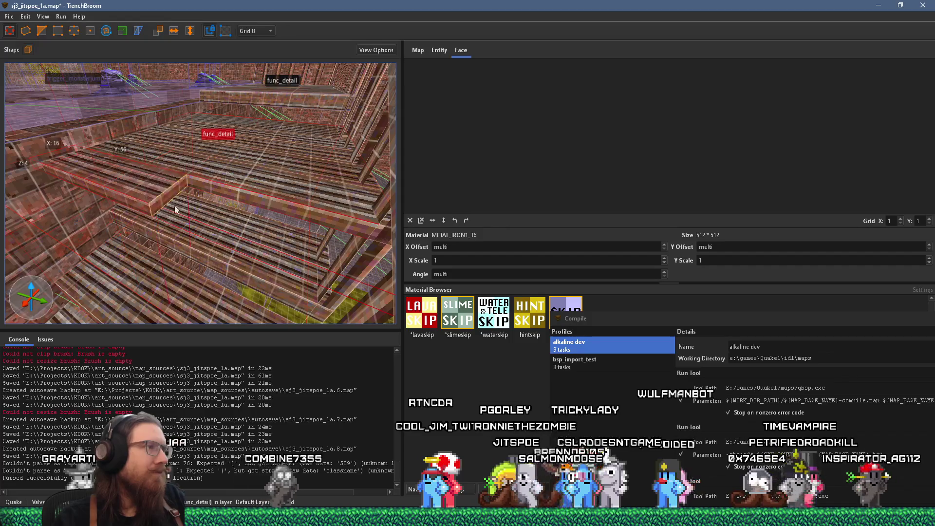
pyautogui.moveTo(390, 263); pyautogui.dragTo(247, 227)
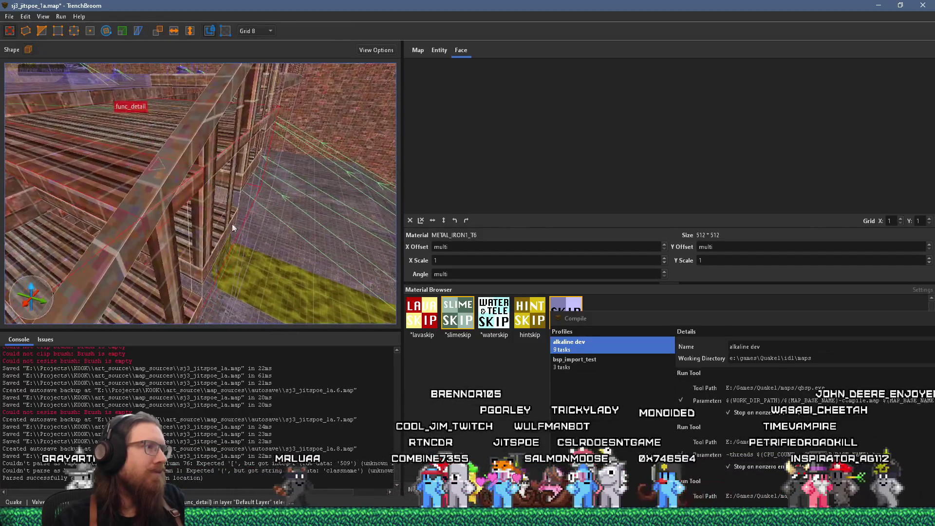
pyautogui.keyDown('shift'); pyautogui.click(214, 240); pyautogui.keyUp('shift')
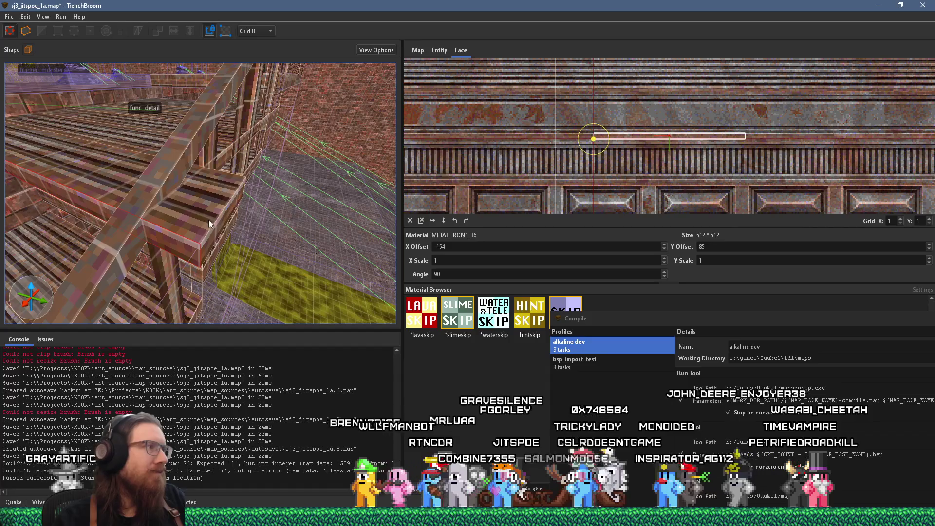
pyautogui.click(131, 188)
pyautogui.moveTo(82, 162)
pyautogui.mouseDown()
pyautogui.moveTo(83, 177)
pyautogui.moveTo(148, 189)
pyautogui.moveTo(171, 124)
pyautogui.moveTo(222, 118)
pyautogui.moveTo(280, 262)
pyautogui.moveTo(264, 266)
pyautogui.moveTo(256, 212)
pyautogui.moveTo(271, 221)
pyautogui.moveTo(233, 113)
pyautogui.moveTo(253, 145)
pyautogui.moveTo(230, 169)
pyautogui.moveTo(262, 224)
pyautogui.moveTo(182, 205)
pyautogui.moveTo(290, 255)
pyautogui.mouseUp()
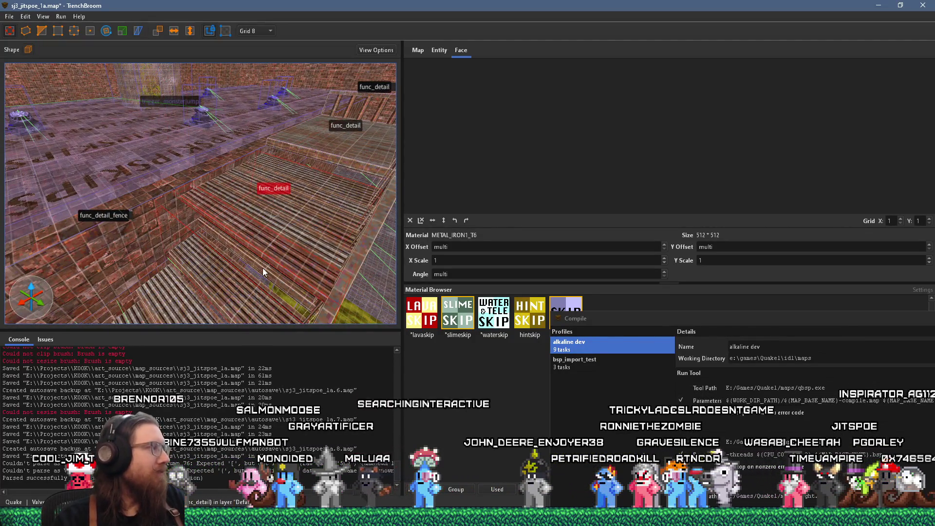
# - Shrink the wooden stair brush from 96 to 40 units along Y
pyautogui.moveTo(262, 268)
pyautogui.mouseDown()
pyautogui.moveTo(267, 243)
pyautogui.moveTo(217, 244)
pyautogui.moveTo(187, 260)
pyautogui.moveTo(231, 257)
pyautogui.mouseUp()
pyautogui.moveTo(259, 212); pyautogui.dragTo(264, 226)
pyautogui.moveTo(258, 186)
pyautogui.mouseDown()
pyautogui.moveTo(273, 226)
pyautogui.moveTo(293, 240)
pyautogui.moveTo(173, 89)
pyautogui.moveTo(235, 191)
pyautogui.moveTo(286, 188)
pyautogui.mouseUp()
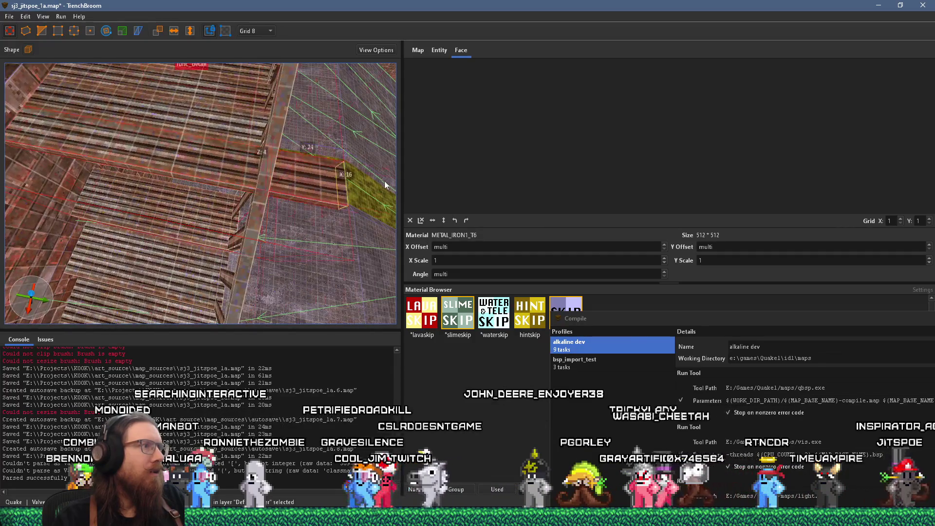
pyautogui.moveTo(25, 163); pyautogui.dragTo(196, 179)
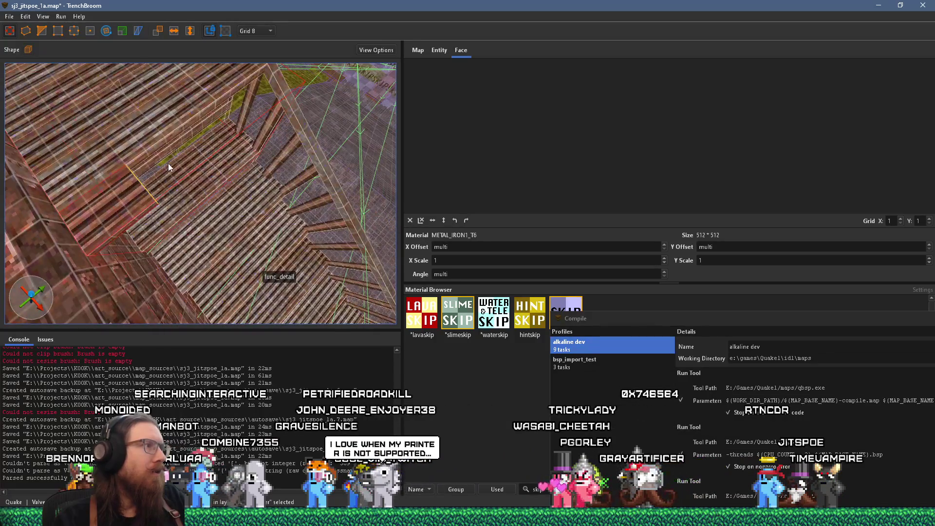
pyautogui.moveTo(342, 84)
pyautogui.mouseDown()
pyautogui.moveTo(132, 210)
pyautogui.moveTo(107, 180)
pyautogui.moveTo(126, 125)
pyautogui.moveTo(205, 187)
pyautogui.mouseUp()
pyautogui.keyDown('shift'); pyautogui.click(139, 146); pyautogui.keyUp('shift')
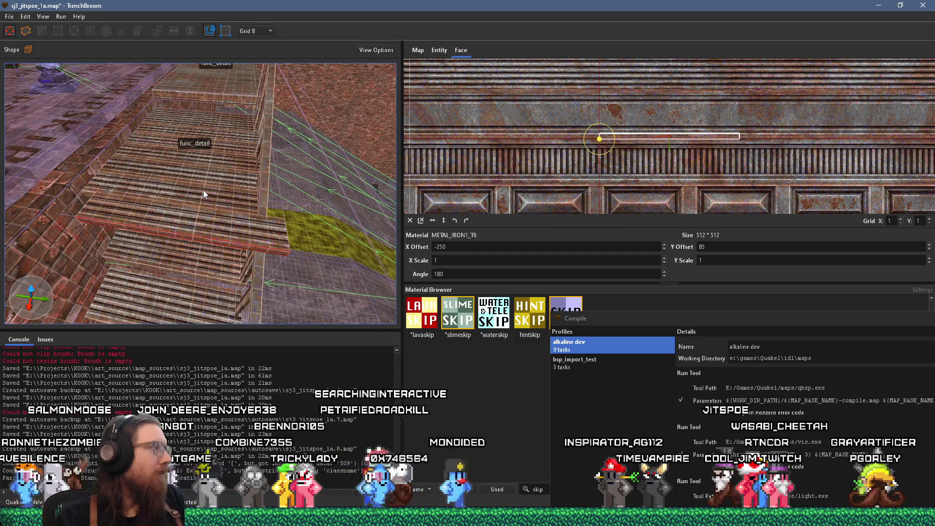
pyautogui.moveTo(203, 190)
pyautogui.mouseDown()
pyautogui.moveTo(195, 201)
pyautogui.moveTo(202, 180)
pyautogui.moveTo(218, 186)
pyautogui.mouseUp()
pyautogui.click(229, 190)
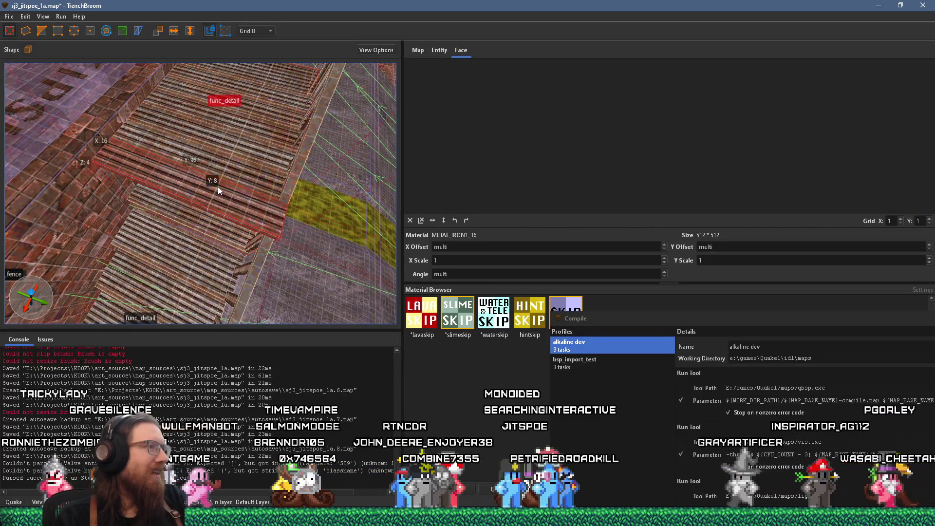
pyautogui.moveTo(247, 214)
pyautogui.mouseDown()
pyautogui.moveTo(225, 258)
pyautogui.moveTo(117, 188)
pyautogui.moveTo(321, 273)
pyautogui.mouseUp()
# - Move the shortened stair brush into position, undoing a trial stretch back to 96
pyautogui.scroll(-5, 279, 248)
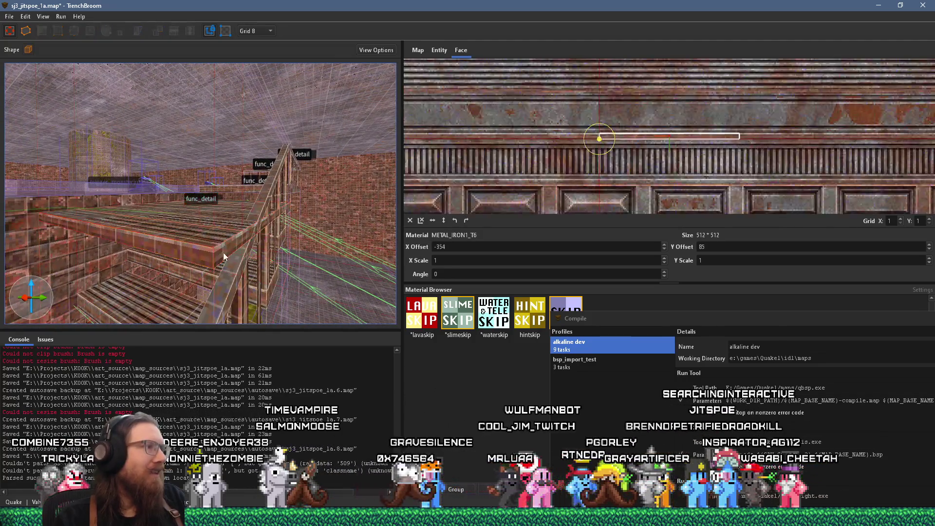
pyautogui.scroll(3, 220, 252)
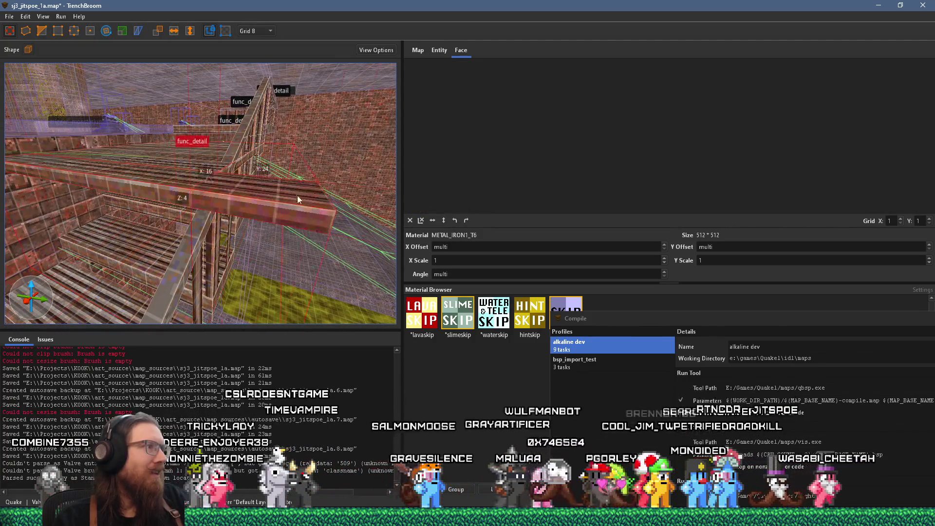
pyautogui.scroll(5, 259, 220)
pyautogui.moveTo(151, 224); pyautogui.dragTo(137, 155)
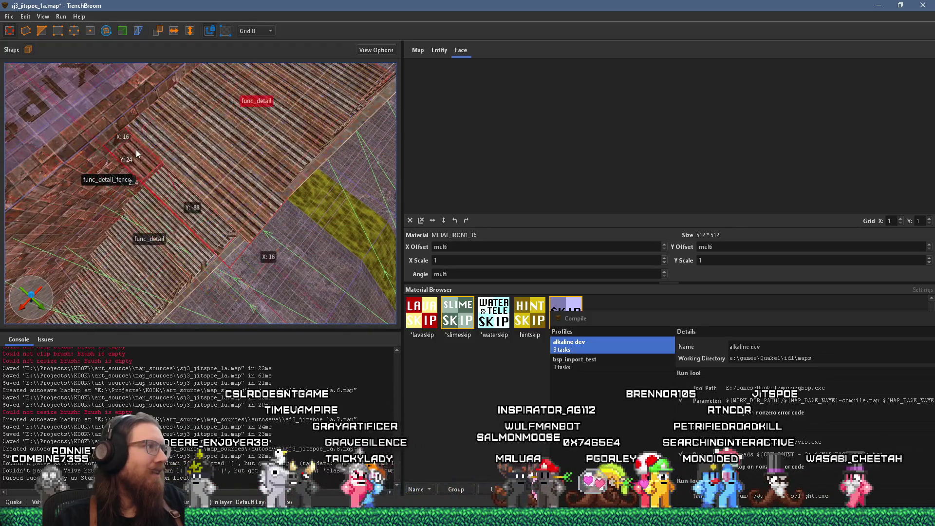
pyautogui.moveTo(118, 197)
pyautogui.mouseDown()
pyautogui.moveTo(171, 118)
pyautogui.moveTo(212, 117)
pyautogui.mouseUp()
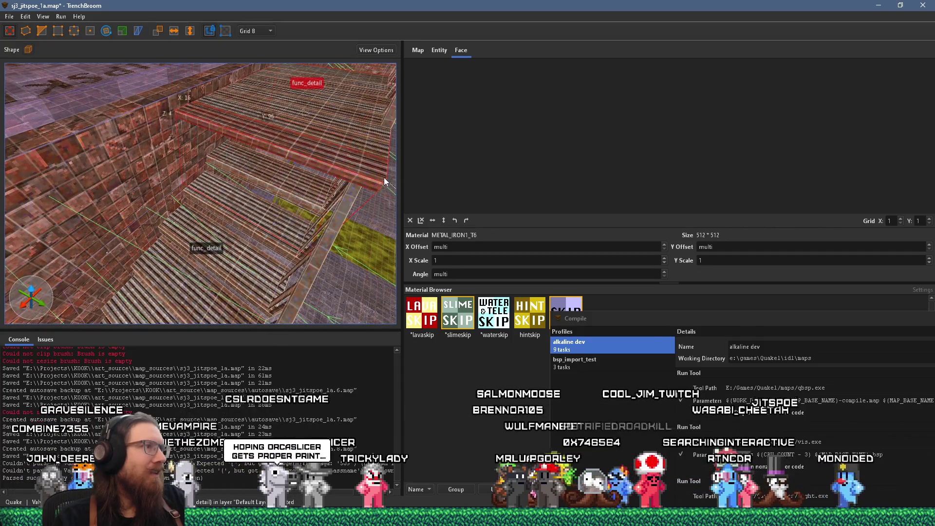
pyautogui.moveTo(386, 177); pyautogui.dragTo(232, 166)
pyautogui.keyDown('shift'); pyautogui.click(238, 157); pyautogui.keyUp('shift')
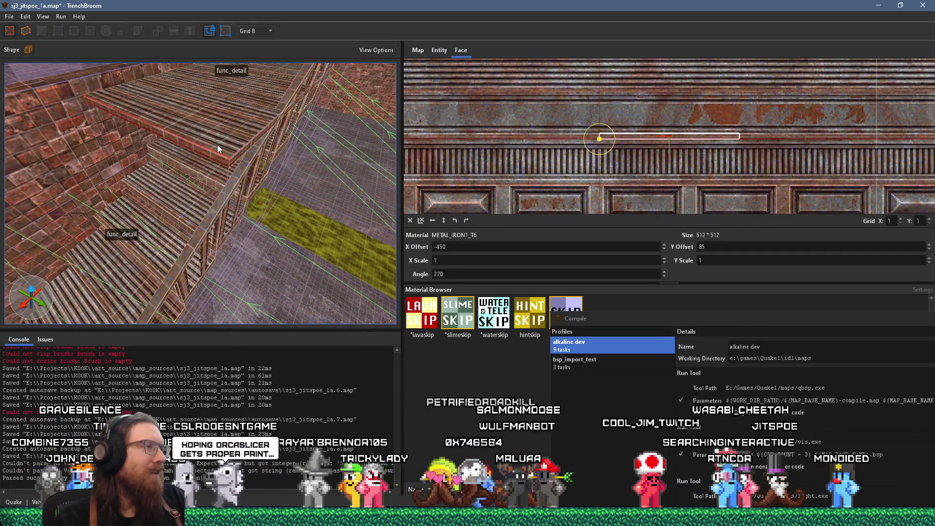
pyautogui.click(217, 145)
pyautogui.moveTo(96, 117)
pyautogui.mouseDown()
pyautogui.moveTo(83, 109)
pyautogui.moveTo(204, 169)
pyautogui.moveTo(213, 177)
pyautogui.moveTo(202, 185)
pyautogui.mouseUp()
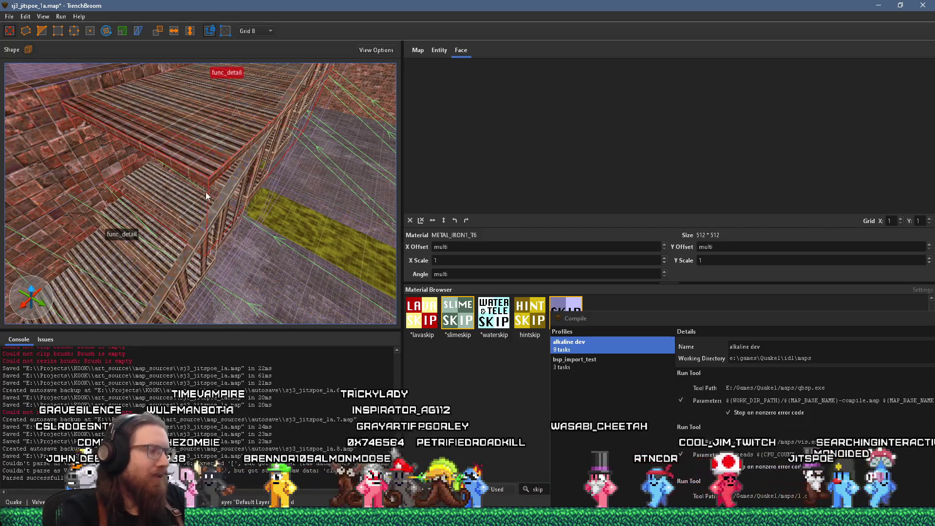
pyautogui.hotkey('ctrl', 'z')
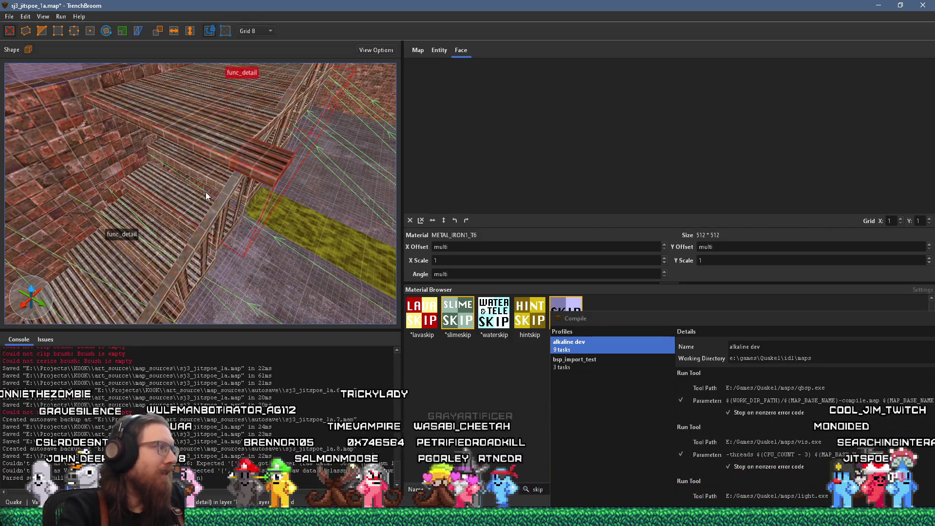
# - Lengthen the plank brush toward the back wall
pyautogui.scroll(2, 223, 182)
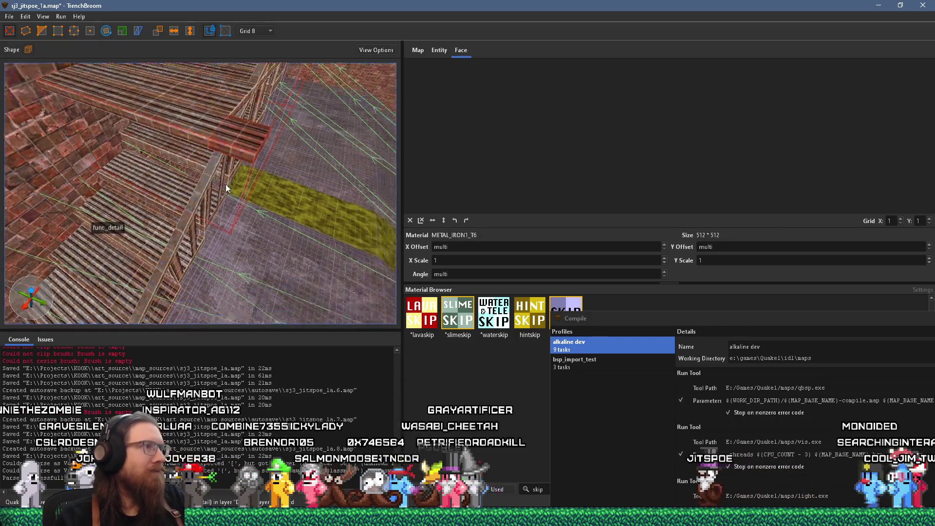
pyautogui.scroll(3, 223, 182)
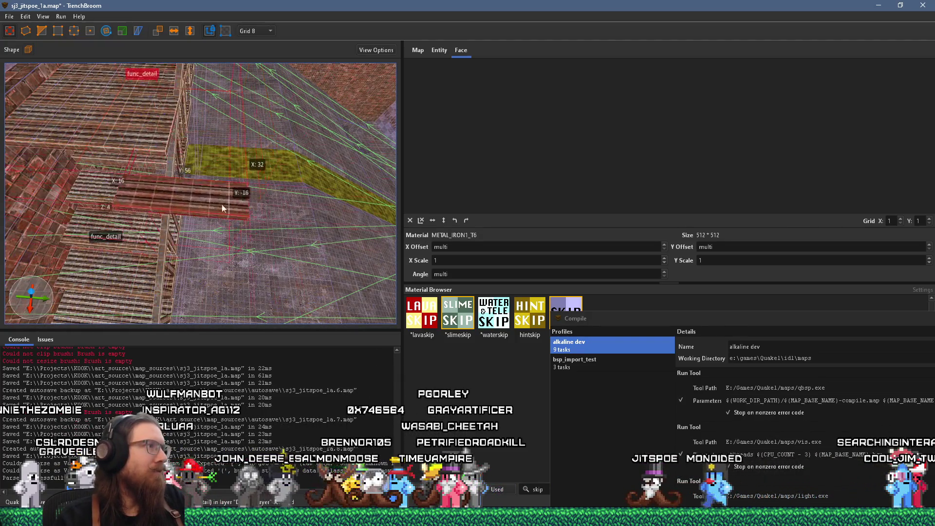
pyautogui.scroll(3, 92, 165)
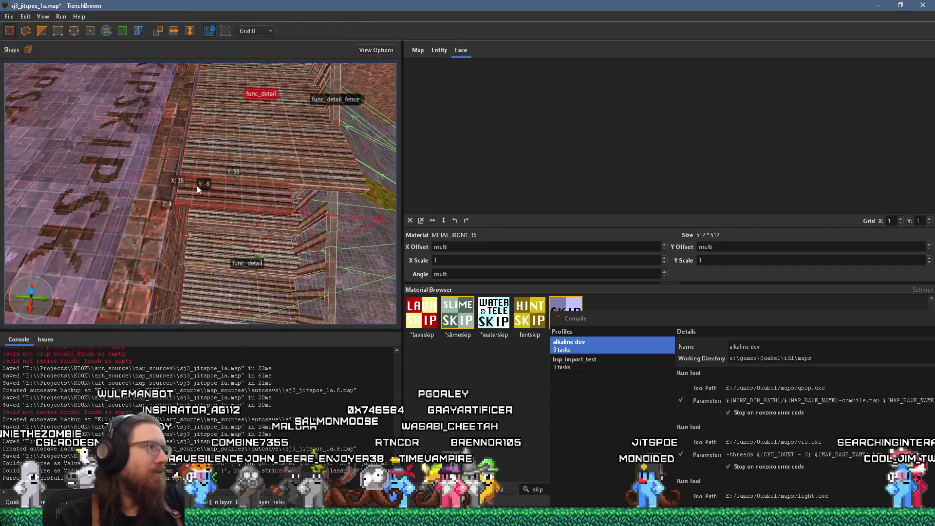
pyautogui.scroll(3, 267, 192)
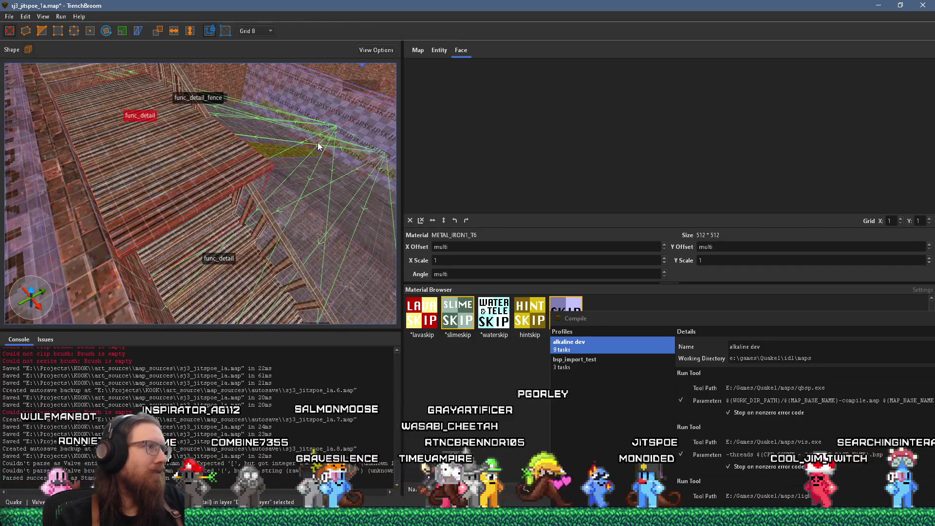
pyautogui.scroll(3, 318, 142)
pyautogui.scroll(-5, 209, 117)
pyautogui.keyDown('shift'); pyautogui.click(258, 141); pyautogui.keyUp('shift')
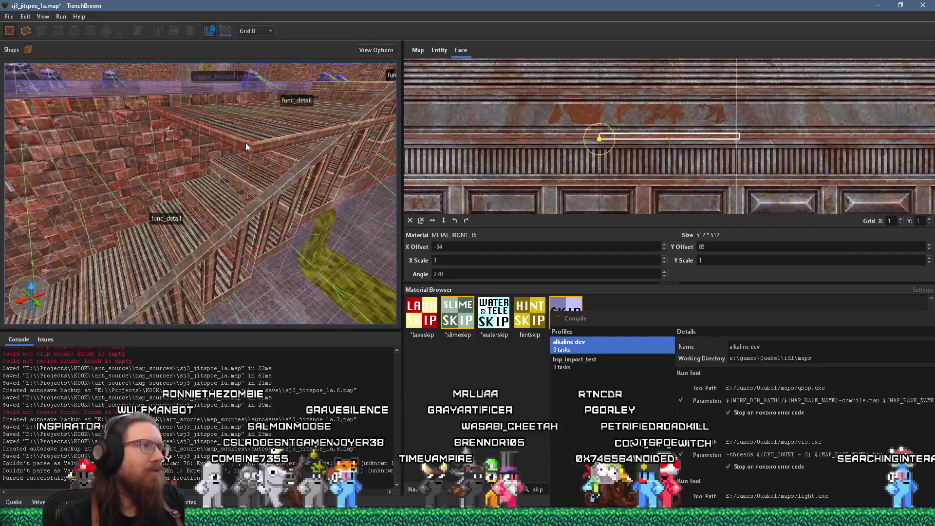
pyautogui.click(266, 145)
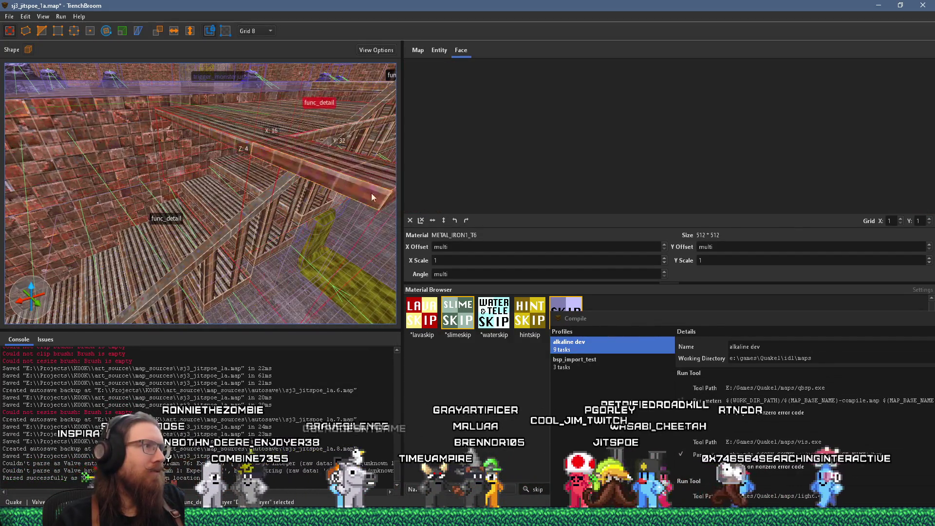
pyautogui.moveTo(186, 154); pyautogui.dragTo(151, 112)
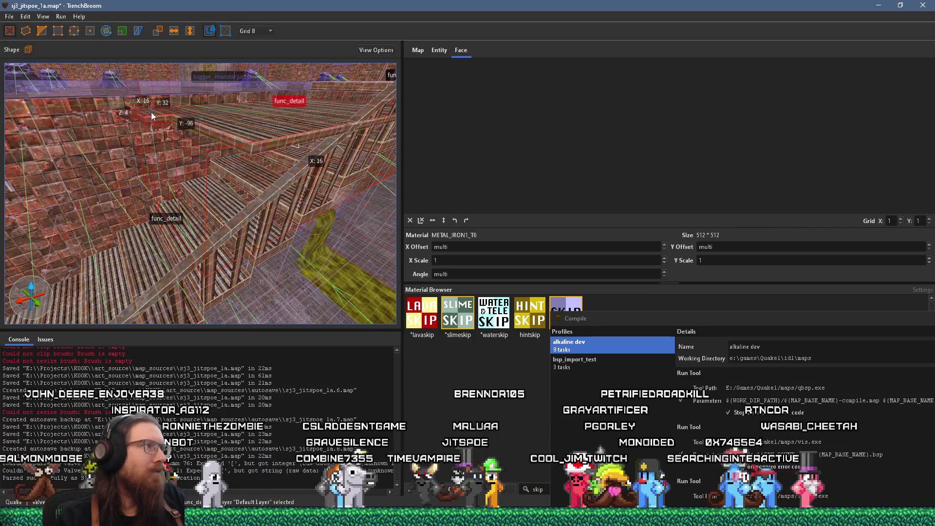
pyautogui.keyDown('shift'); pyautogui.click(203, 156); pyautogui.keyUp('shift')
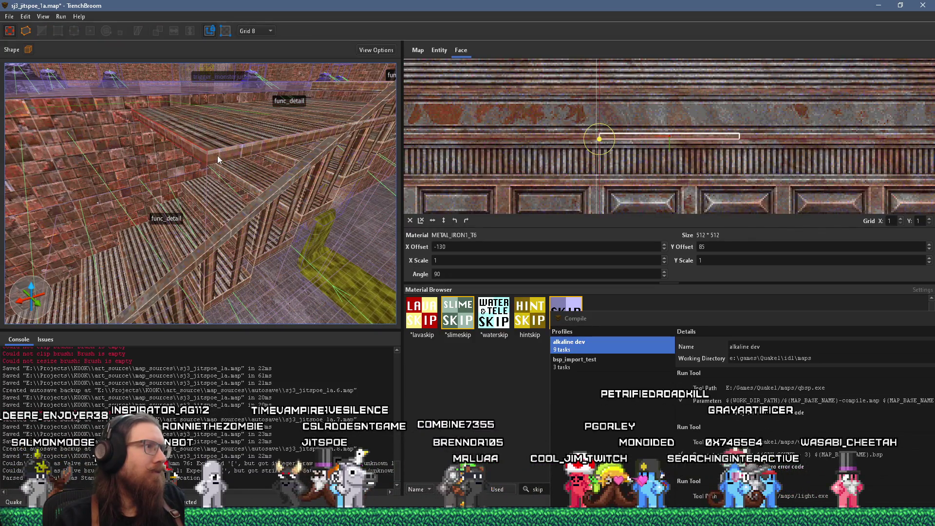
pyautogui.click(203, 150)
# - Undo back to the short 16×24×4 plank brush near the yellow strip
pyautogui.scroll(5, 214, 156)
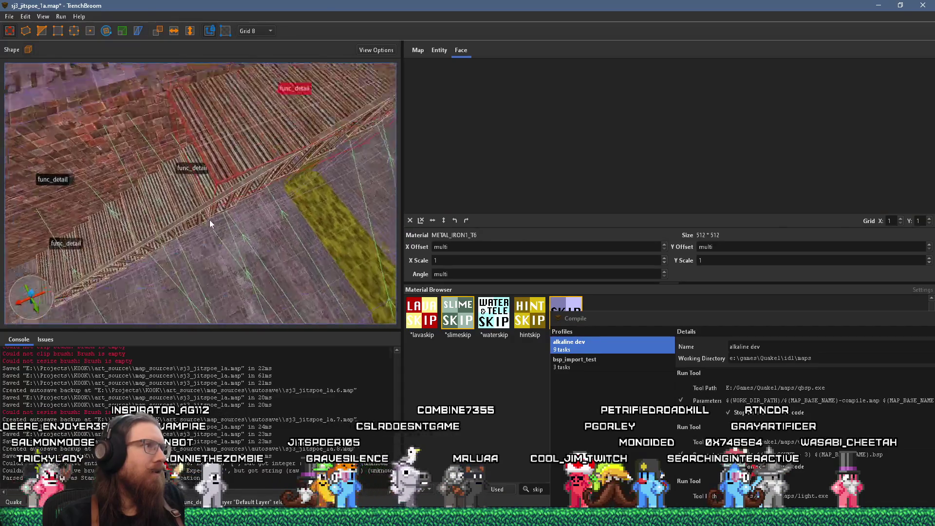
pyautogui.moveTo(202, 240)
pyautogui.mouseDown()
pyautogui.moveTo(197, 273)
pyautogui.moveTo(228, 211)
pyautogui.moveTo(194, 154)
pyautogui.moveTo(209, 191)
pyautogui.moveTo(157, 273)
pyautogui.moveTo(204, 240)
pyautogui.moveTo(215, 297)
pyautogui.moveTo(200, 301)
pyautogui.moveTo(148, 264)
pyautogui.mouseUp()
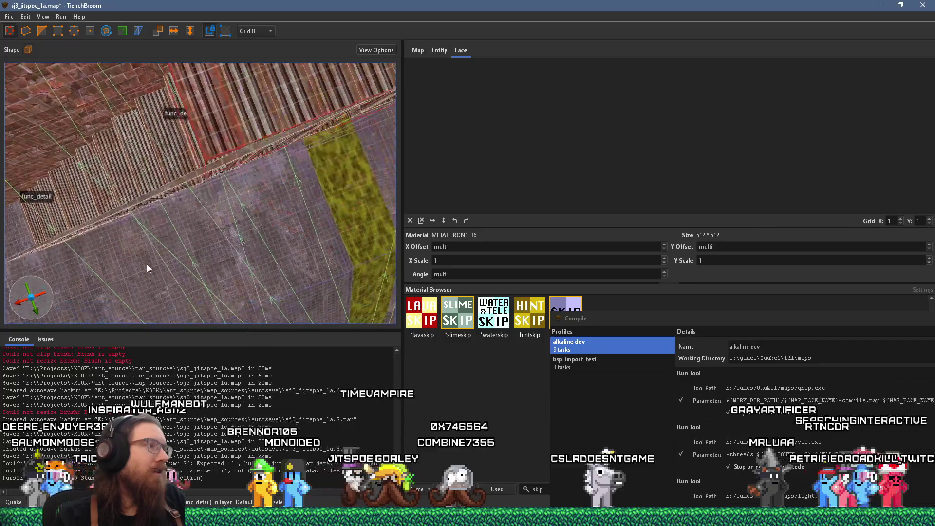
pyautogui.moveTo(217, 136); pyautogui.dragTo(255, 95)
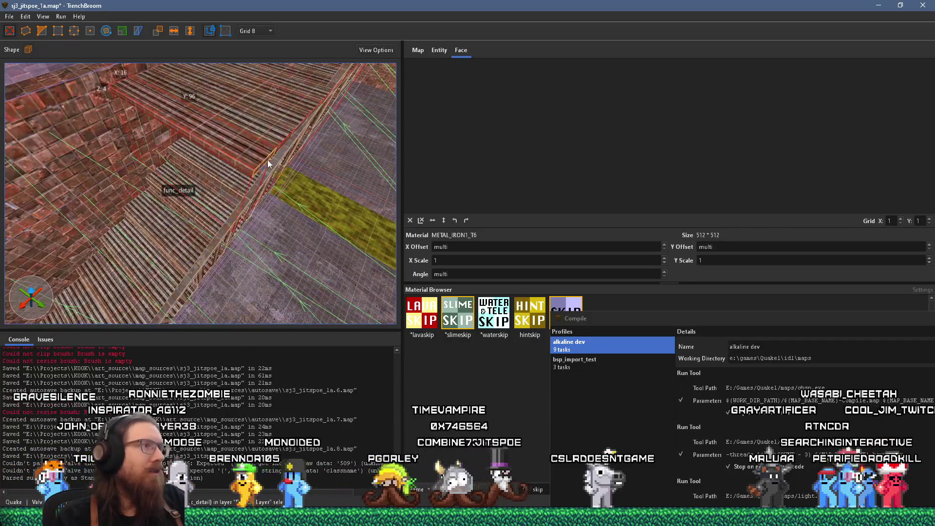
pyautogui.hotkey('ctrl', 'z')
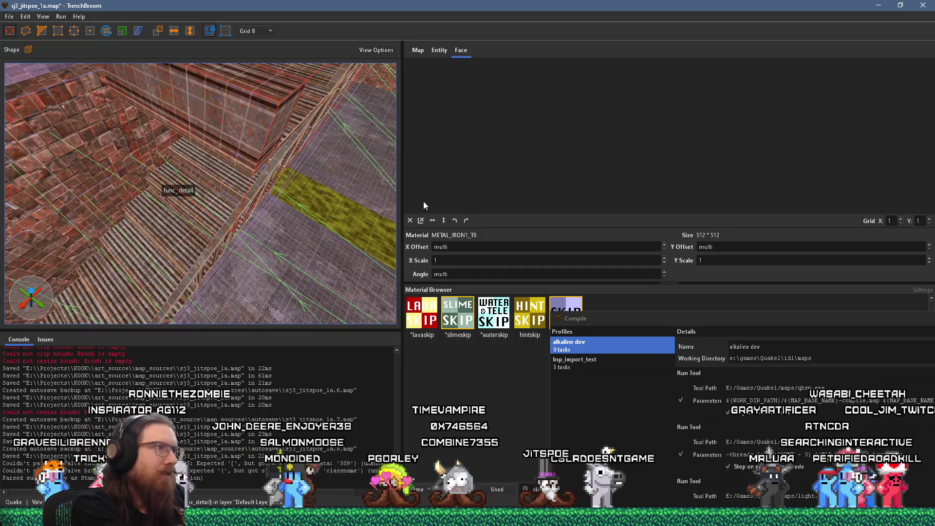
pyautogui.hotkey('ctrl', 'z')
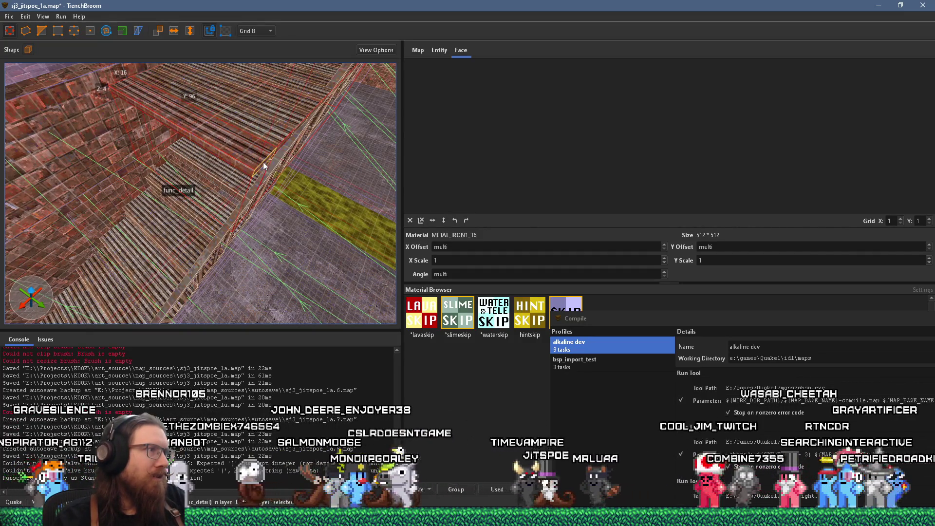
pyautogui.hotkey('ctrl', 'z')
# - Slide the 16×96×4 plank 96 units along the walkway, away from the yellow strip
pyautogui.moveTo(372, 220)
pyautogui.mouseDown()
pyautogui.moveTo(159, 144)
pyautogui.moveTo(128, 110)
pyautogui.mouseUp()
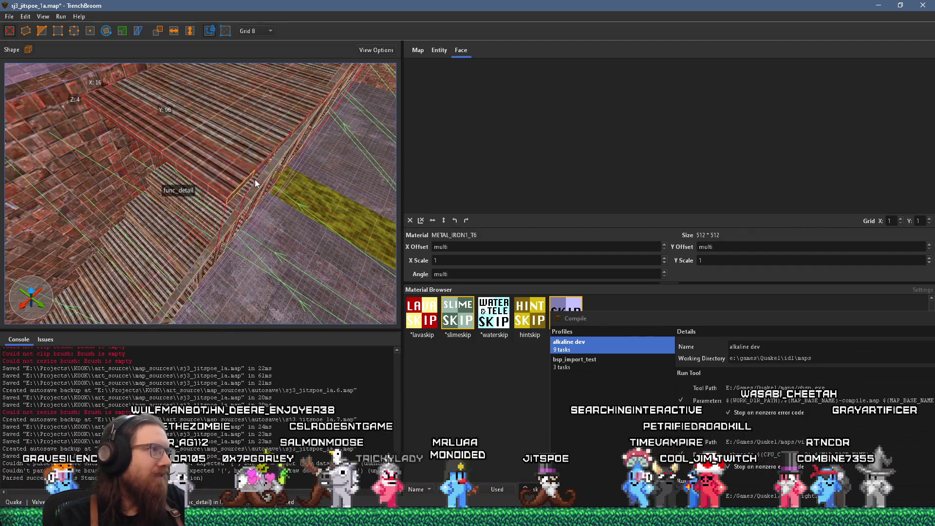
pyautogui.keyDown('shift'); pyautogui.click(222, 195); pyautogui.keyUp('shift')
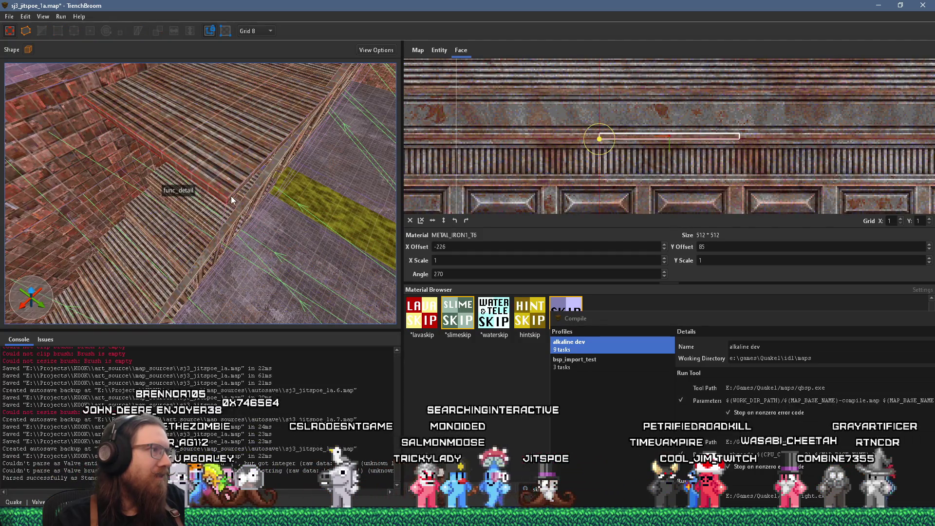
pyautogui.click(233, 192)
pyautogui.moveTo(235, 193)
pyautogui.mouseDown()
pyautogui.moveTo(345, 238)
pyautogui.moveTo(183, 212)
pyautogui.moveTo(98, 117)
pyautogui.moveTo(102, 130)
pyautogui.mouseUp()
pyautogui.scroll(2, 202, 217)
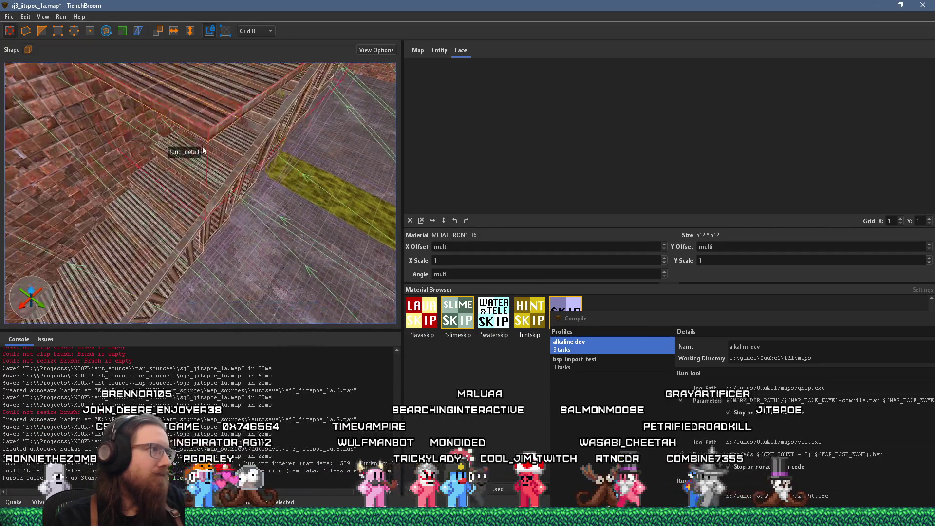
# - Select the func_detail grate brush and adjust its top-face texture alignment
pyautogui.keyDown('shift'); pyautogui.click(210, 135); pyautogui.keyUp('shift')
pyautogui.click(217, 128)
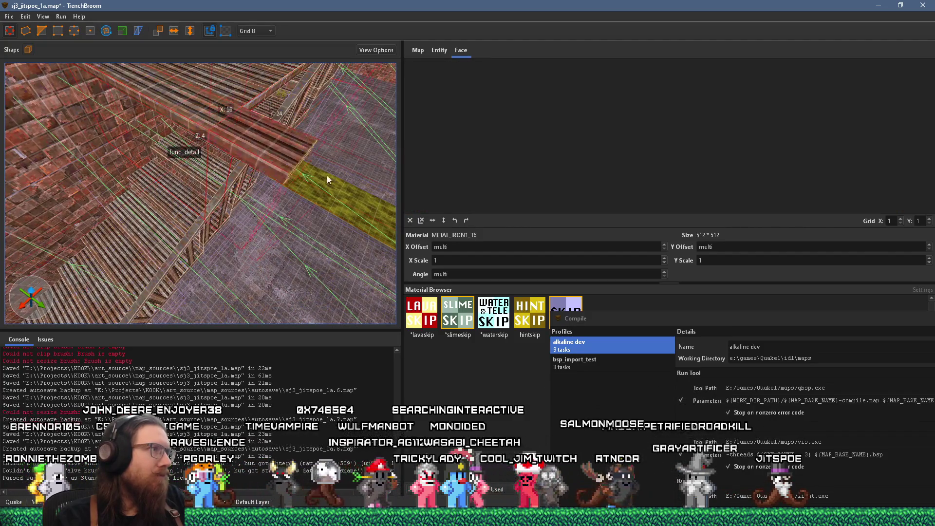
pyautogui.scroll(3, 166, 183)
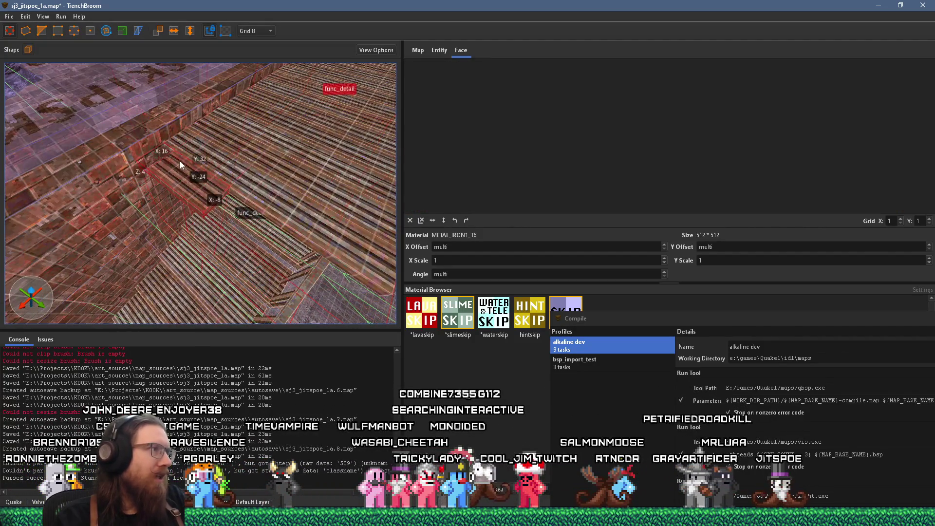
pyautogui.scroll(3, 341, 258)
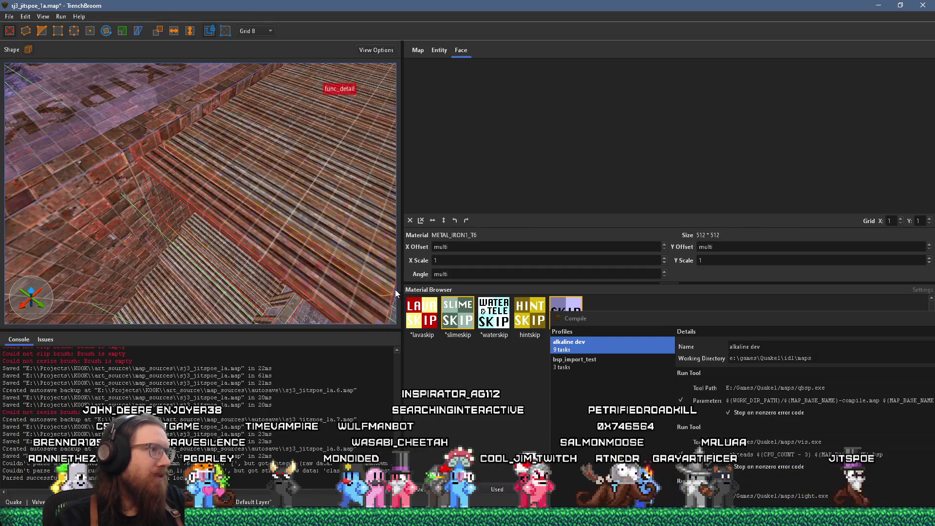
pyautogui.scroll(3, 146, 197)
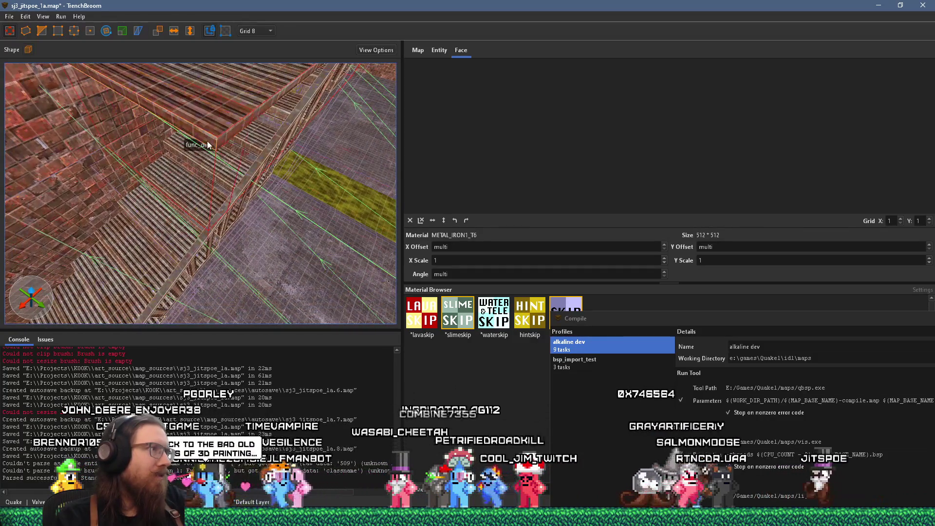
pyautogui.keyDown('shift'); pyautogui.click(210, 139); pyautogui.keyUp('shift')
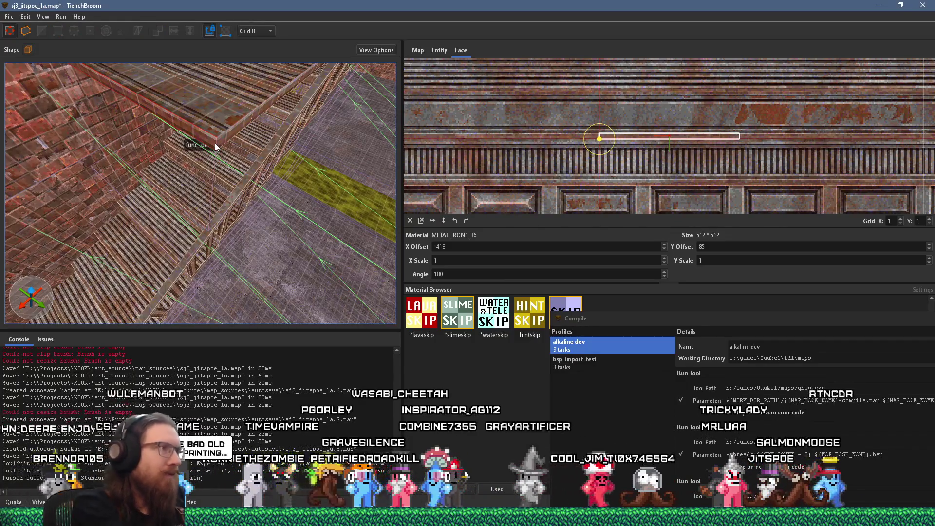
pyautogui.keyDown('alt'); pyautogui.keyDown('shift'); pyautogui.click(215, 142); pyautogui.keyUp('shift'); pyautogui.keyUp('alt')
pyautogui.moveTo(221, 143)
pyautogui.mouseDown()
pyautogui.moveTo(211, 222)
pyautogui.moveTo(288, 171)
pyautogui.moveTo(317, 214)
pyautogui.moveTo(209, 250)
pyautogui.moveTo(226, 246)
pyautogui.mouseUp()
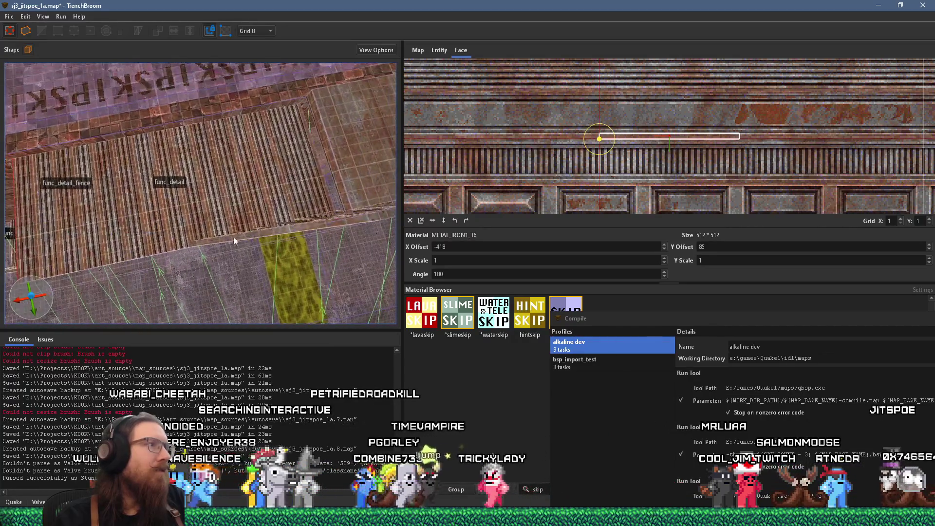
pyautogui.click(300, 197)
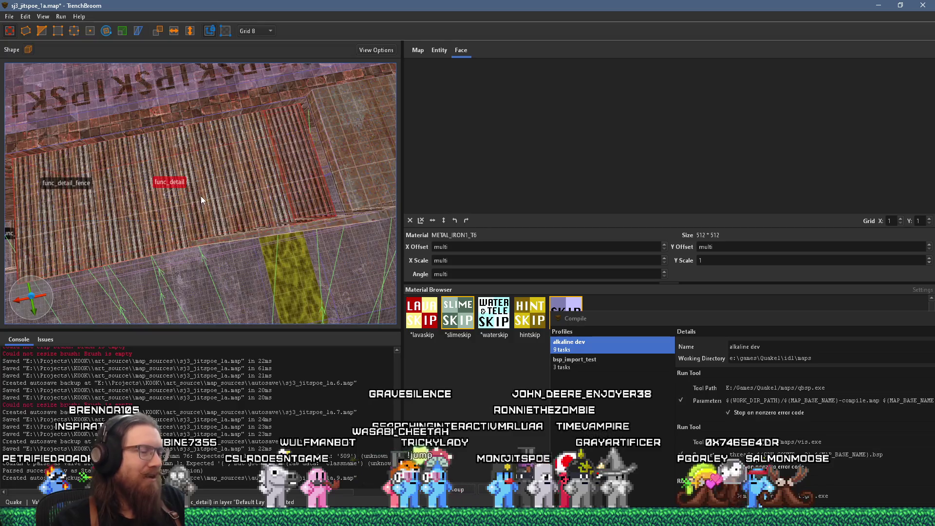
# - Add the second striped grating brush to the selection and move both over and down
pyautogui.press('Escape')
pyautogui.moveTo(201, 196)
pyautogui.mouseDown()
pyautogui.moveTo(192, 174)
pyautogui.moveTo(94, 125)
pyautogui.mouseUp()
pyautogui.keyDown('ctrl'); pyautogui.click(280, 227); pyautogui.keyUp('ctrl')
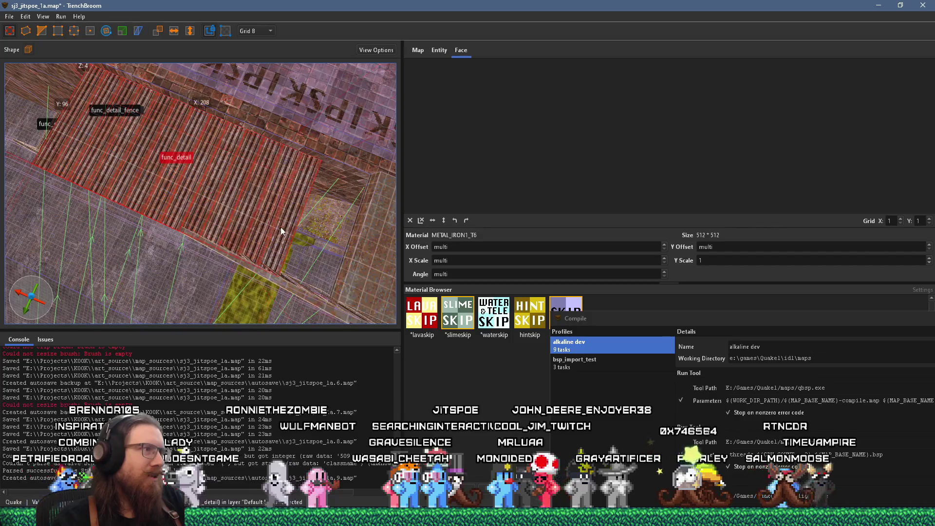
pyautogui.moveTo(294, 216); pyautogui.dragTo(335, 232)
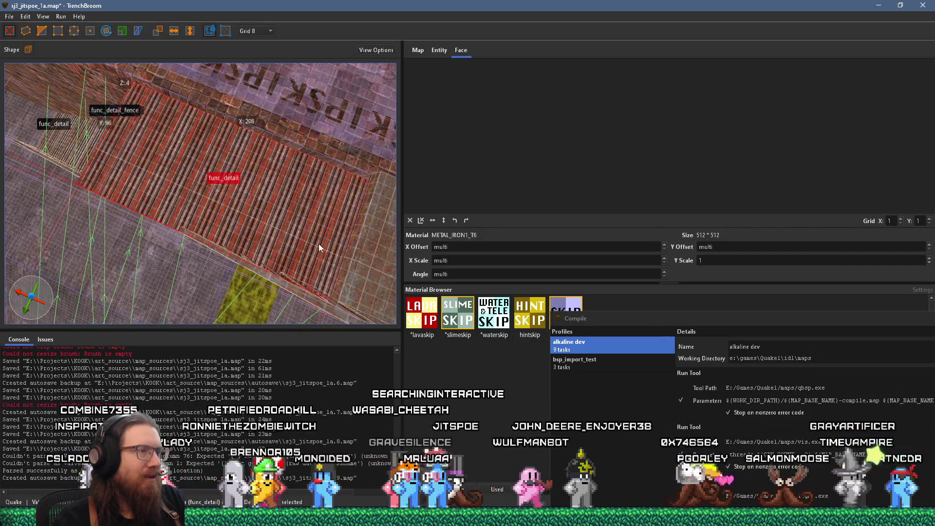
pyautogui.scroll(10, 322, 226)
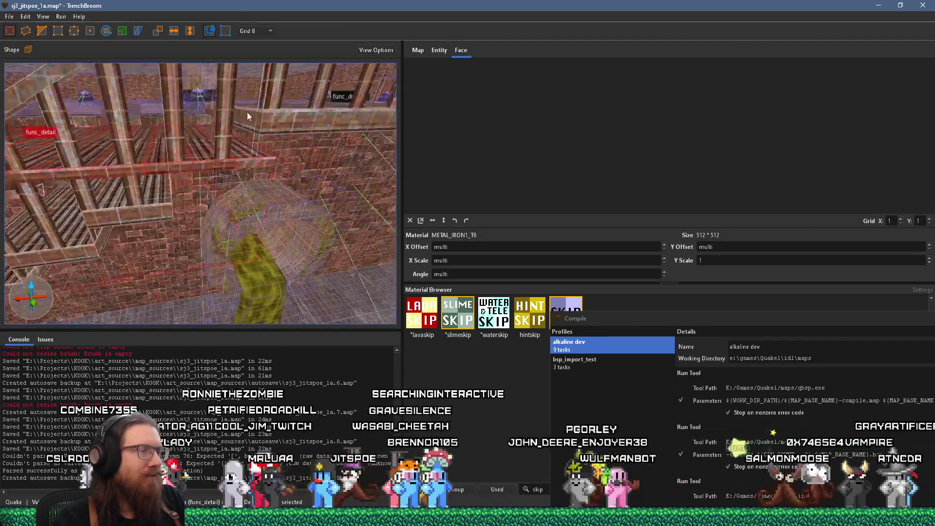
# - Move the func_detail beams to a new spot, then shift them back to the left
pyautogui.scroll(5, 223, 124)
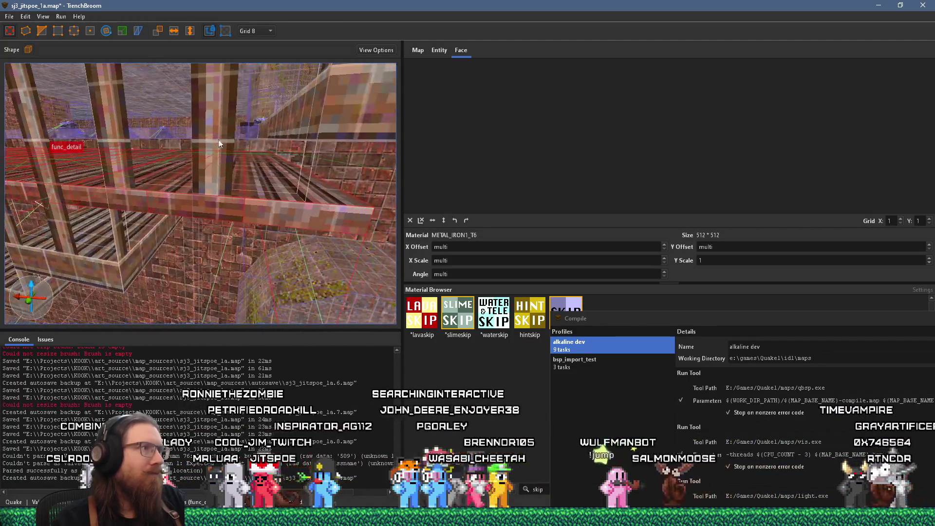
pyautogui.moveTo(285, 200)
pyautogui.mouseDown()
pyautogui.moveTo(284, 171)
pyautogui.moveTo(285, 195)
pyautogui.moveTo(266, 199)
pyautogui.moveTo(299, 200)
pyautogui.mouseUp()
pyautogui.keyDown('shift'); pyautogui.click(305, 201); pyautogui.keyUp('shift')
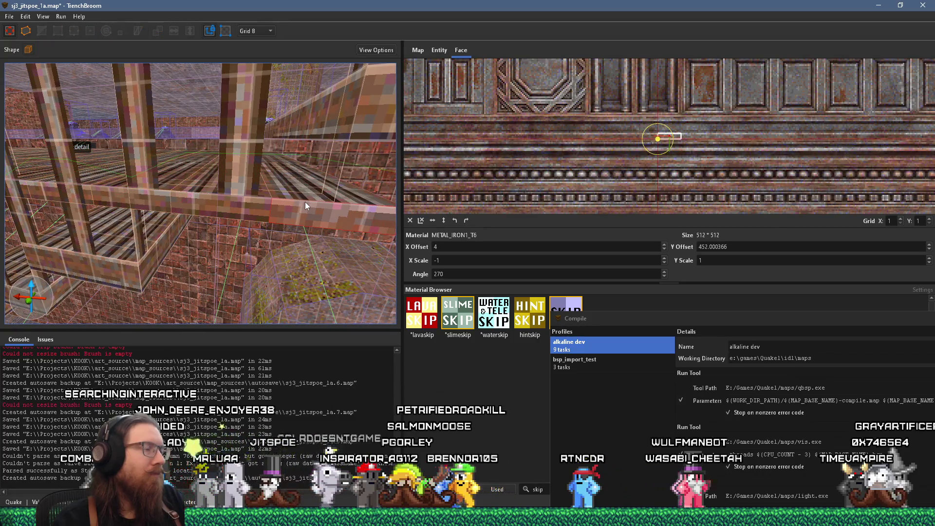
pyautogui.click(293, 217)
pyautogui.moveTo(293, 217)
pyautogui.mouseDown()
pyautogui.moveTo(217, 216)
pyautogui.moveTo(215, 241)
pyautogui.moveTo(226, 228)
pyautogui.moveTo(299, 215)
pyautogui.moveTo(290, 250)
pyautogui.moveTo(185, 270)
pyautogui.mouseUp()
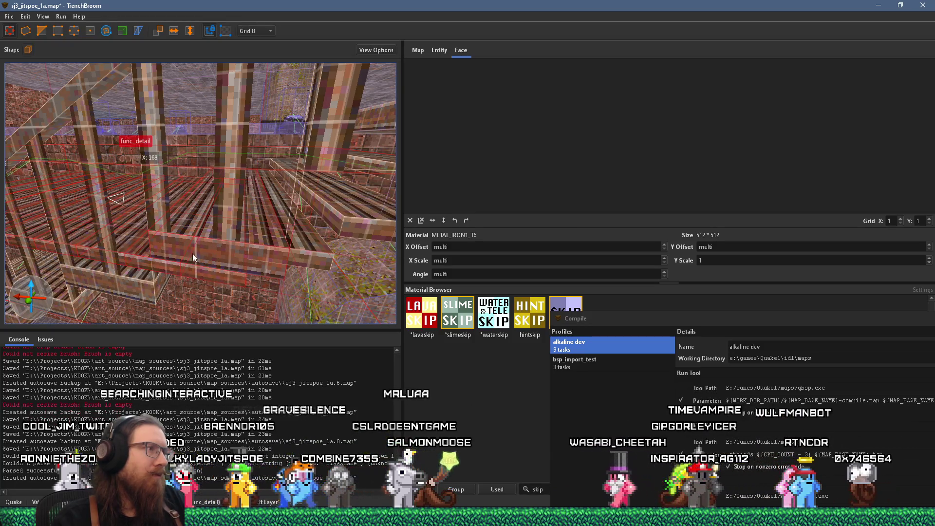
pyautogui.scroll(5, 192, 253)
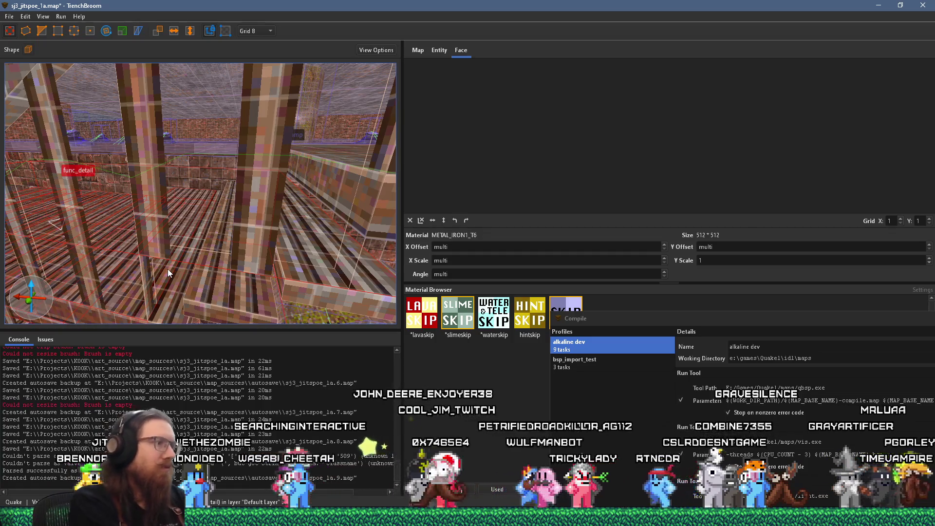
# - Try a texture X scale of 1 on the beams, then undo it
pyautogui.write('1')
pyautogui.press('Return')
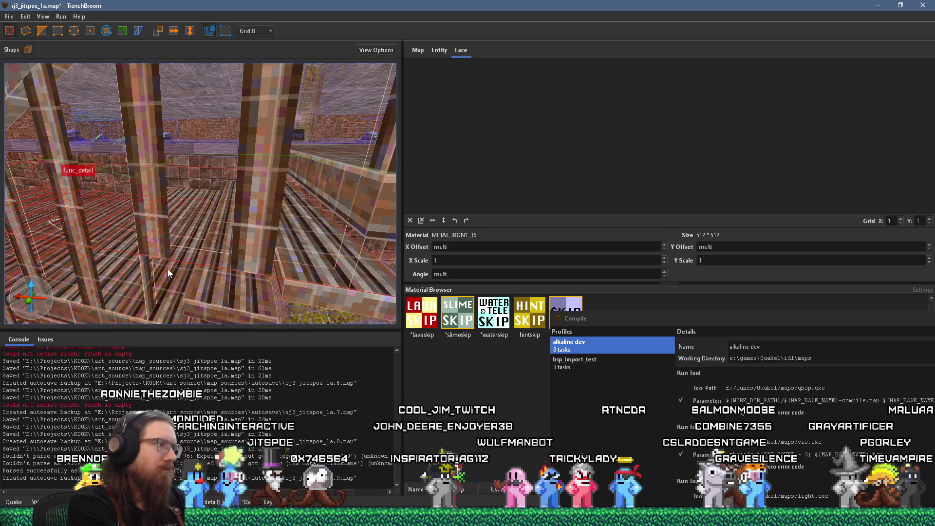
pyautogui.hotkey('ctrl', 'z')
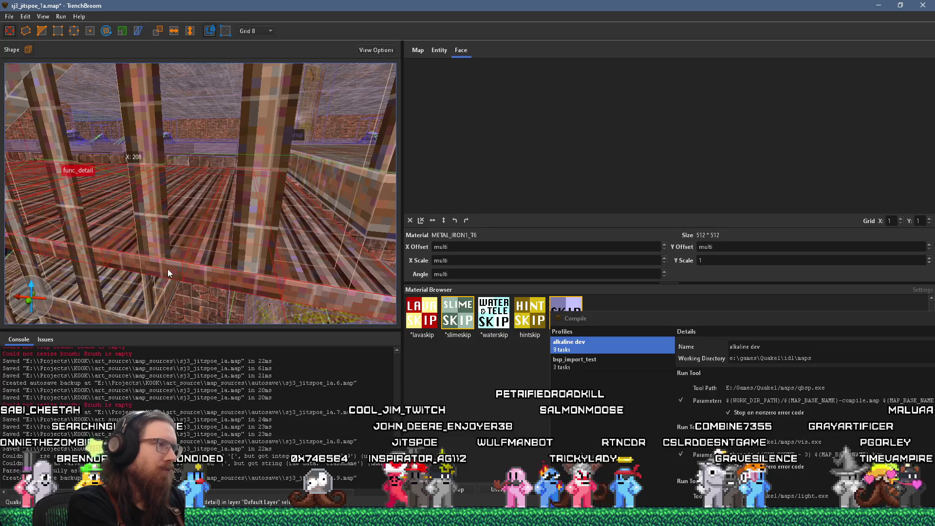
pyautogui.moveTo(198, 285)
pyautogui.mouseDown()
pyautogui.moveTo(337, 127)
pyautogui.moveTo(280, 153)
pyautogui.moveTo(285, 139)
pyautogui.moveTo(263, 151)
pyautogui.moveTo(255, 178)
pyautogui.moveTo(263, 170)
pyautogui.moveTo(249, 177)
pyautogui.moveTo(252, 229)
pyautogui.moveTo(247, 221)
pyautogui.moveTo(268, 246)
pyautogui.moveTo(238, 236)
pyautogui.moveTo(229, 221)
pyautogui.moveTo(217, 154)
pyautogui.moveTo(238, 149)
pyautogui.mouseUp()
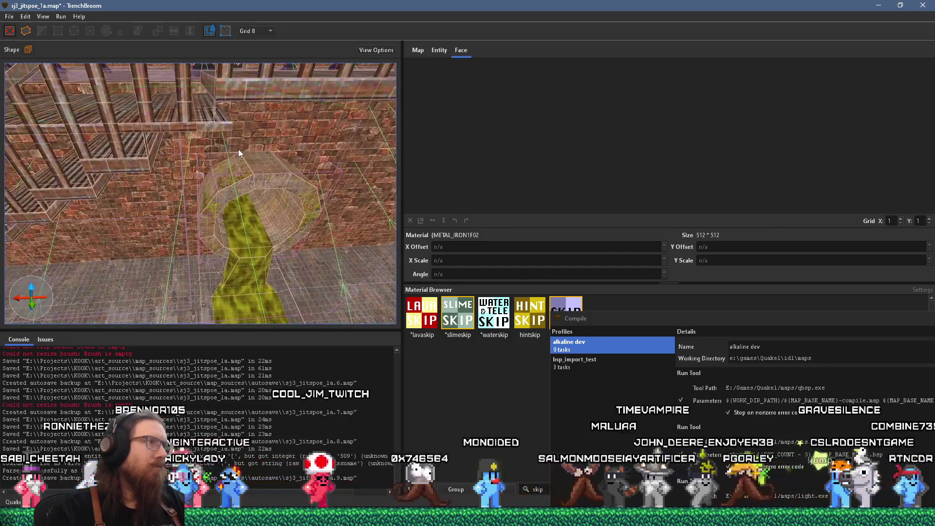
# - Select both barred func_detail sections and flip them horizontally with Ctrl+F
pyautogui.click(264, 96)
pyautogui.moveTo(213, 118)
pyautogui.mouseDown()
pyautogui.moveTo(229, 195)
pyautogui.moveTo(233, 182)
pyautogui.mouseUp()
pyautogui.press('Escape')
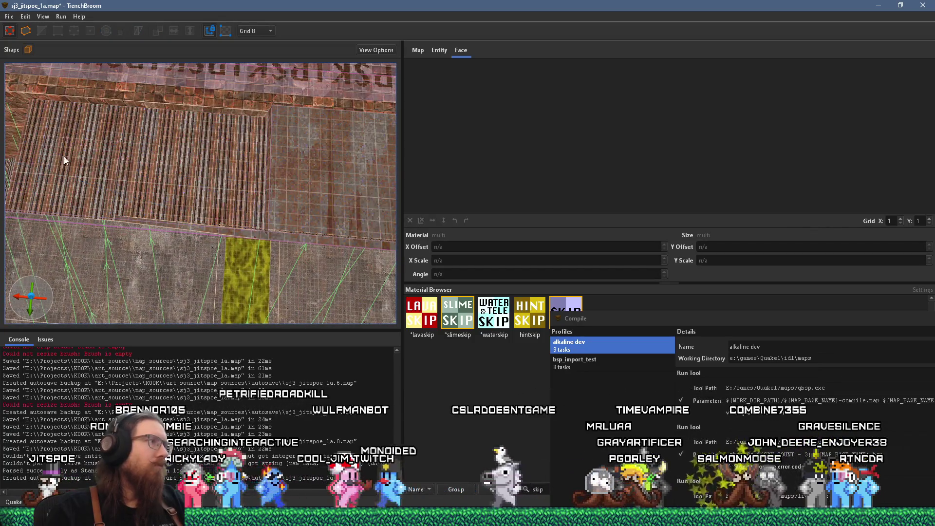
pyautogui.click(142, 163)
pyautogui.keyDown('ctrl'); pyautogui.click(255, 173); pyautogui.keyUp('ctrl')
pyautogui.hotkey('ctrl', 'f')
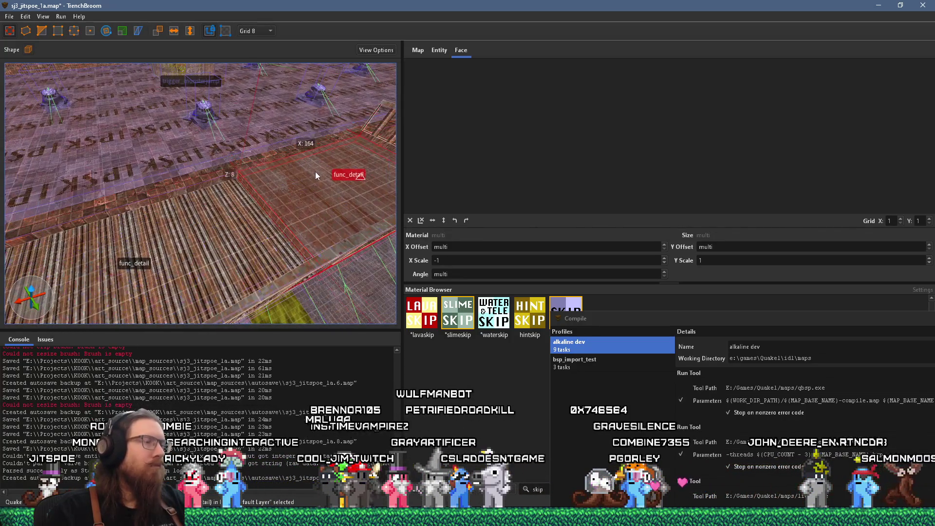
# - Extend the func_detail ledge further along the wall
pyautogui.scroll(5, 315, 172)
pyautogui.scroll(-6, 224, 105)
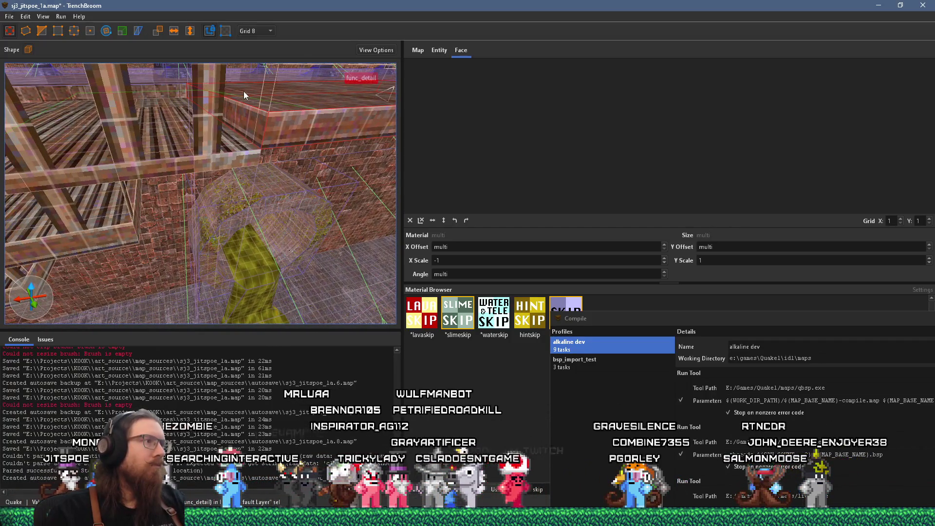
pyautogui.scroll(5, 244, 92)
pyautogui.scroll(-4, 244, 81)
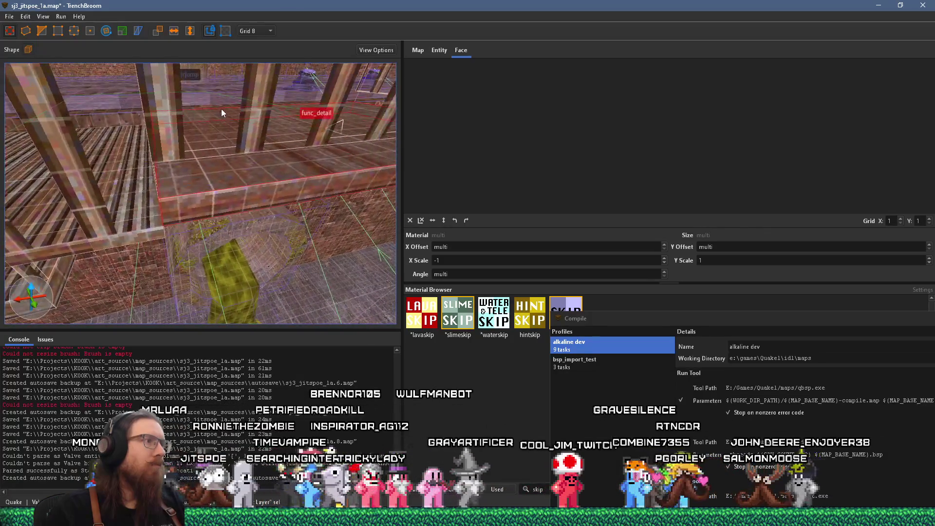
pyautogui.scroll(-3, 221, 109)
pyautogui.scroll(8, 255, 90)
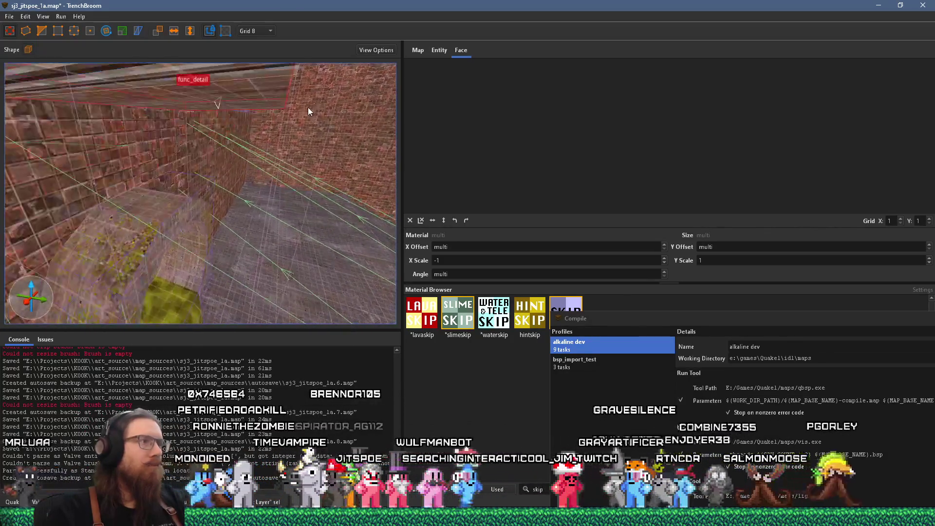
pyautogui.scroll(-8, 292, 124)
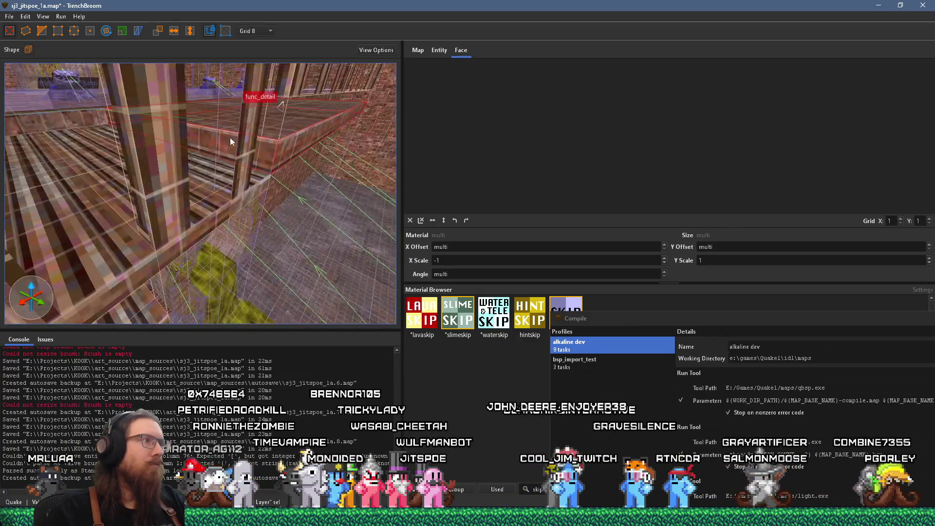
pyautogui.click(224, 177)
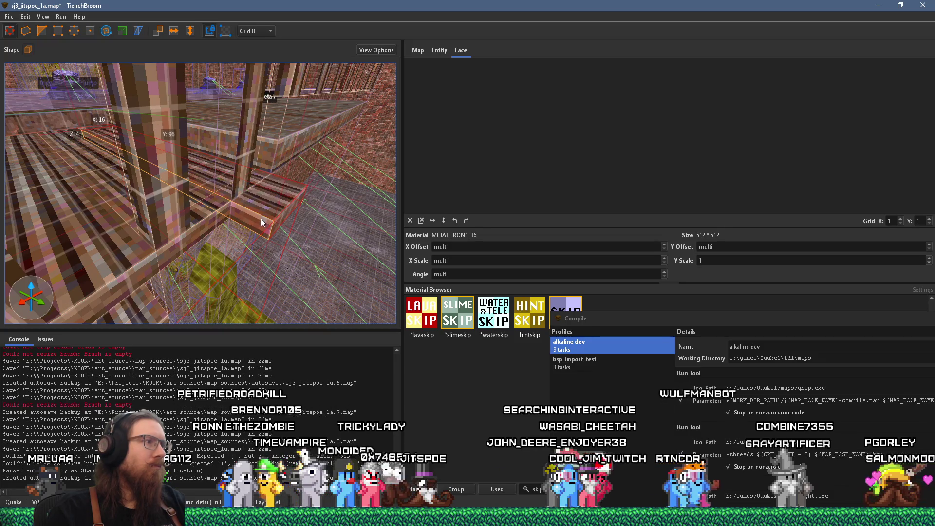
pyautogui.keyDown('shift'); pyautogui.click(282, 224); pyautogui.keyUp('shift')
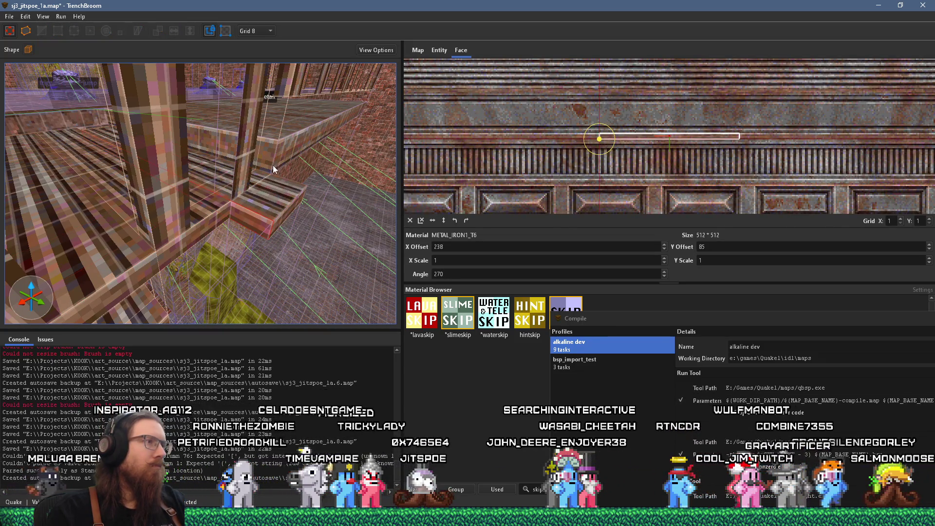
pyautogui.click(273, 165)
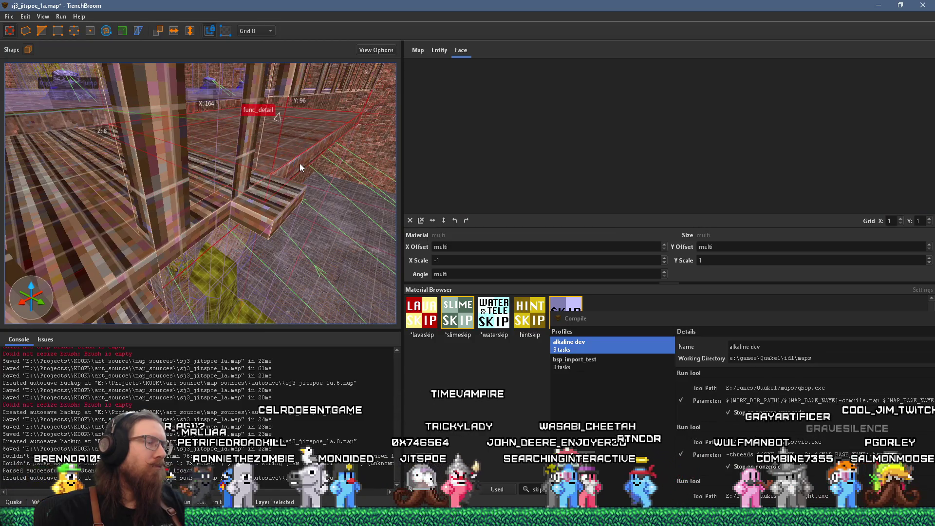
pyautogui.keyDown('shift'); pyautogui.click(128, 156); pyautogui.keyUp('shift')
pyautogui.moveTo(127, 156); pyautogui.dragTo(211, 135)
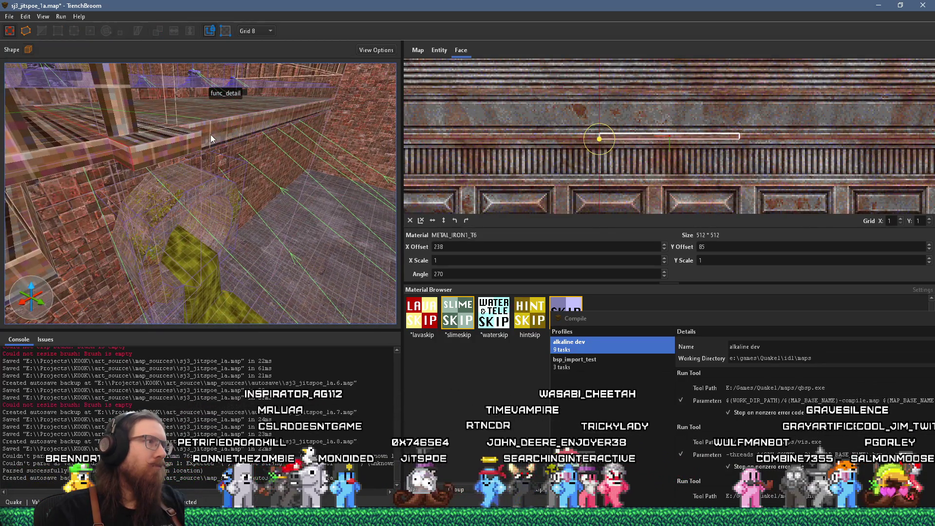
pyautogui.click(225, 138)
# - Set the grid size to 4 and reselect the func_detail ledge brush
pyautogui.click(255, 30)
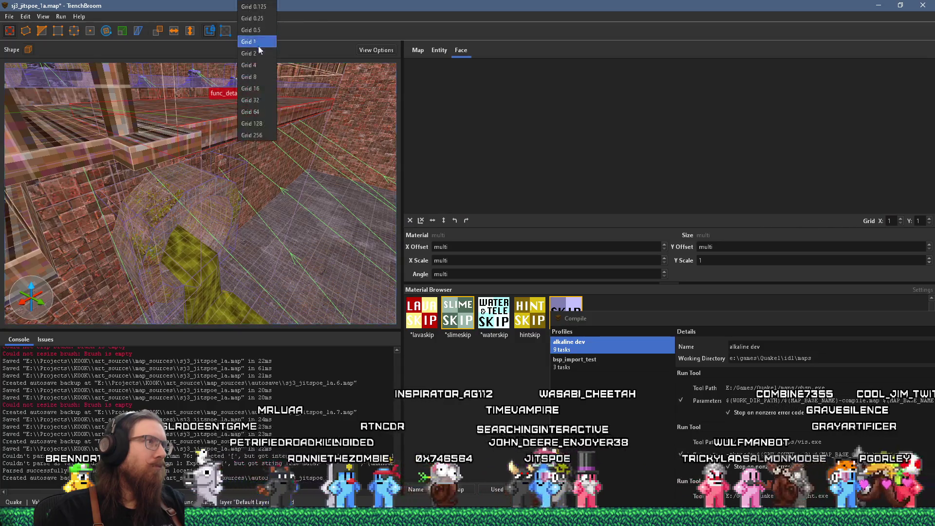
pyautogui.click(248, 65)
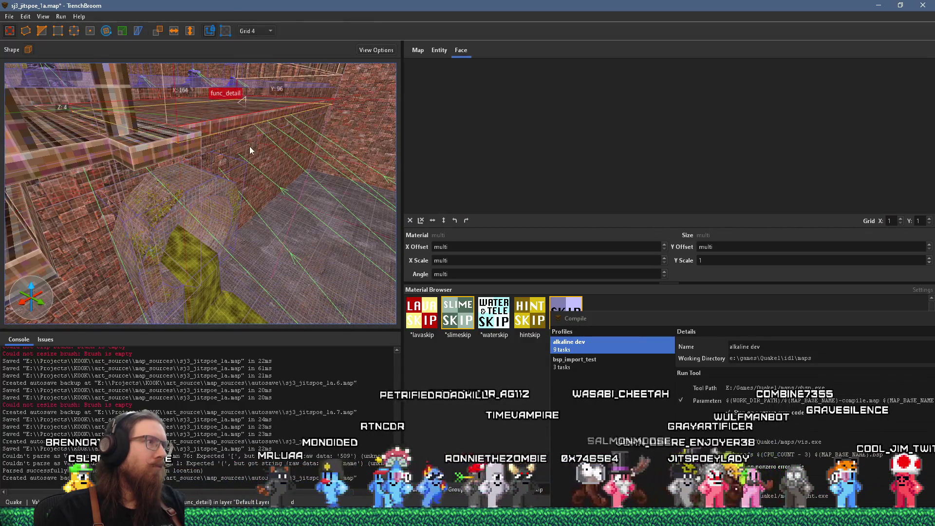
pyautogui.moveTo(255, 144)
pyautogui.mouseDown()
pyautogui.moveTo(150, 139)
pyautogui.moveTo(357, 164)
pyautogui.moveTo(272, 174)
pyautogui.moveTo(252, 168)
pyautogui.moveTo(263, 149)
pyautogui.moveTo(283, 149)
pyautogui.moveTo(250, 173)
pyautogui.moveTo(62, 170)
pyautogui.moveTo(121, 161)
pyautogui.moveTo(247, 189)
pyautogui.mouseUp()
pyautogui.keyDown('shift'); pyautogui.click(188, 141); pyautogui.keyUp('shift')
pyautogui.click(250, 162)
pyautogui.keyDown('shift'); pyautogui.click(317, 162); pyautogui.keyUp('shift')
pyautogui.click(271, 173)
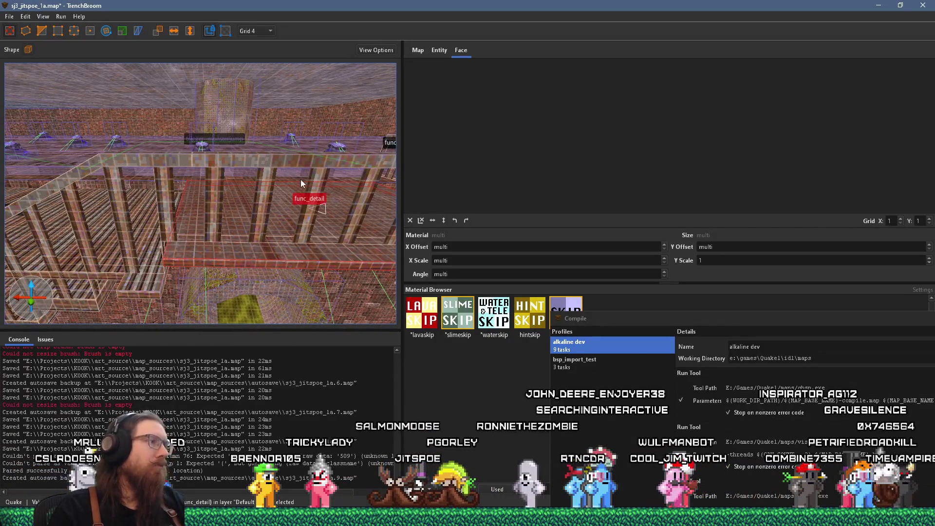
# - Inspect the func_detail_fence railing, its platform and a nearby plank, looking down toward the slime
pyautogui.click(207, 203)
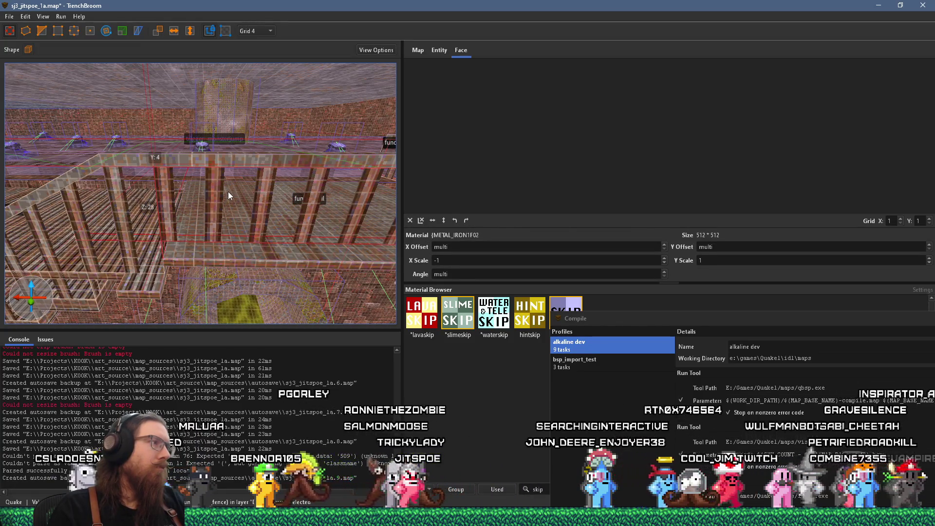
pyautogui.moveTo(184, 187)
pyautogui.mouseDown()
pyautogui.moveTo(137, 194)
pyautogui.moveTo(188, 177)
pyautogui.moveTo(140, 148)
pyautogui.mouseUp()
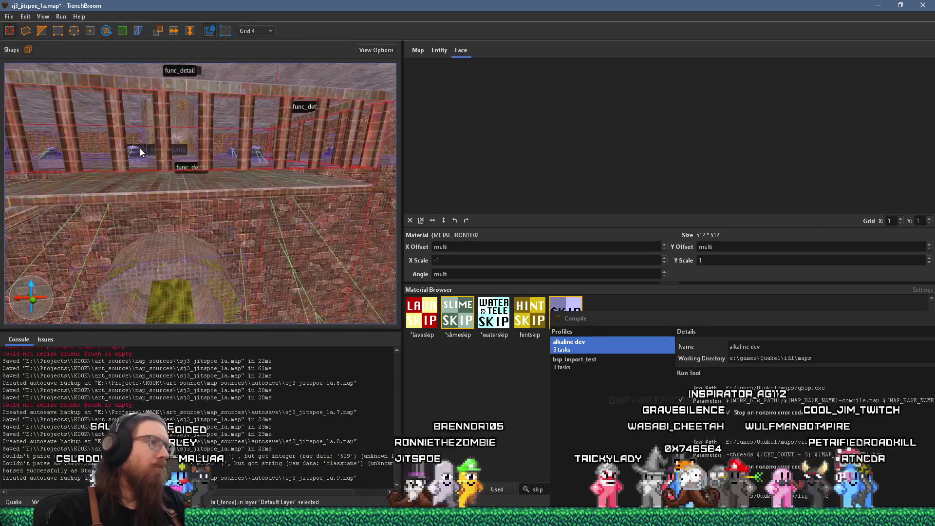
pyautogui.click(233, 146)
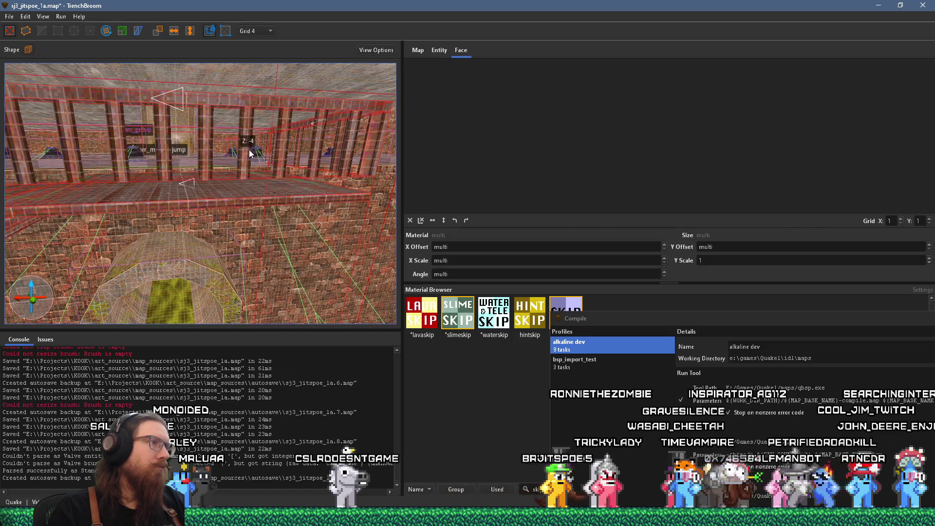
pyautogui.moveTo(249, 149)
pyautogui.mouseDown()
pyautogui.moveTo(182, 173)
pyautogui.moveTo(95, 175)
pyautogui.moveTo(116, 159)
pyautogui.moveTo(109, 153)
pyautogui.moveTo(238, 132)
pyautogui.moveTo(188, 150)
pyautogui.moveTo(276, 158)
pyautogui.mouseUp()
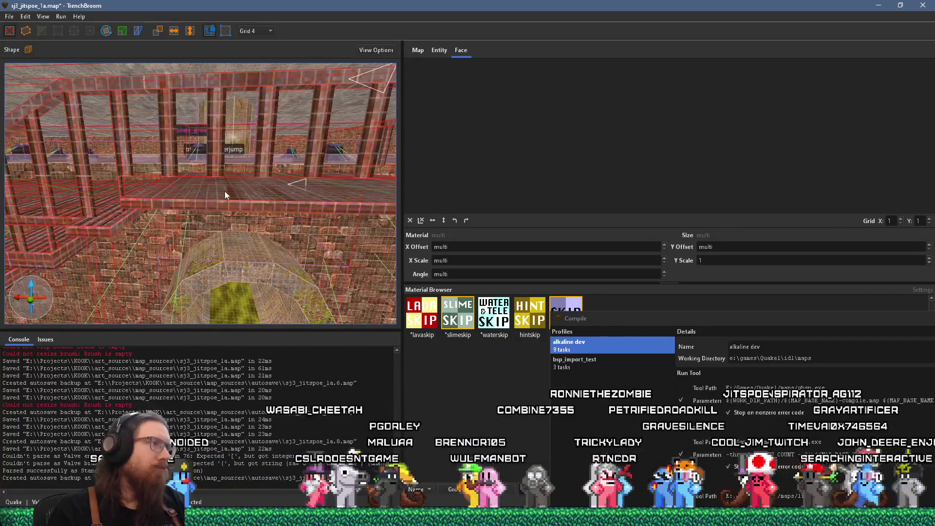
pyautogui.click(239, 205)
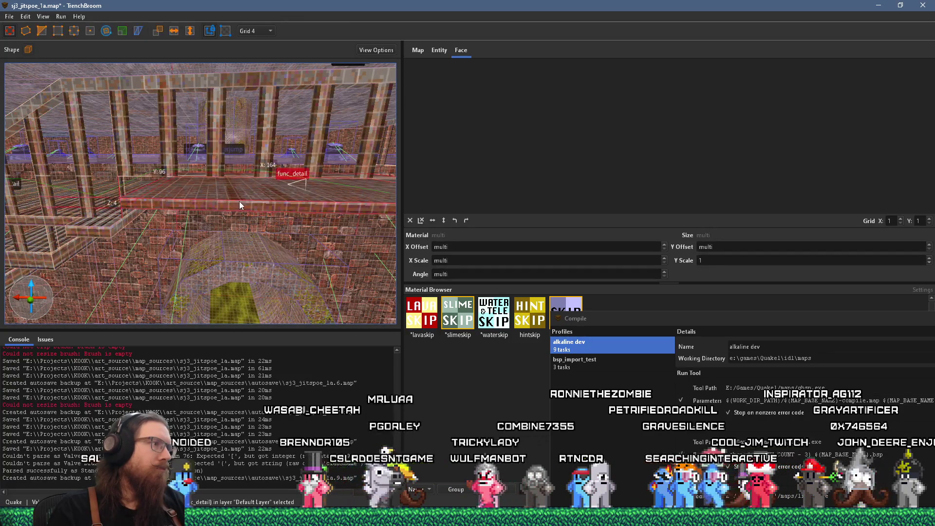
pyautogui.moveTo(240, 203)
pyautogui.mouseDown()
pyautogui.moveTo(246, 187)
pyautogui.moveTo(236, 182)
pyautogui.moveTo(227, 197)
pyautogui.moveTo(257, 206)
pyautogui.moveTo(204, 218)
pyautogui.moveTo(190, 194)
pyautogui.mouseUp()
pyautogui.click(203, 218)
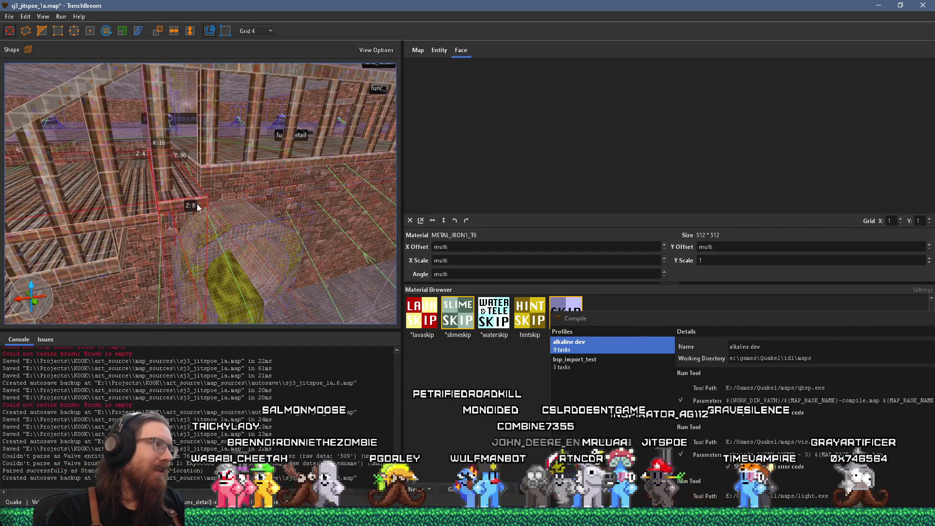
pyautogui.moveTo(192, 200)
pyautogui.mouseDown()
pyautogui.moveTo(229, 203)
pyautogui.moveTo(238, 252)
pyautogui.mouseUp()
pyautogui.scroll(-3, 232, 241)
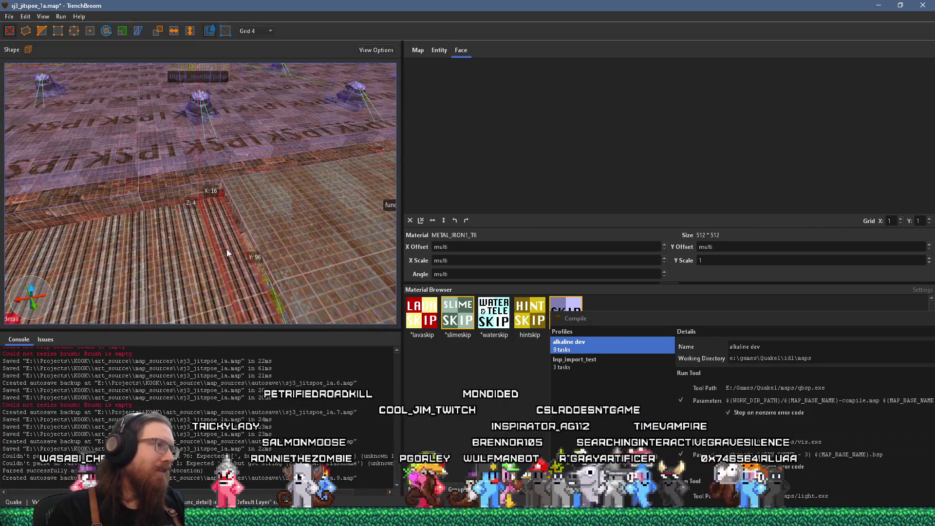
pyautogui.scroll(-1, 228, 249)
pyautogui.moveTo(226, 235)
pyautogui.mouseDown()
pyautogui.moveTo(220, 181)
pyautogui.moveTo(242, 205)
pyautogui.moveTo(234, 220)
pyautogui.mouseUp()
pyautogui.click(257, 31)
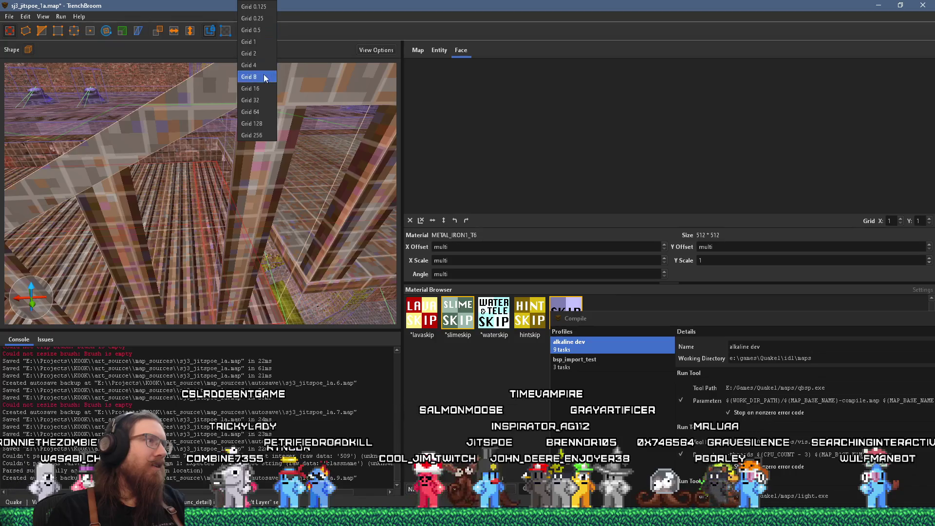
# - Set the grid size to 8 and select the wooden beam brushes by the pillars
pyautogui.click(260, 78)
pyautogui.moveTo(266, 92); pyautogui.dragTo(216, 154)
pyautogui.moveTo(208, 114)
pyautogui.mouseDown()
pyautogui.moveTo(215, 96)
pyautogui.moveTo(236, 110)
pyautogui.moveTo(220, 132)
pyautogui.mouseUp()
pyautogui.scroll(2, 220, 133)
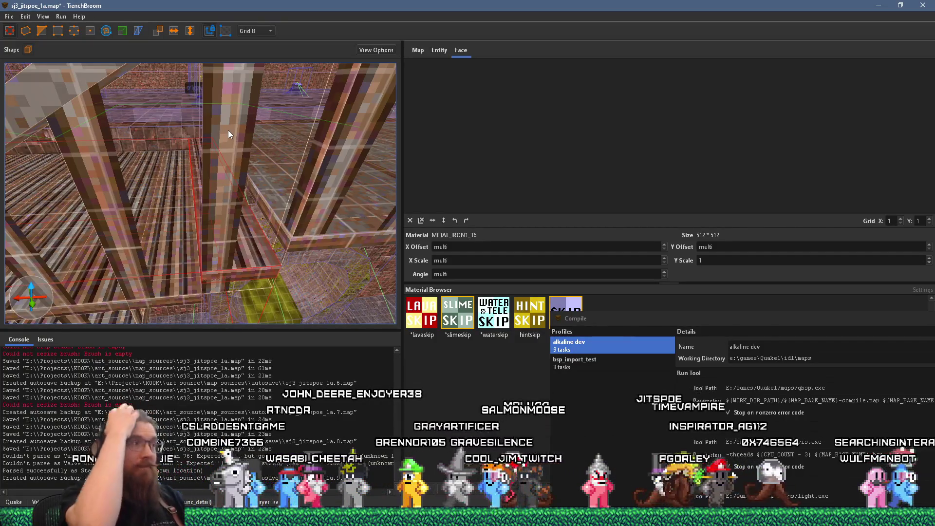
pyautogui.scroll(-4, 250, 153)
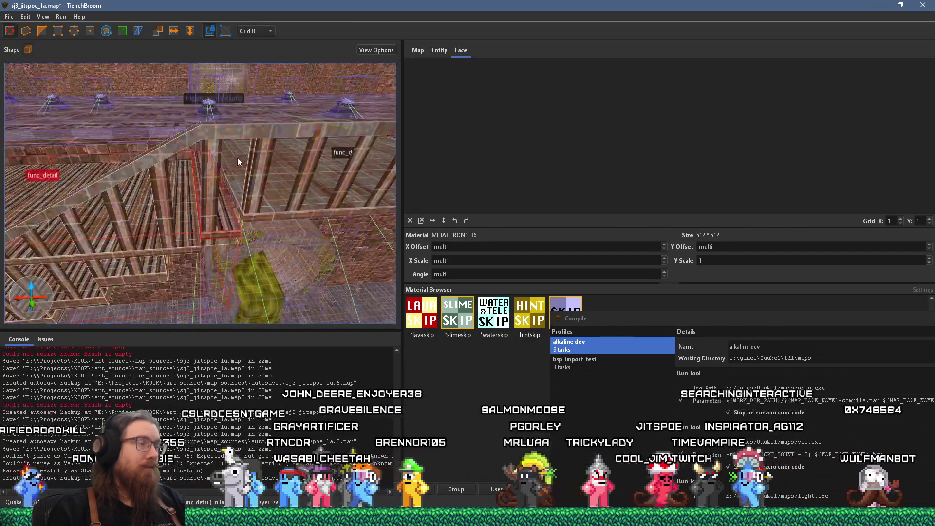
pyautogui.scroll(4, 220, 173)
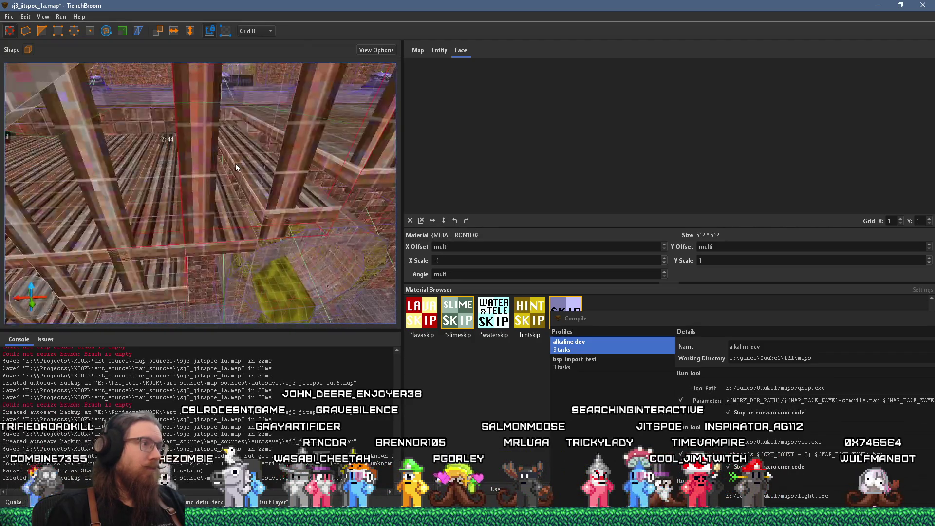
pyautogui.scroll(-5, 185, 188)
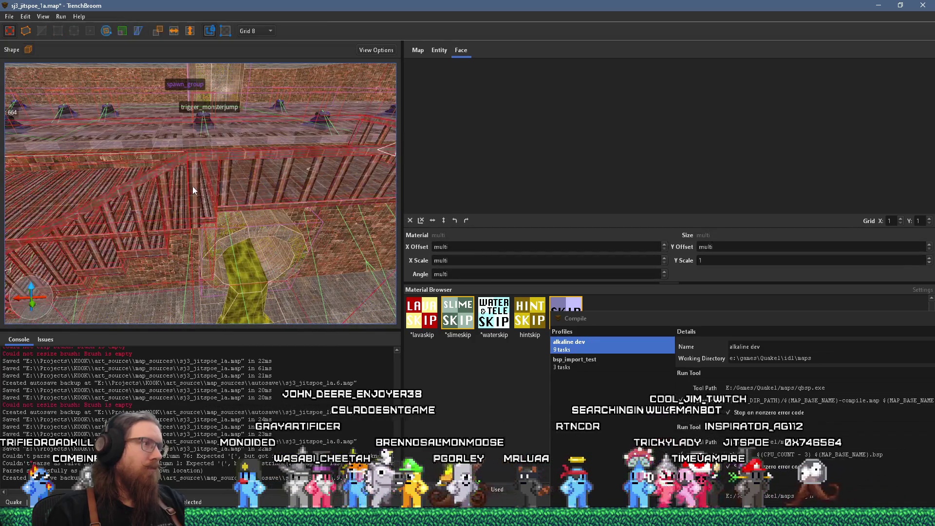
pyautogui.click(194, 185)
pyautogui.scroll(4, 197, 184)
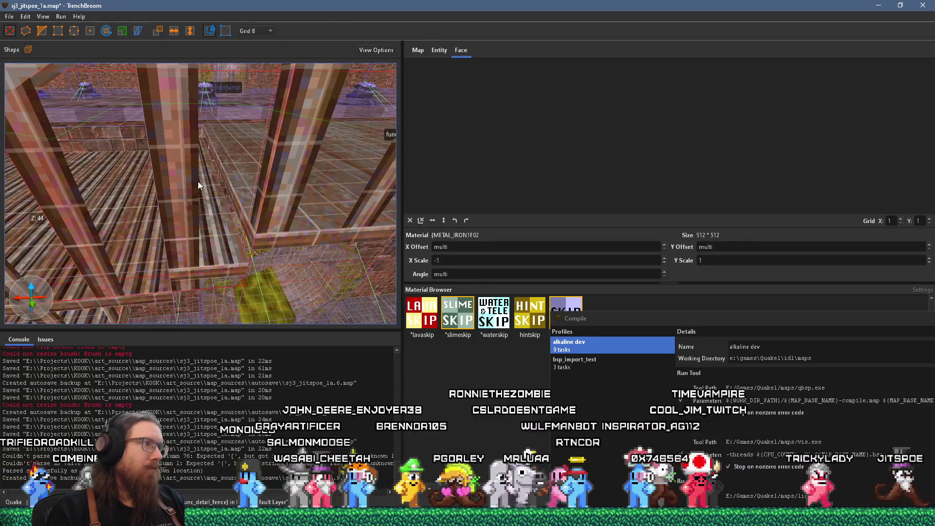
pyautogui.click(192, 284)
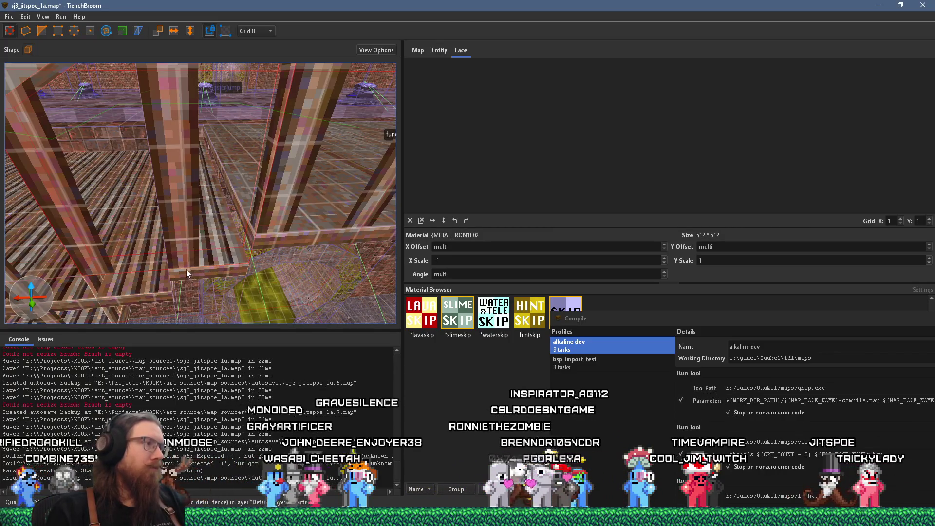
# - Switch to grid 1 and reduce the tiled pillar's depth from 4 to 2 units
pyautogui.click(255, 31)
pyautogui.click(263, 67)
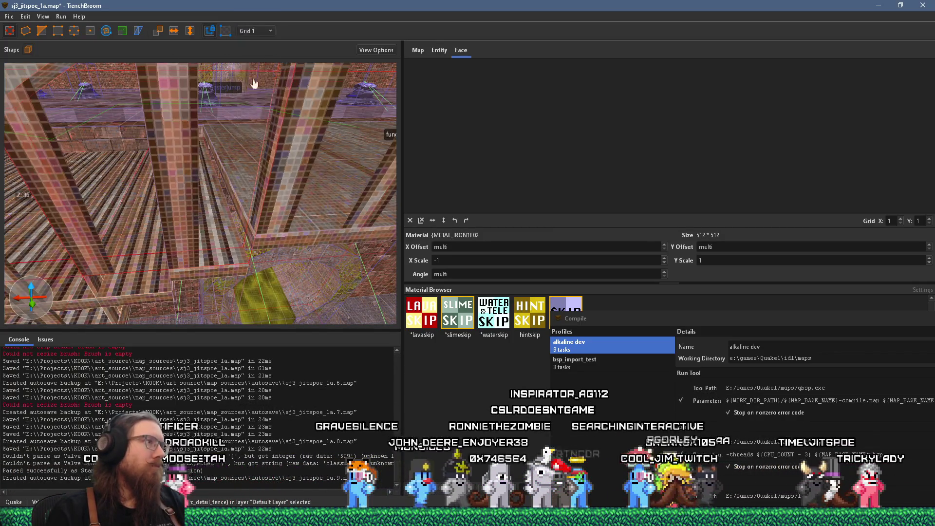
pyautogui.scroll(-2, 165, 224)
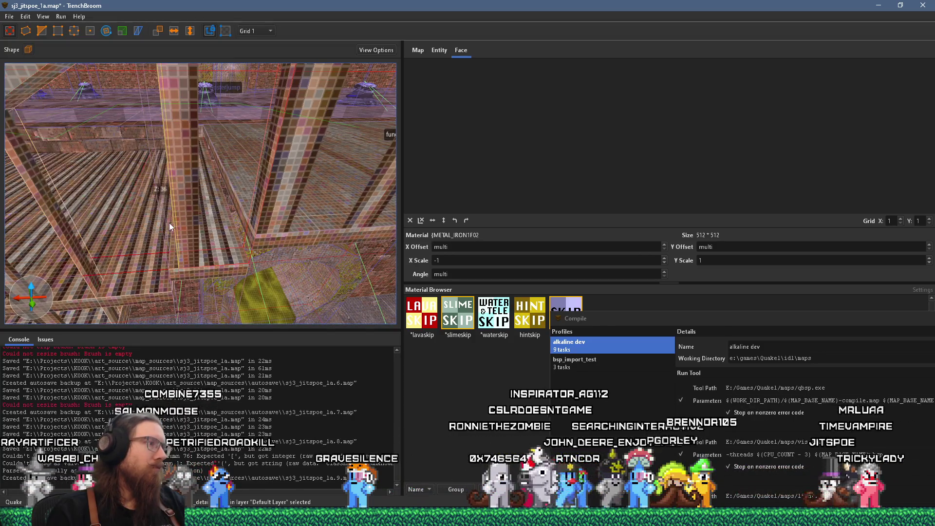
pyautogui.click(164, 224)
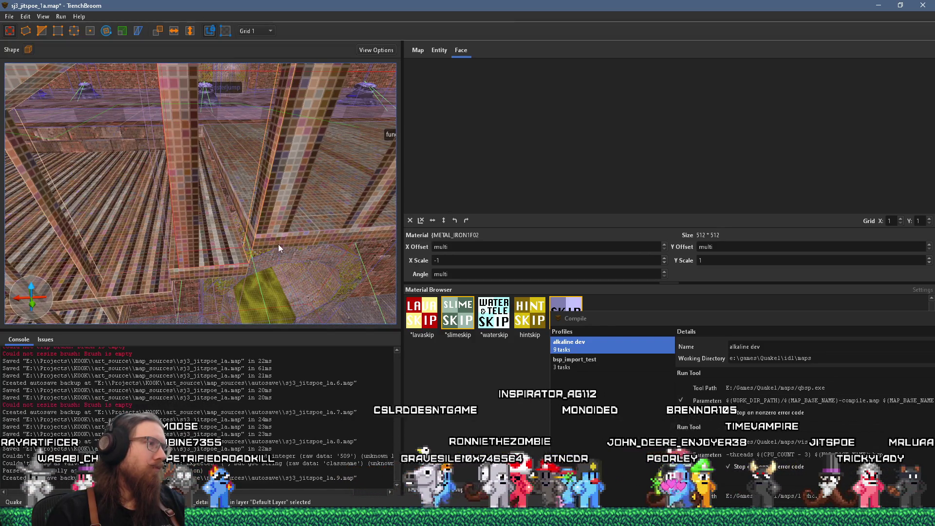
pyautogui.scroll(-5, 200, 215)
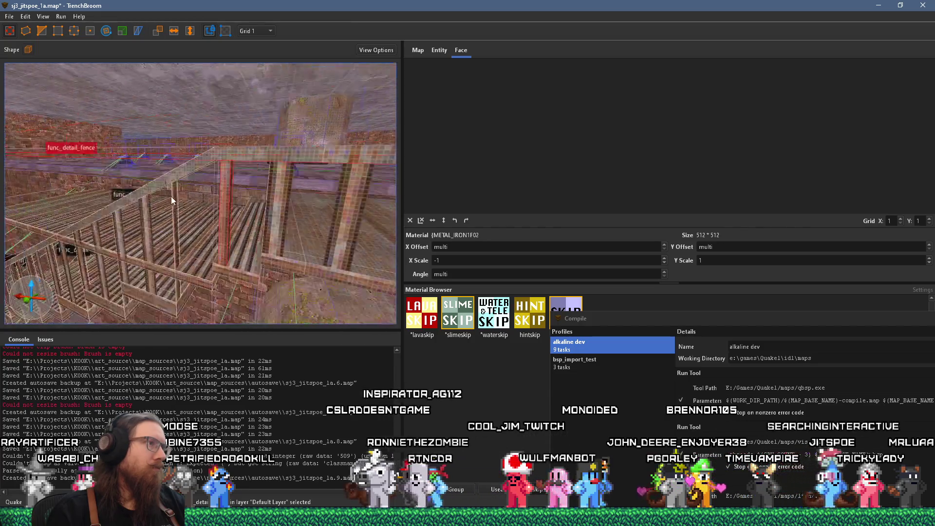
pyautogui.scroll(4, 138, 180)
pyautogui.scroll(-3, 58, 187)
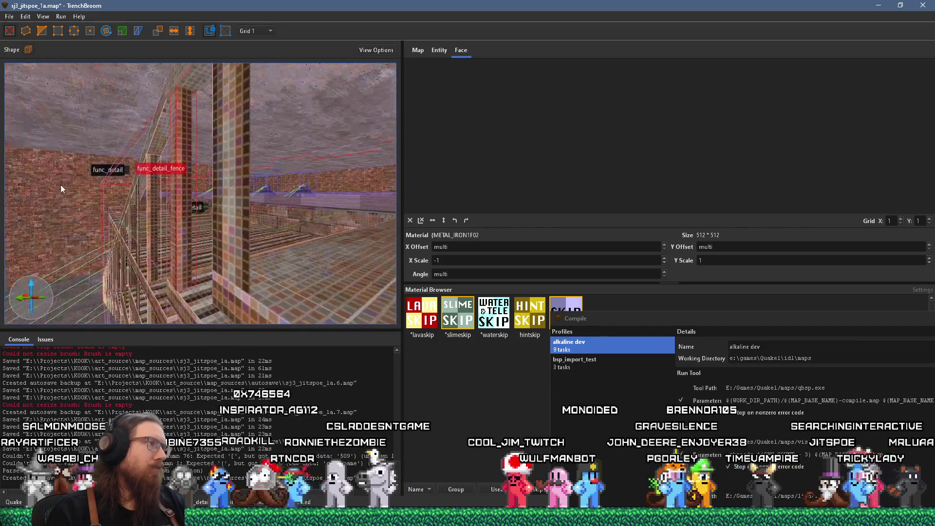
pyautogui.scroll(4, 89, 173)
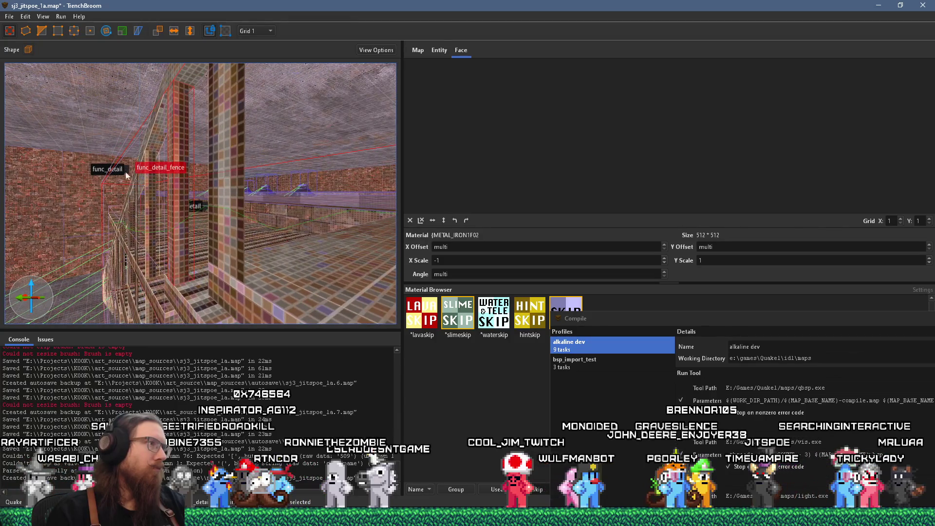
pyautogui.scroll(5, 171, 180)
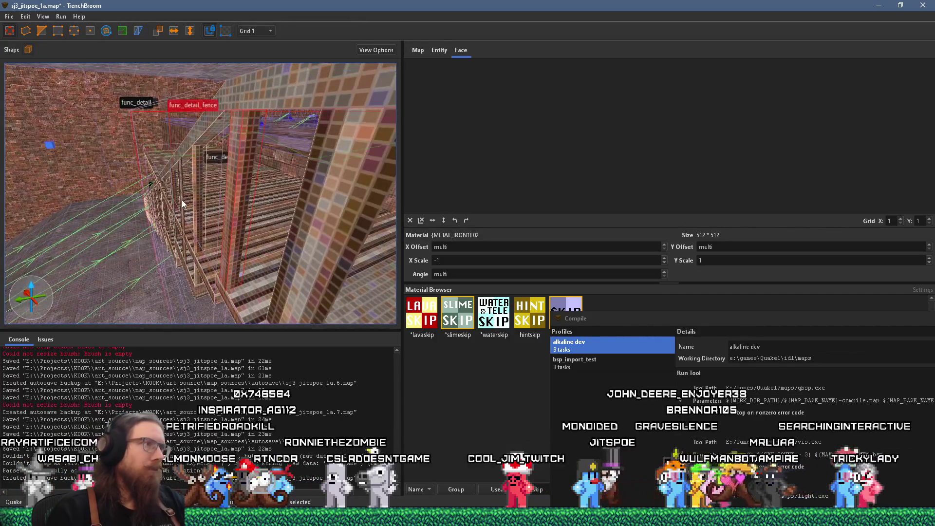
pyautogui.click(231, 231)
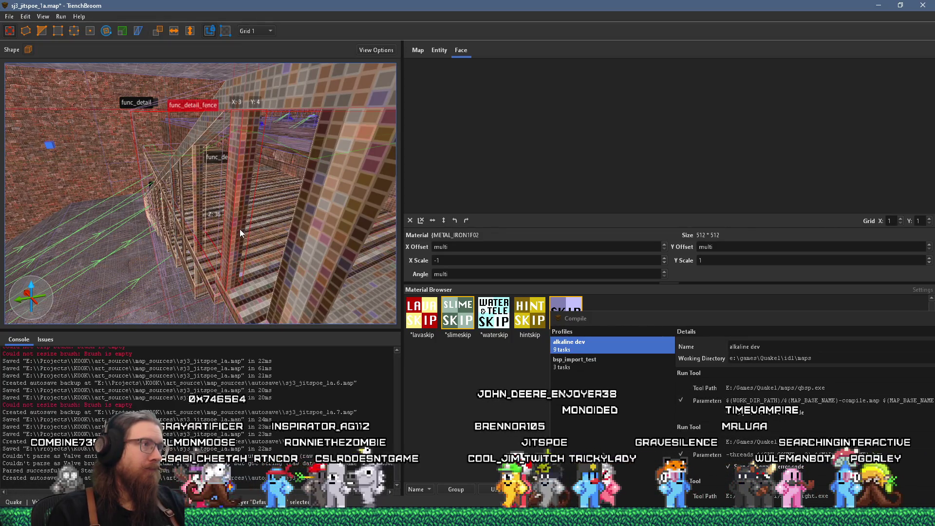
pyautogui.moveTo(231, 222); pyautogui.dragTo(238, 223)
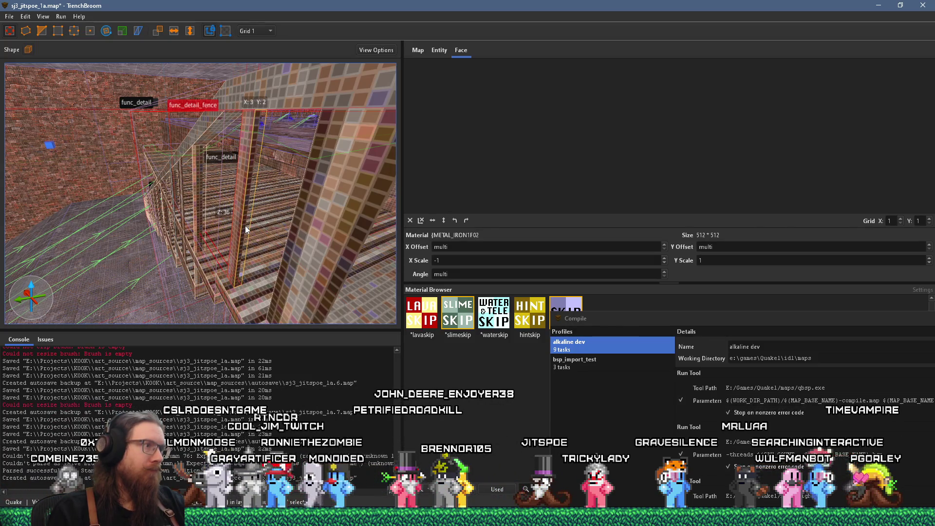
pyautogui.keyDown('shift'); pyautogui.click(245, 226); pyautogui.keyUp('shift')
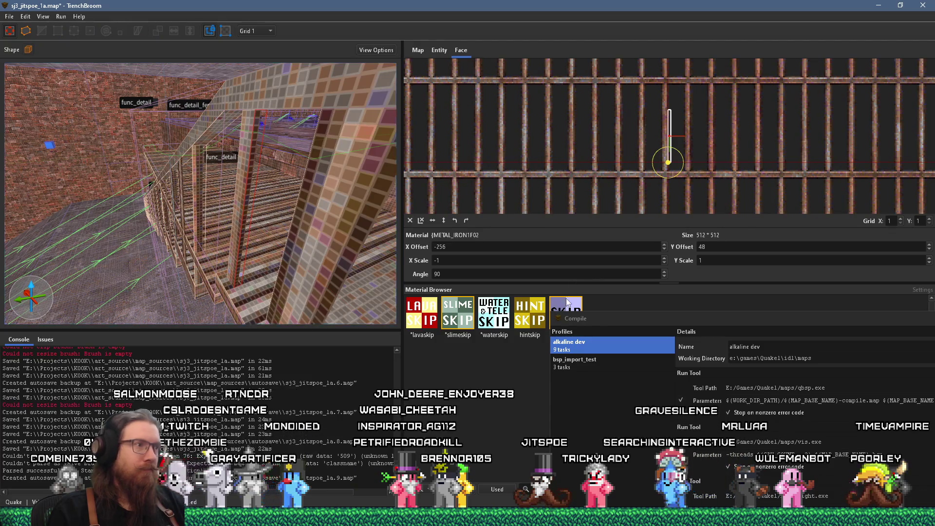
# - Apply skip to the selected pillar face, then to a face on the pillar's other side
pyautogui.click(567, 302)
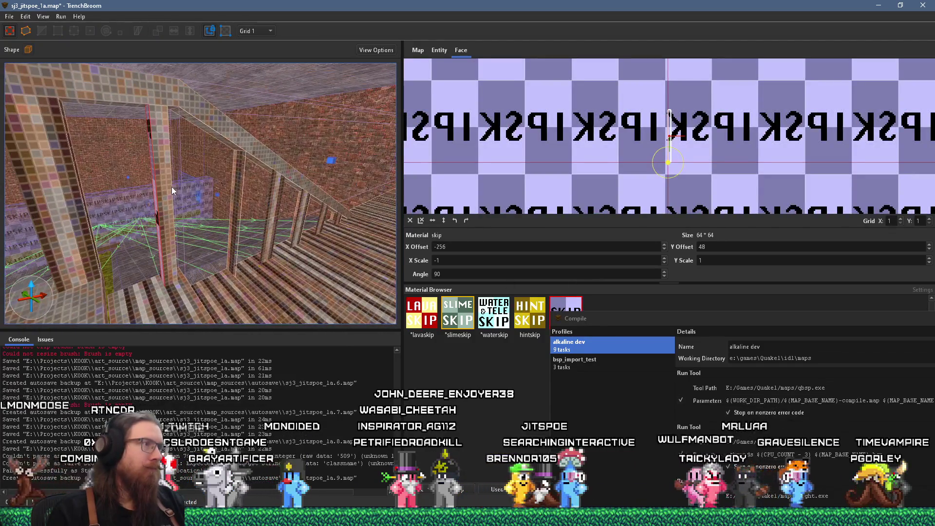
pyautogui.hotkey('ctrl', 'z')
pyautogui.hotkey('ctrl', 'shift', 'z')
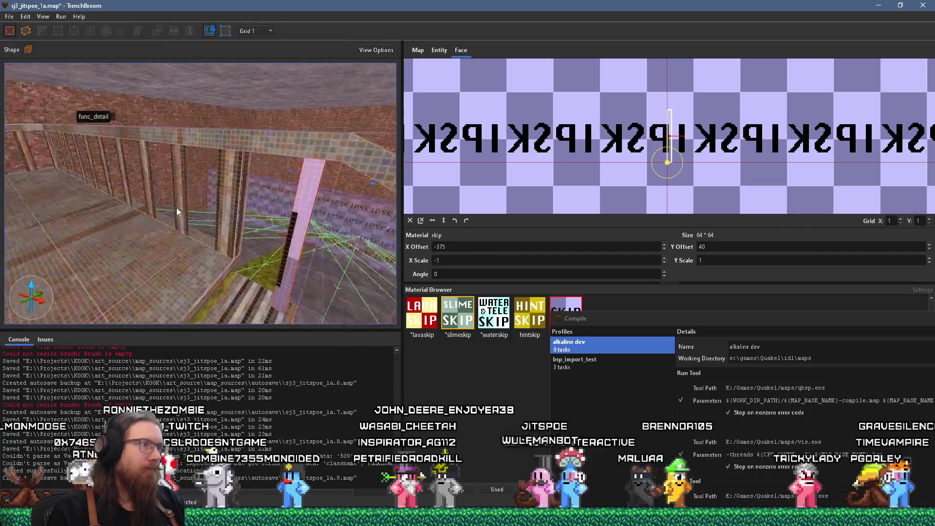
pyautogui.moveTo(181, 213); pyautogui.dragTo(130, 207)
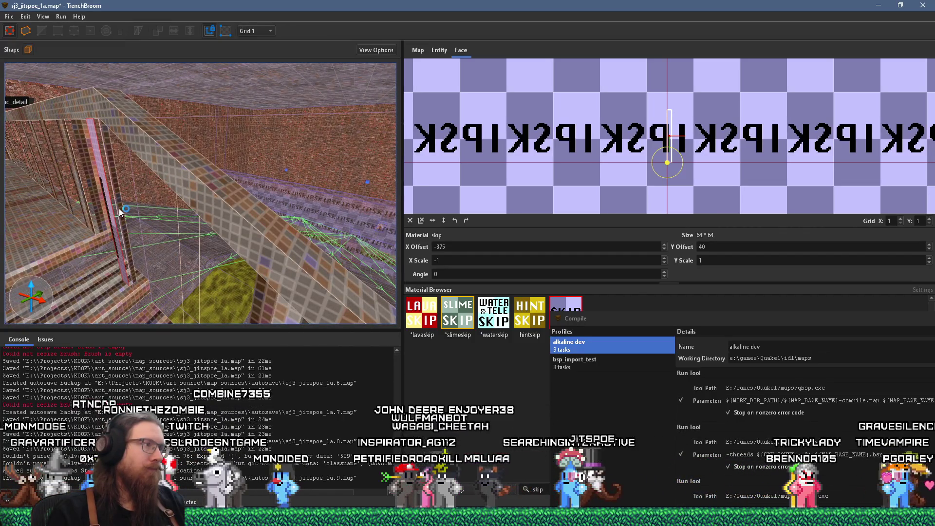
pyautogui.keyDown('shift'); pyautogui.click(118, 208); pyautogui.keyUp('shift')
pyautogui.click(569, 311)
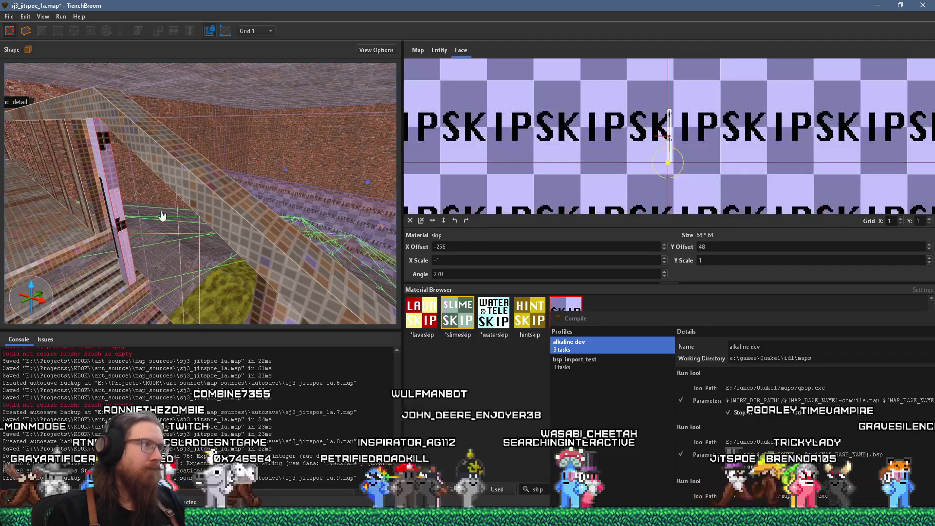
# - Fly along the wooden railing to check the skip faces, then select the func_detail_fence brush
pyautogui.moveTo(197, 200); pyautogui.dragTo(90, 168)
pyautogui.moveTo(76, 159)
pyautogui.mouseDown()
pyautogui.moveTo(61, 179)
pyautogui.moveTo(115, 175)
pyautogui.moveTo(150, 145)
pyautogui.moveTo(175, 148)
pyautogui.moveTo(89, 161)
pyautogui.moveTo(121, 171)
pyautogui.mouseUp()
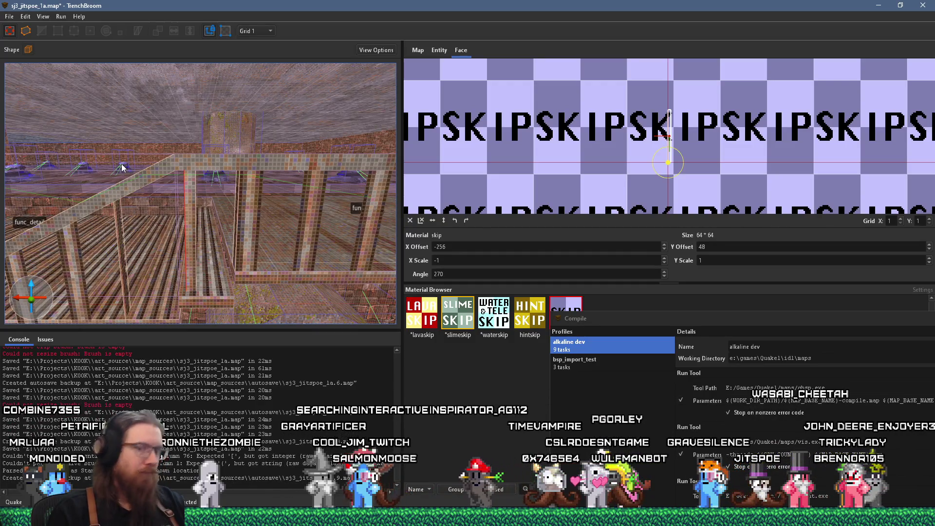
pyautogui.scroll(2, 226, 214)
pyautogui.moveTo(227, 213)
pyautogui.mouseDown()
pyautogui.moveTo(125, 204)
pyautogui.moveTo(93, 191)
pyautogui.moveTo(66, 162)
pyautogui.moveTo(146, 170)
pyautogui.moveTo(145, 156)
pyautogui.moveTo(158, 155)
pyautogui.mouseUp()
pyautogui.scroll(-5, 159, 155)
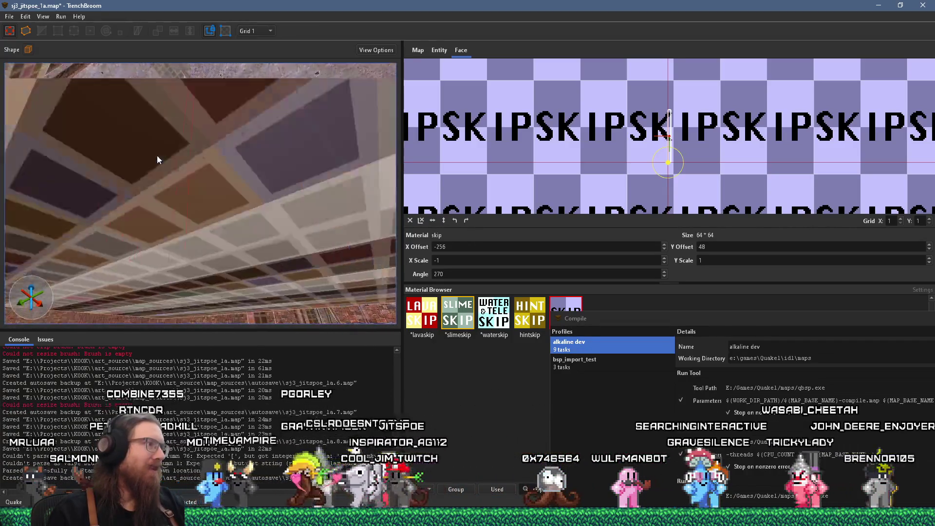
pyautogui.click(175, 274)
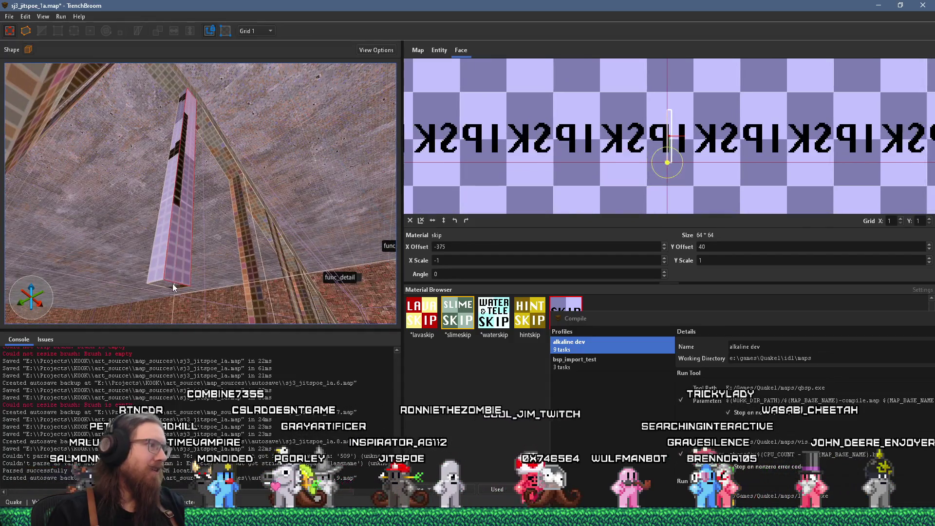
pyautogui.moveTo(186, 247)
pyautogui.mouseDown()
pyautogui.moveTo(167, 304)
pyautogui.moveTo(238, 304)
pyautogui.moveTo(239, 259)
pyautogui.moveTo(158, 293)
pyautogui.moveTo(92, 276)
pyautogui.moveTo(153, 254)
pyautogui.moveTo(169, 260)
pyautogui.mouseUp()
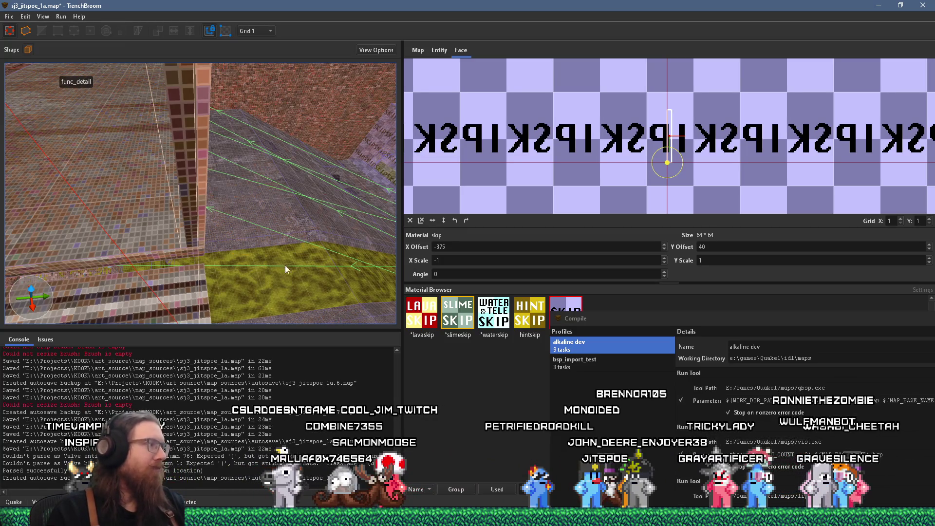
pyautogui.moveTo(278, 203)
pyautogui.mouseDown()
pyautogui.moveTo(193, 196)
pyautogui.moveTo(190, 172)
pyautogui.moveTo(155, 160)
pyautogui.moveTo(195, 133)
pyautogui.moveTo(189, 126)
pyautogui.mouseUp()
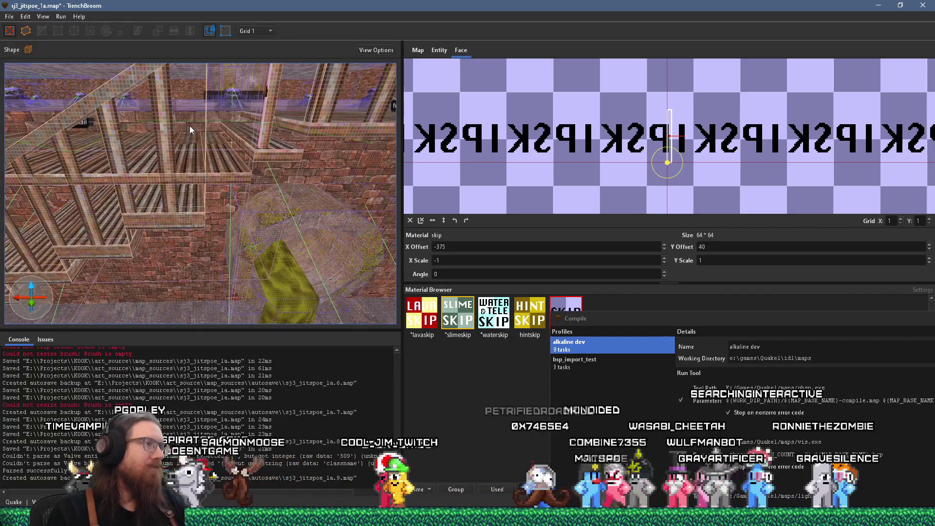
pyautogui.click(163, 146)
pyautogui.moveTo(165, 156)
pyautogui.mouseDown()
pyautogui.moveTo(173, 141)
pyautogui.moveTo(201, 138)
pyautogui.moveTo(282, 162)
pyautogui.mouseUp()
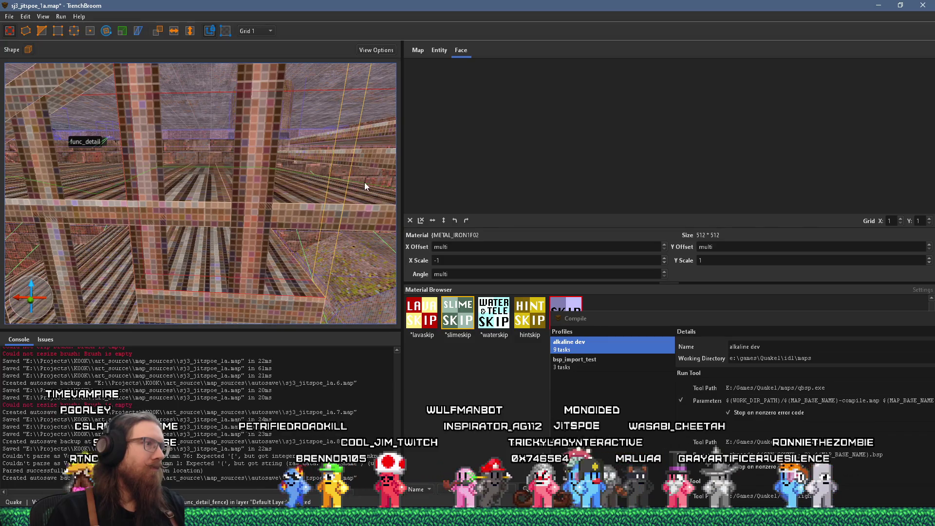
# - Apply skip to a fence post face and to the fence face with the bars texture
pyautogui.press('a')
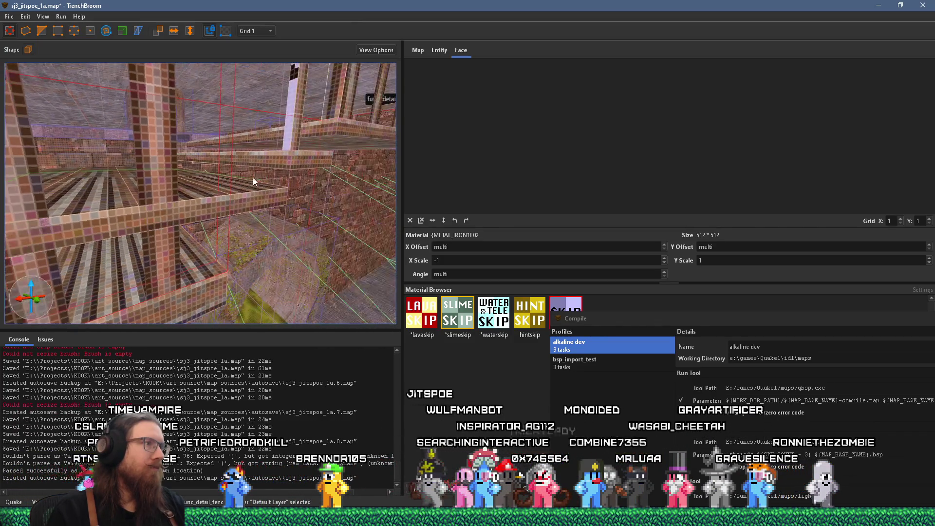
pyautogui.moveTo(198, 185)
pyautogui.mouseDown()
pyautogui.moveTo(69, 197)
pyautogui.moveTo(196, 213)
pyautogui.moveTo(139, 226)
pyautogui.moveTo(173, 219)
pyautogui.moveTo(157, 207)
pyautogui.moveTo(180, 190)
pyautogui.moveTo(146, 205)
pyautogui.mouseUp()
pyautogui.scroll(3, 162, 222)
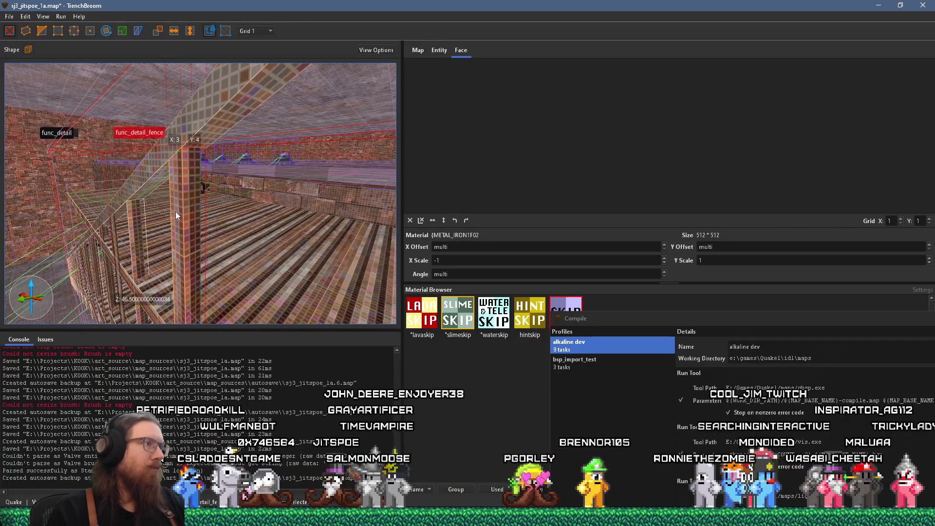
pyautogui.click(189, 214)
pyautogui.keyDown('shift'); pyautogui.click(193, 217); pyautogui.keyUp('shift')
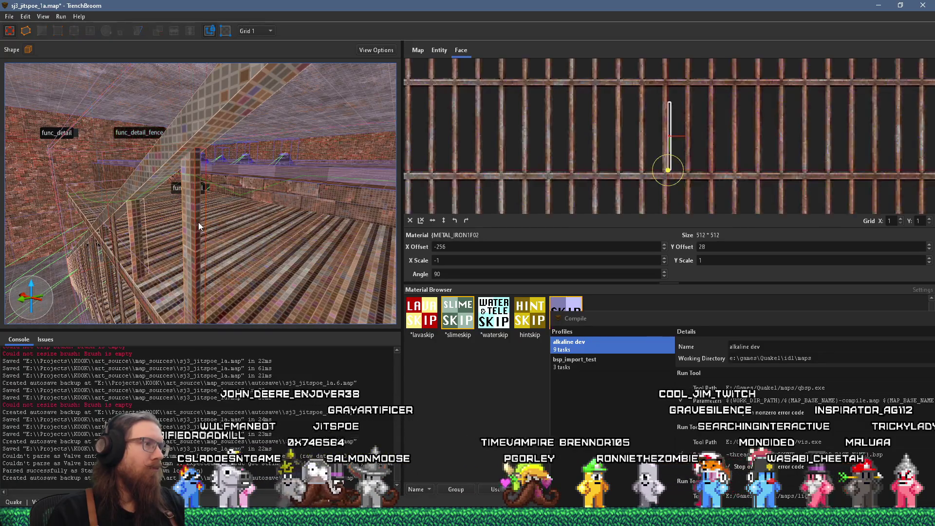
pyautogui.click(565, 305)
pyautogui.moveTo(261, 222)
pyautogui.mouseDown()
pyautogui.moveTo(101, 228)
pyautogui.moveTo(171, 195)
pyautogui.mouseUp()
pyautogui.keyDown('shift'); pyautogui.click(191, 189); pyautogui.keyUp('shift')
pyautogui.click(565, 311)
# - Apply skip to a pillar face and rotate the mirrored skip face's texture 90 degrees
pyautogui.moveTo(319, 242)
pyautogui.mouseDown()
pyautogui.moveTo(116, 198)
pyautogui.moveTo(203, 206)
pyautogui.moveTo(191, 211)
pyautogui.mouseUp()
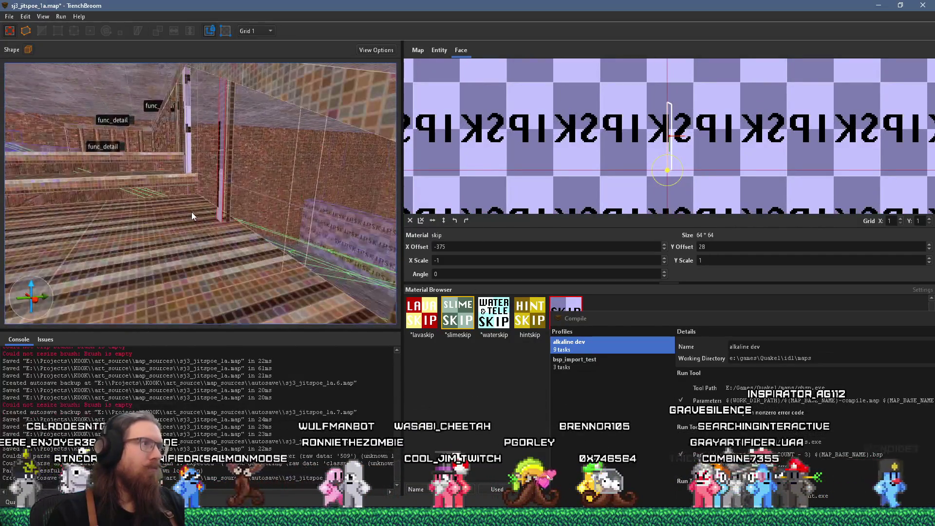
pyautogui.keyDown('shift'); pyautogui.click(229, 182); pyautogui.keyUp('shift')
pyautogui.click(565, 311)
pyautogui.moveTo(263, 243)
pyautogui.mouseDown()
pyautogui.moveTo(252, 228)
pyautogui.moveTo(261, 177)
pyautogui.moveTo(245, 241)
pyautogui.moveTo(165, 239)
pyautogui.moveTo(165, 213)
pyautogui.moveTo(171, 225)
pyautogui.moveTo(321, 202)
pyautogui.moveTo(308, 237)
pyautogui.mouseUp()
pyautogui.keyDown('shift'); pyautogui.click(241, 173); pyautogui.keyUp('shift')
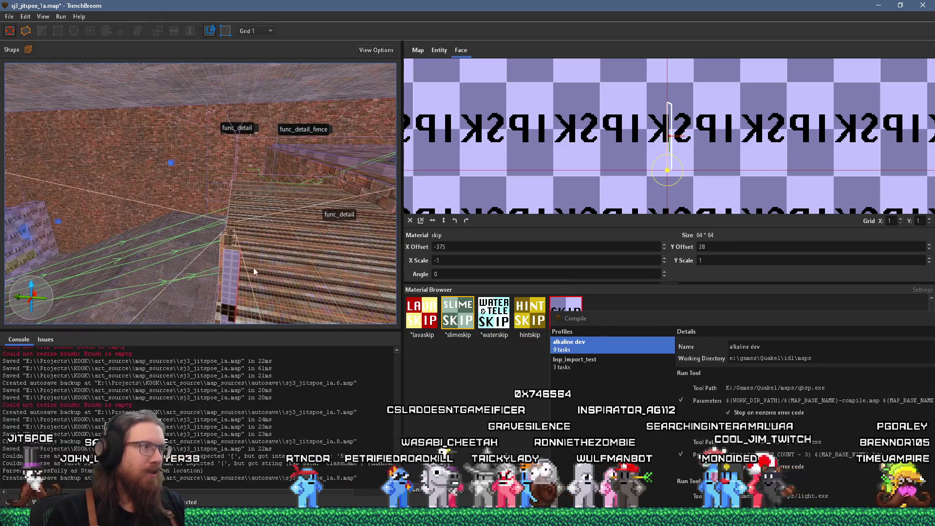
pyautogui.click(235, 264)
# - Set the grid size to 8 and select the func_detail floor brush
pyautogui.moveTo(251, 252)
pyautogui.mouseDown()
pyautogui.moveTo(210, 259)
pyautogui.moveTo(215, 243)
pyautogui.moveTo(243, 248)
pyautogui.moveTo(245, 215)
pyautogui.moveTo(238, 219)
pyautogui.moveTo(240, 231)
pyautogui.moveTo(259, 203)
pyautogui.moveTo(283, 223)
pyautogui.moveTo(224, 236)
pyautogui.moveTo(254, 209)
pyautogui.moveTo(197, 183)
pyautogui.mouseUp()
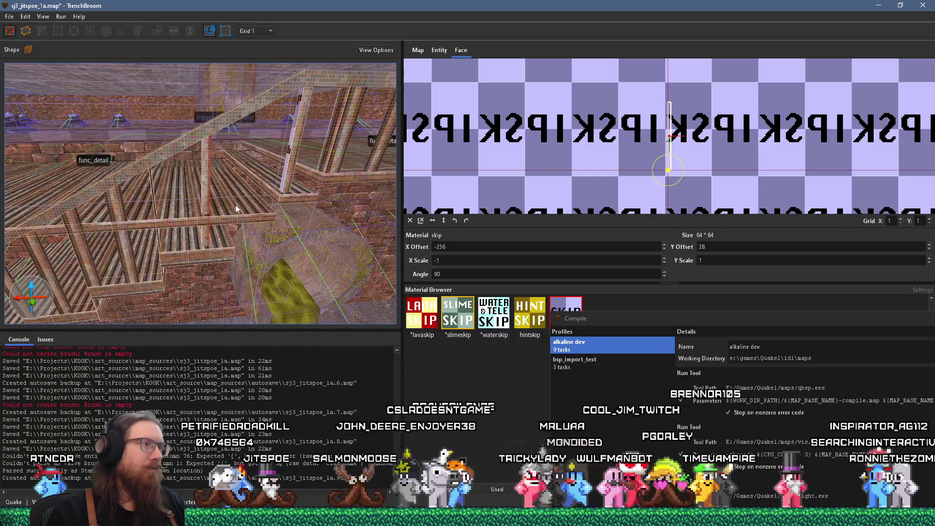
pyautogui.click(248, 214)
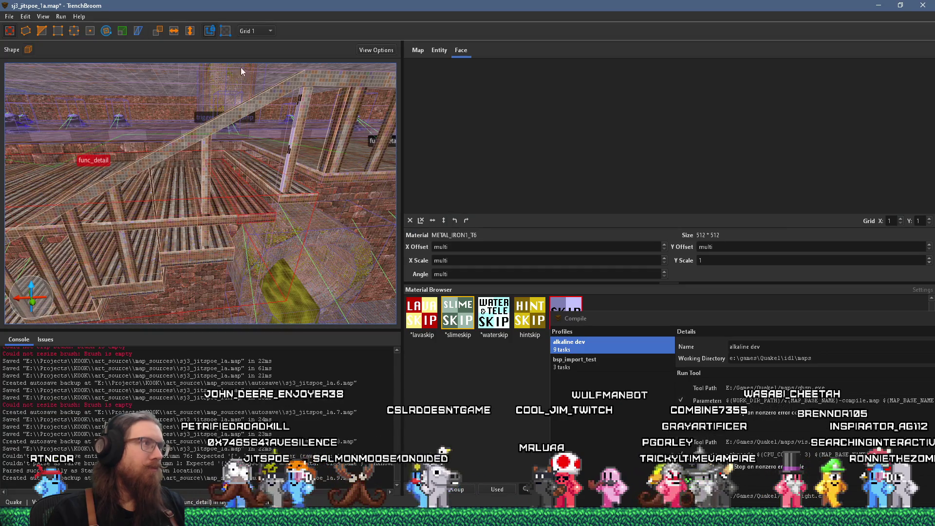
pyautogui.click(255, 31)
pyautogui.click(256, 76)
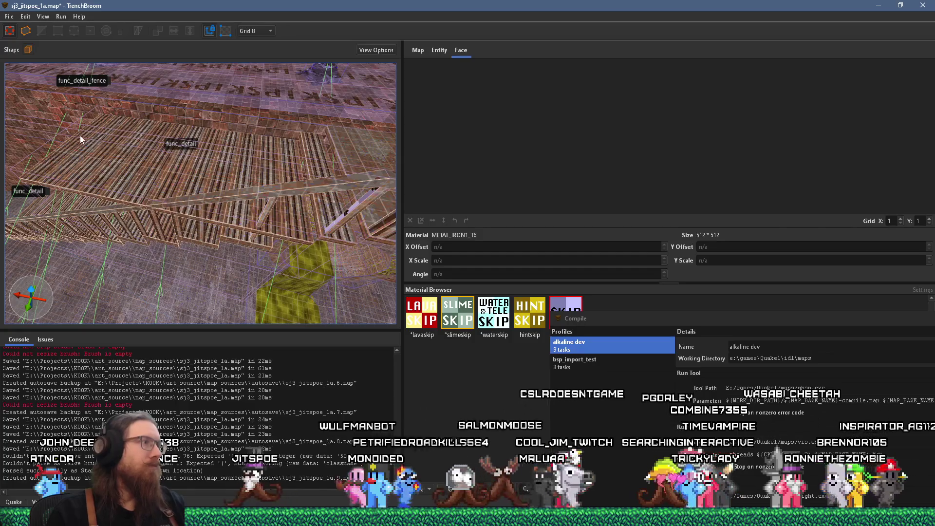
pyautogui.click(242, 166)
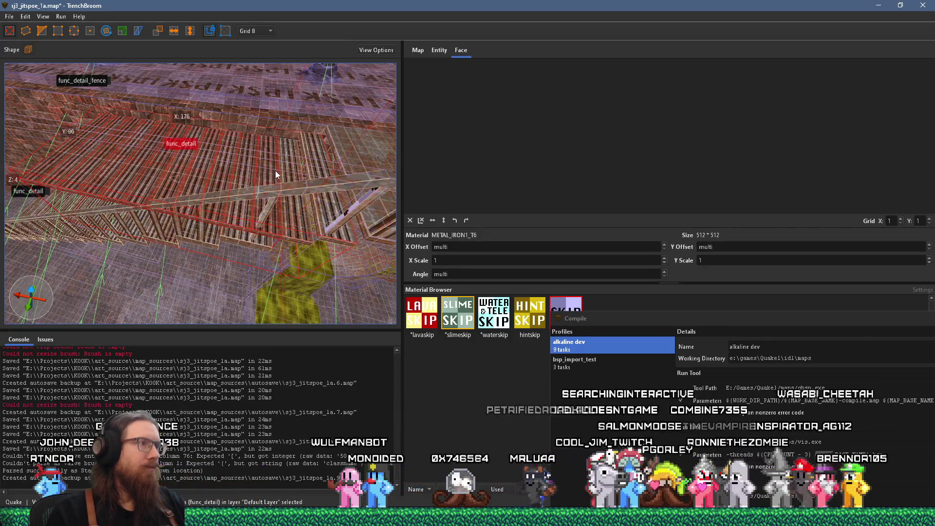
# - Drag the func_detail floor brush lower and add the left railing brush to the selection
pyautogui.scroll(5, 272, 174)
pyautogui.moveTo(247, 200)
pyautogui.mouseDown()
pyautogui.moveTo(247, 214)
pyautogui.moveTo(222, 209)
pyautogui.moveTo(218, 226)
pyautogui.mouseUp()
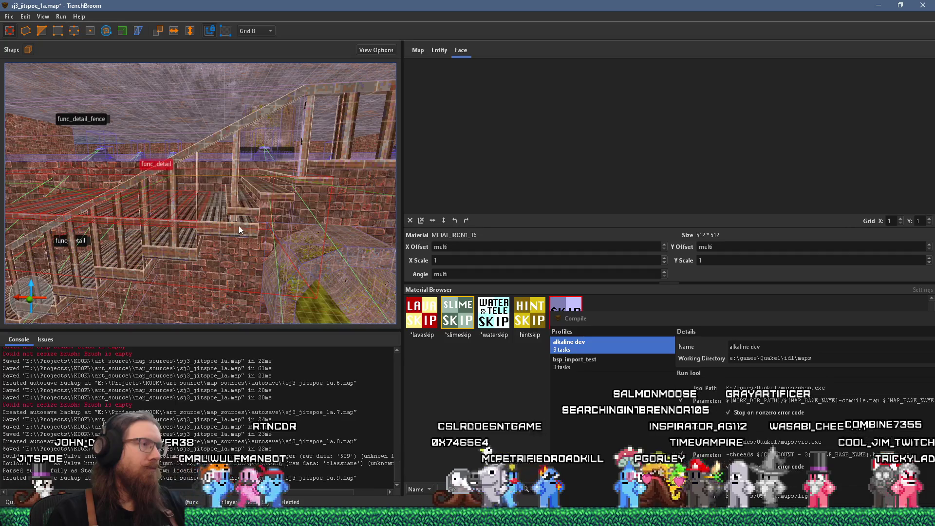
pyautogui.keyDown('ctrl'); pyautogui.click(212, 239); pyautogui.keyUp('ctrl')
pyautogui.scroll(3, 133, 273)
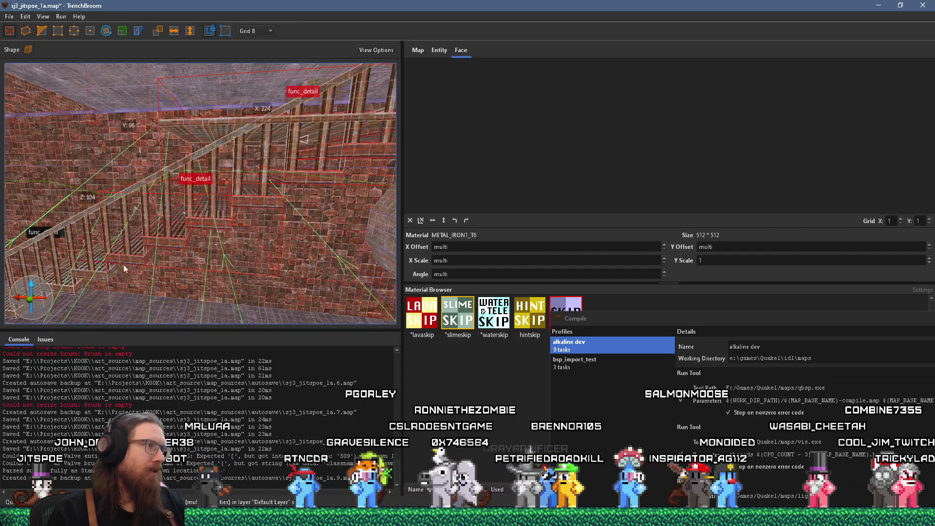
# - Select the whole func_detail staircase and its stair brushes to inspect them
pyautogui.press('Escape')
pyautogui.hotkey('ctrl', 'z')
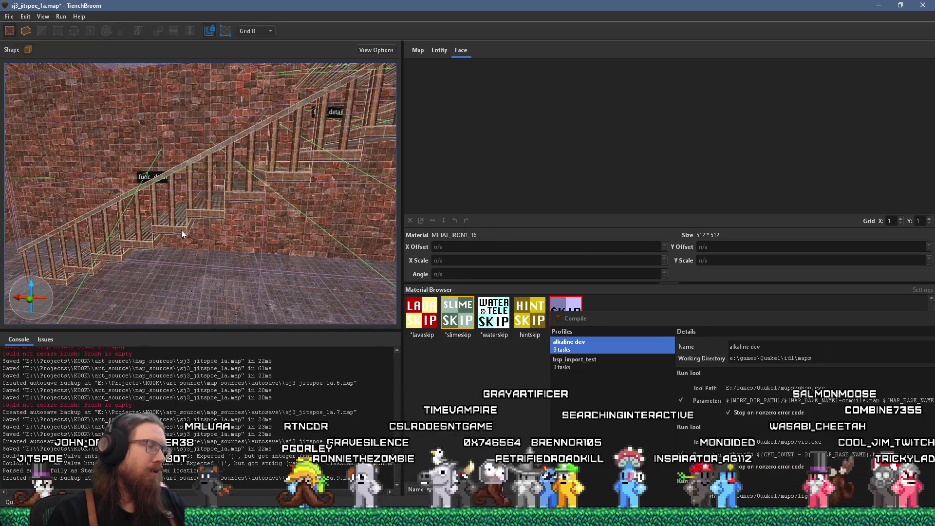
pyautogui.moveTo(328, 191)
pyautogui.mouseDown()
pyautogui.moveTo(275, 150)
pyautogui.moveTo(331, 199)
pyautogui.moveTo(247, 210)
pyautogui.moveTo(287, 220)
pyautogui.moveTo(281, 228)
pyautogui.mouseUp()
pyautogui.press('Escape')
pyautogui.doubleClick(280, 225)
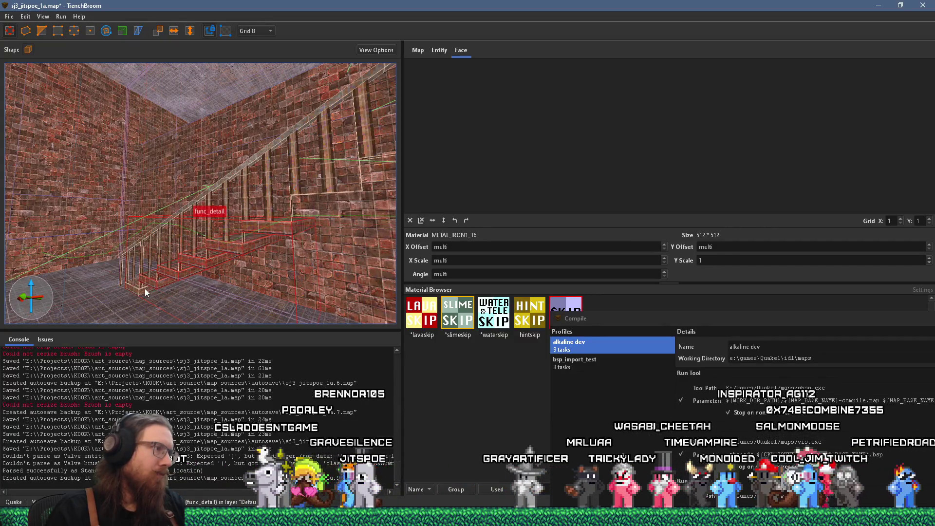
pyautogui.press('Escape')
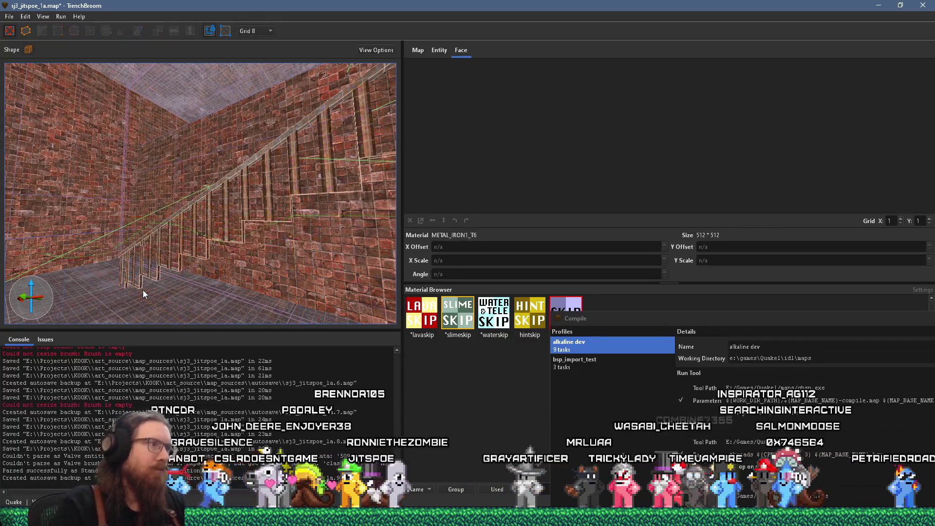
pyautogui.moveTo(259, 243)
pyautogui.mouseDown()
pyautogui.moveTo(309, 216)
pyautogui.moveTo(246, 241)
pyautogui.moveTo(127, 208)
pyautogui.mouseUp()
pyautogui.doubleClick(112, 209)
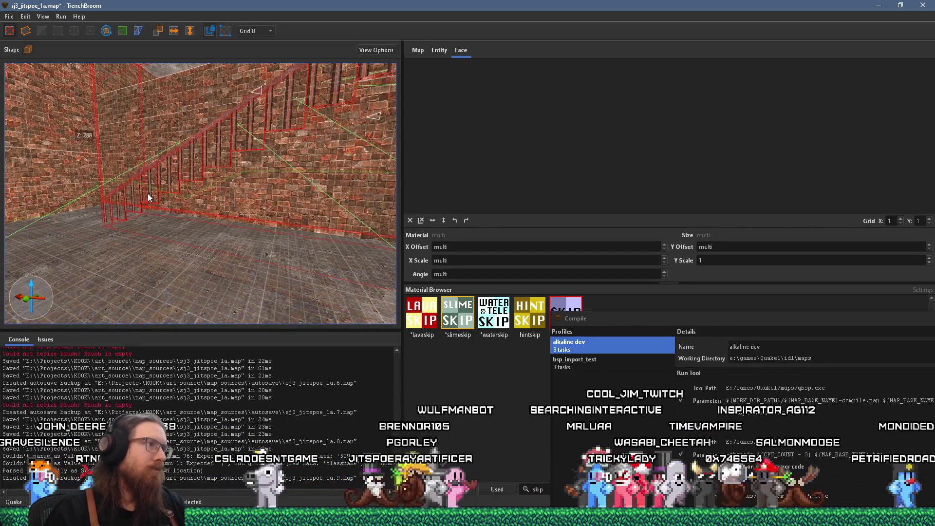
# - Enter the stair group and delete the fence balusters
pyautogui.doubleClick(147, 192)
pyautogui.click(130, 200)
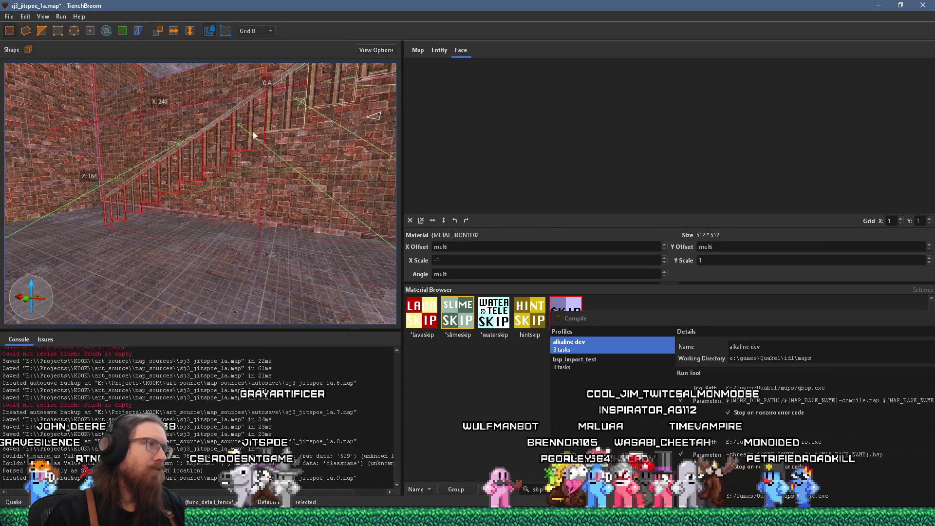
pyautogui.moveTo(341, 81)
pyautogui.mouseDown()
pyautogui.moveTo(235, 188)
pyautogui.moveTo(241, 167)
pyautogui.mouseUp()
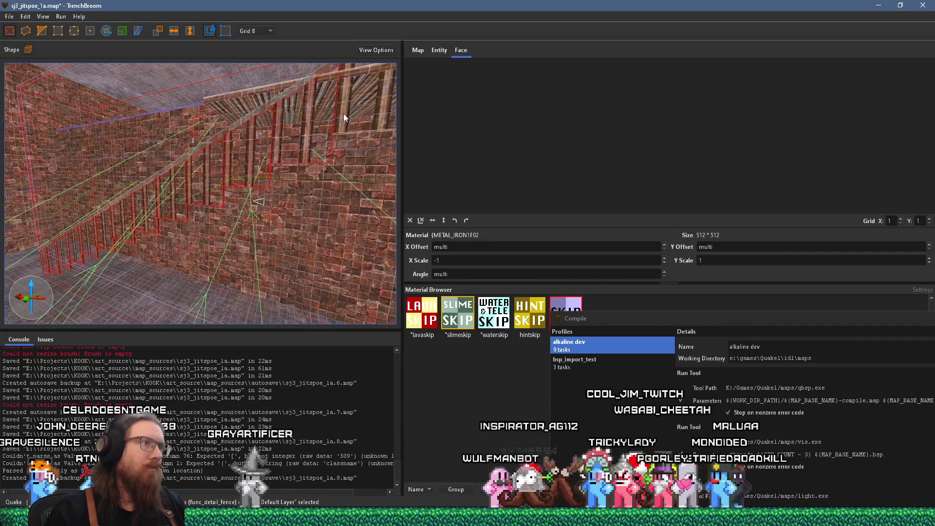
pyautogui.moveTo(346, 119); pyautogui.dragTo(239, 175)
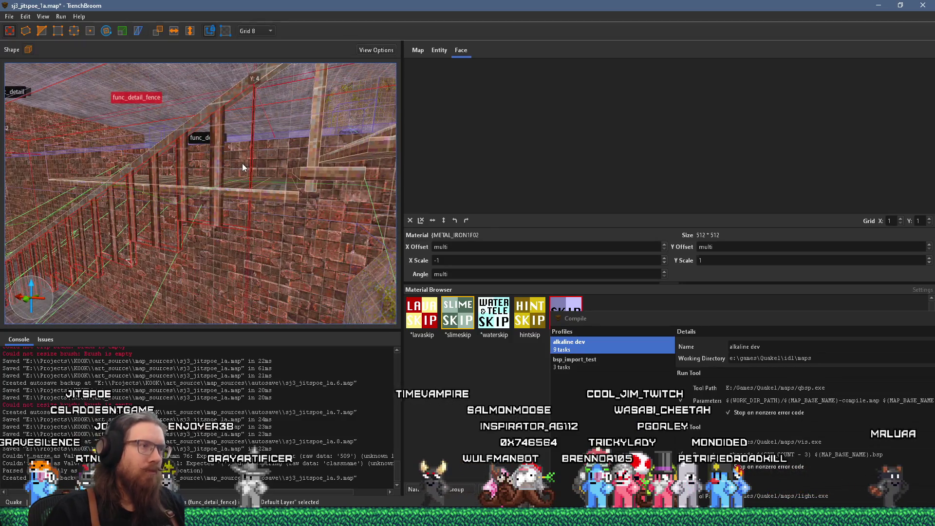
pyautogui.press('Delete')
# - Shorten the vertical railing post by dragging its bottom face upward
pyautogui.moveTo(242, 163)
pyautogui.mouseDown()
pyautogui.moveTo(262, 156)
pyautogui.moveTo(241, 165)
pyautogui.moveTo(248, 160)
pyautogui.mouseUp()
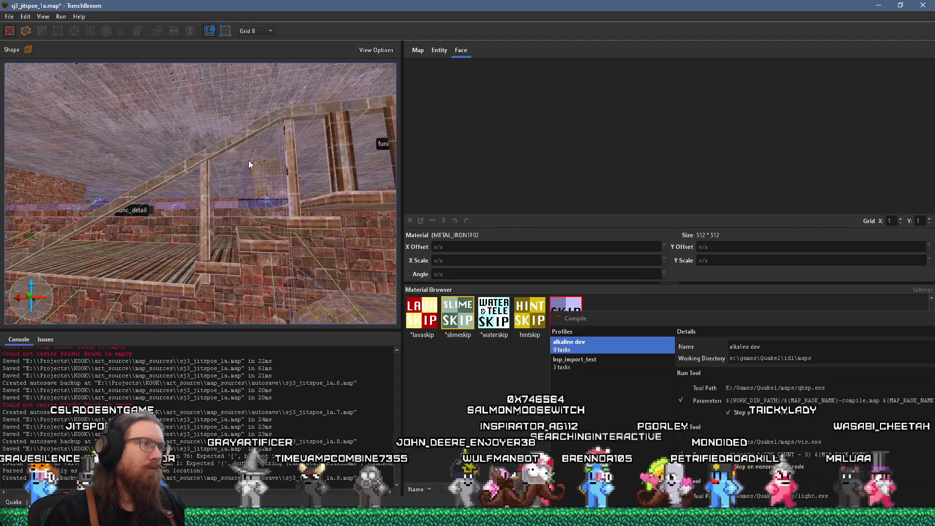
pyautogui.moveTo(208, 219)
pyautogui.mouseDown()
pyautogui.moveTo(238, 223)
pyautogui.moveTo(215, 247)
pyautogui.moveTo(114, 256)
pyautogui.moveTo(211, 285)
pyautogui.moveTo(171, 250)
pyautogui.moveTo(279, 255)
pyautogui.moveTo(239, 248)
pyautogui.mouseUp()
pyautogui.click(231, 220)
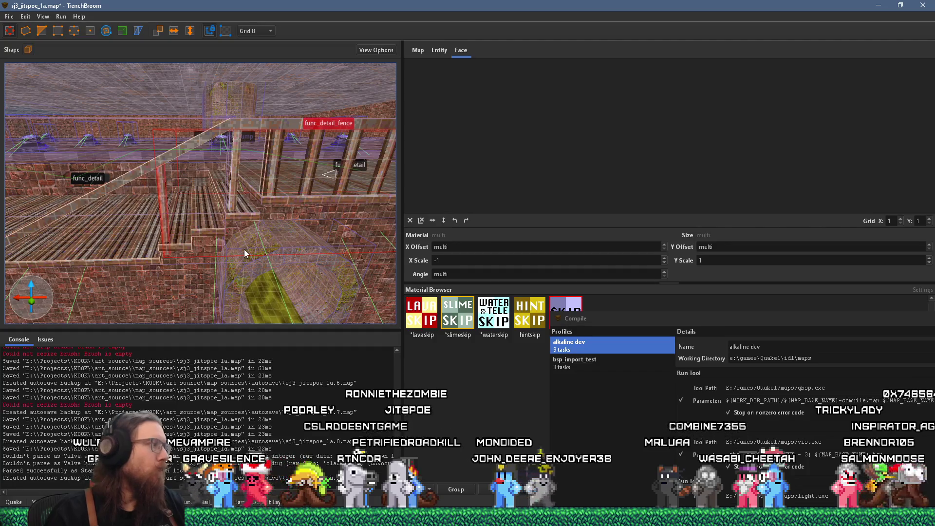
pyautogui.moveTo(244, 249)
pyautogui.mouseDown()
pyautogui.moveTo(153, 272)
pyautogui.moveTo(165, 265)
pyautogui.mouseUp()
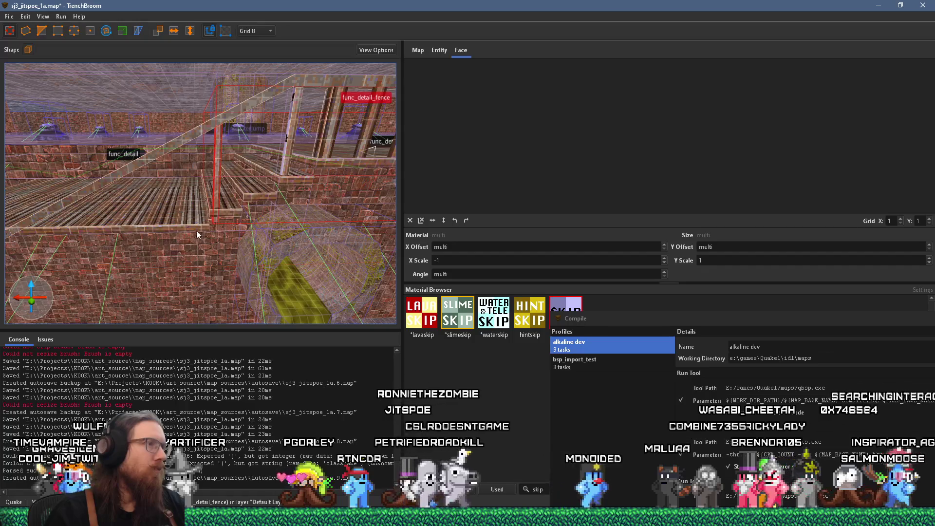
pyautogui.moveTo(218, 252)
pyautogui.mouseDown()
pyautogui.moveTo(209, 232)
pyautogui.moveTo(228, 235)
pyautogui.moveTo(88, 245)
pyautogui.moveTo(103, 213)
pyautogui.moveTo(125, 197)
pyautogui.mouseUp()
pyautogui.press('Escape')
# - Look over the fence and floor from above, then select two func_detail floor brushes
pyautogui.click(218, 179)
pyautogui.press('Escape')
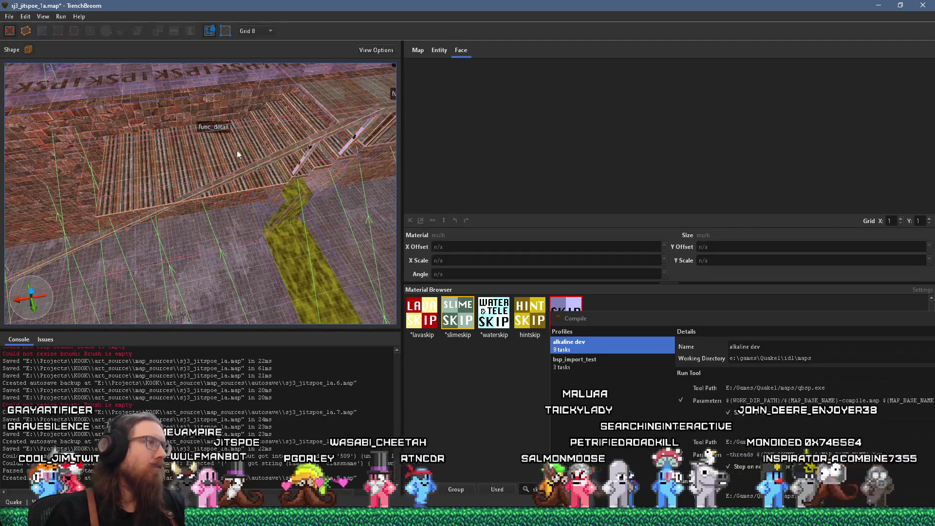
pyautogui.moveTo(238, 150); pyautogui.dragTo(224, 233)
pyautogui.moveTo(140, 251)
pyautogui.mouseDown()
pyautogui.moveTo(219, 232)
pyautogui.moveTo(207, 240)
pyautogui.mouseUp()
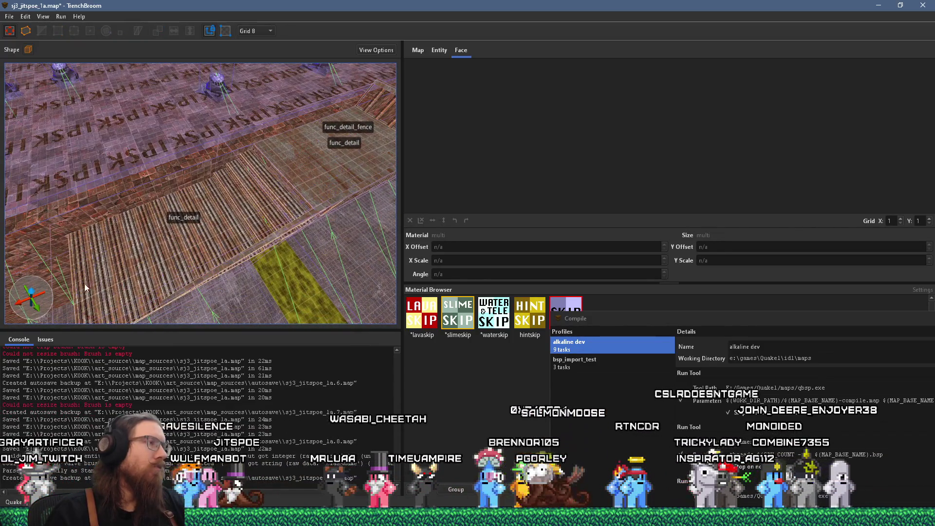
pyautogui.click(244, 217)
pyautogui.keyDown('ctrl'); pyautogui.click(306, 183); pyautogui.keyUp('ctrl')
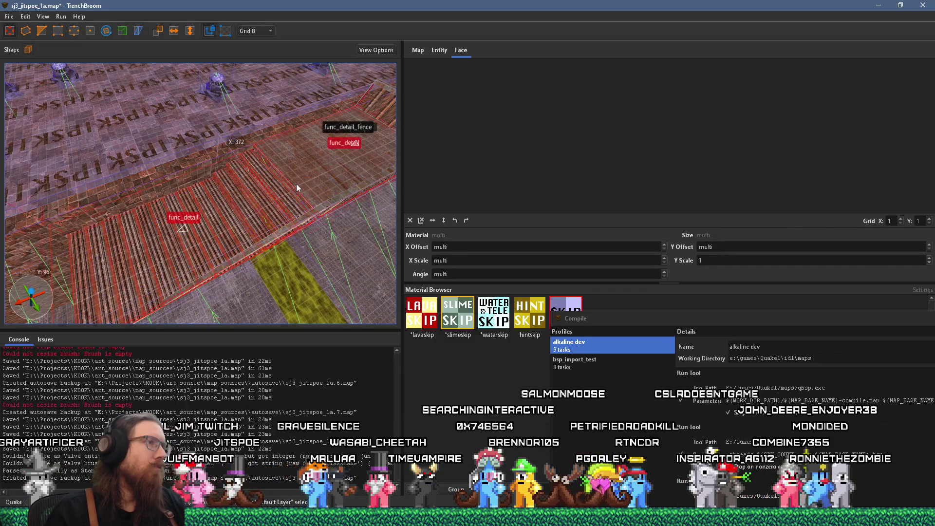
pyautogui.rightClick(308, 165)
pyautogui.moveTo(368, 363)
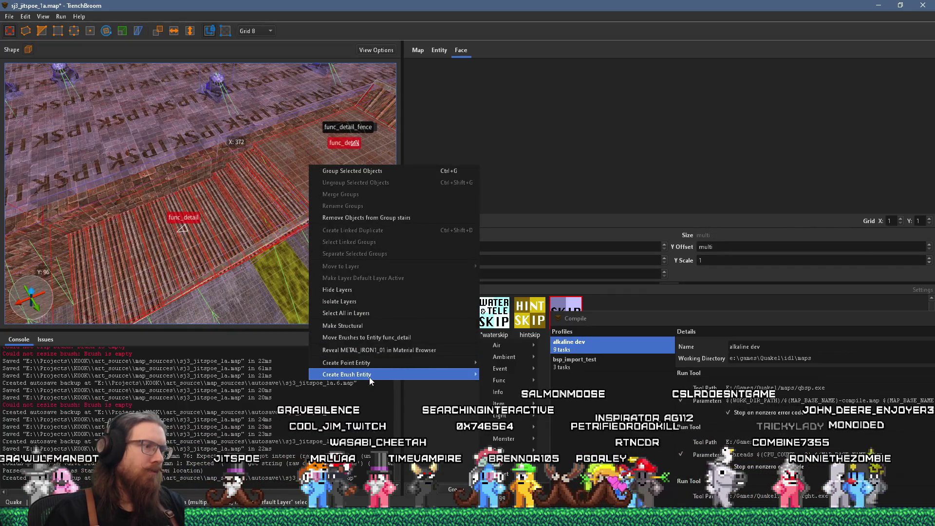
pyautogui.moveTo(517, 377)
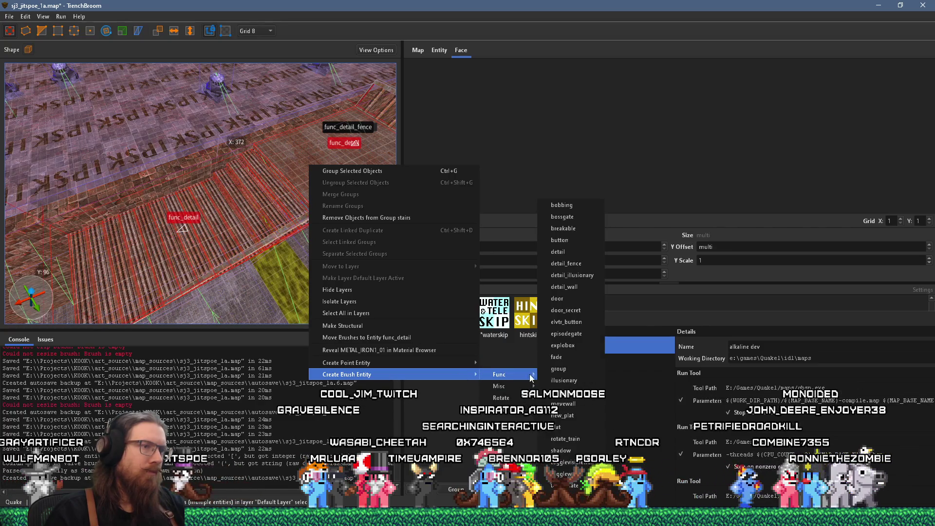
pyautogui.click(586, 285)
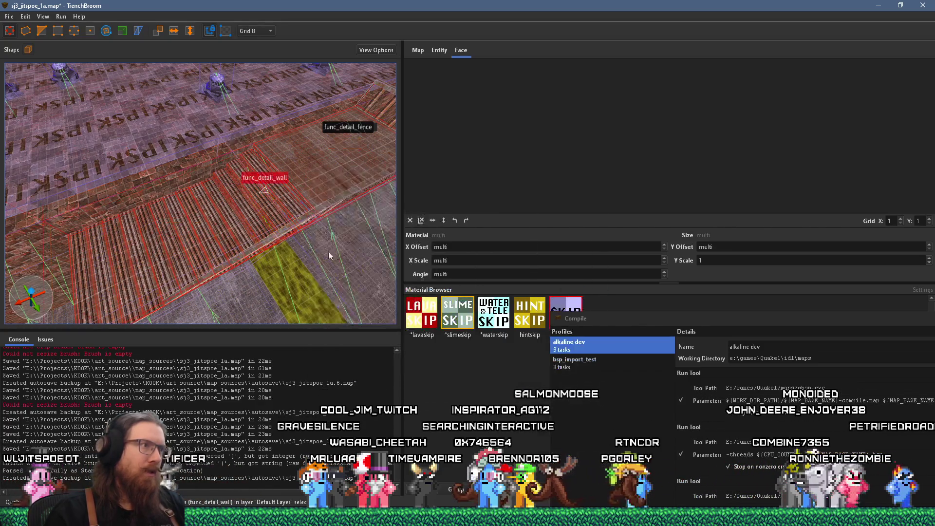
pyautogui.click(268, 235)
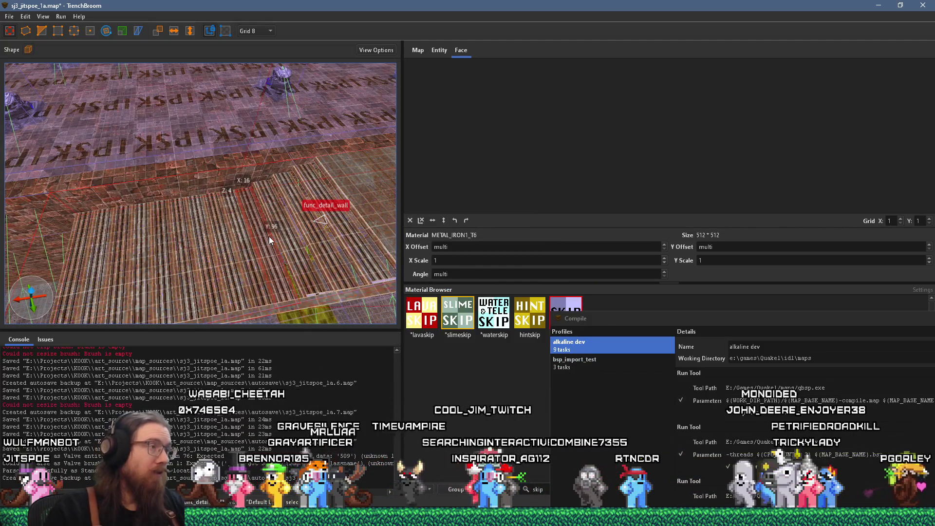
pyautogui.scroll(3, 218, 218)
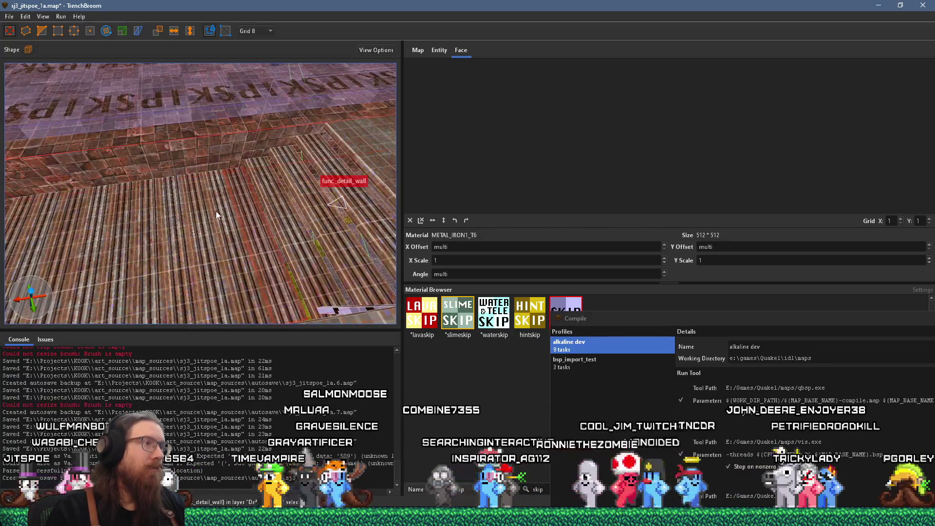
pyautogui.scroll(-3, 223, 211)
pyautogui.press('Escape')
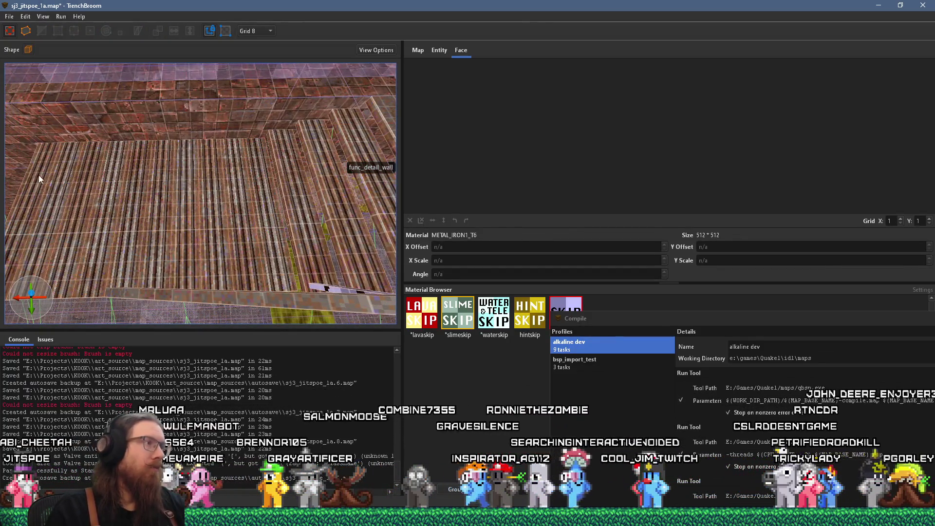
pyautogui.click(226, 188)
pyautogui.scroll(3, 217, 216)
pyautogui.scroll(-3, 217, 185)
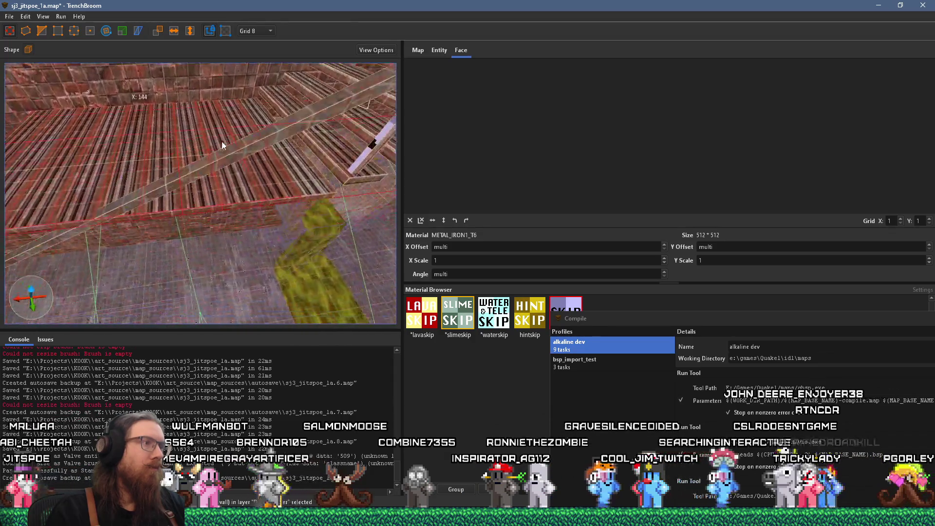
pyautogui.moveTo(235, 203)
pyautogui.mouseDown()
pyautogui.moveTo(233, 214)
pyautogui.moveTo(205, 214)
pyautogui.moveTo(206, 223)
pyautogui.moveTo(174, 224)
pyautogui.moveTo(175, 235)
pyautogui.mouseUp()
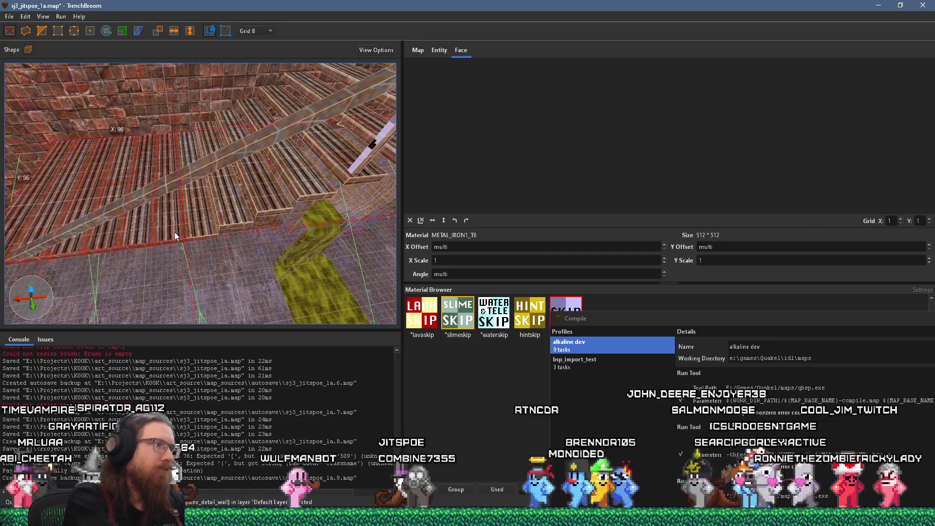
pyautogui.moveTo(171, 233)
pyautogui.mouseDown()
pyautogui.moveTo(171, 245)
pyautogui.moveTo(182, 213)
pyautogui.moveTo(107, 242)
pyautogui.moveTo(175, 226)
pyautogui.mouseUp()
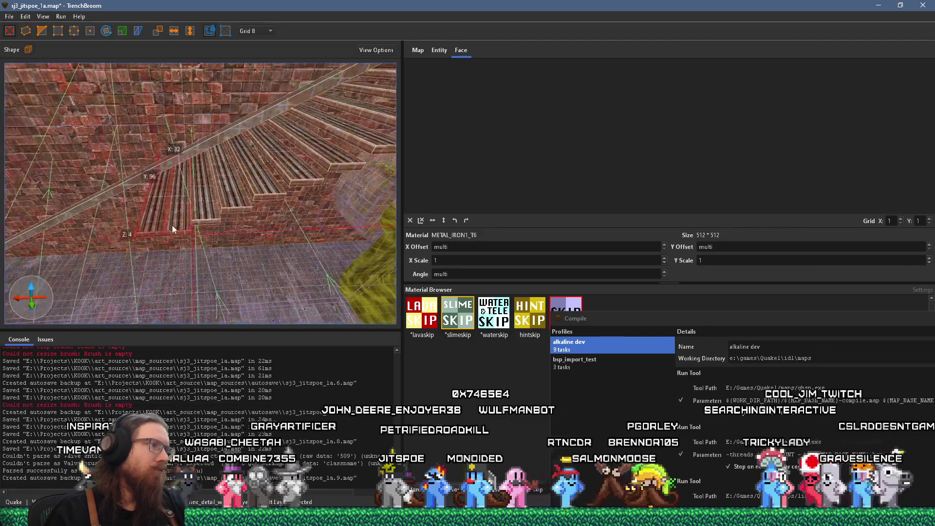
pyautogui.scroll(-6, 155, 235)
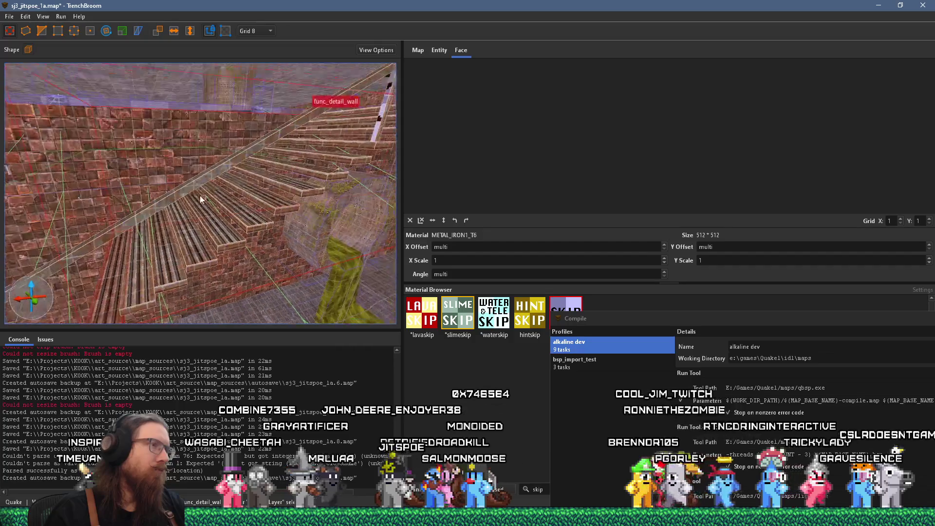
pyautogui.scroll(5, 105, 251)
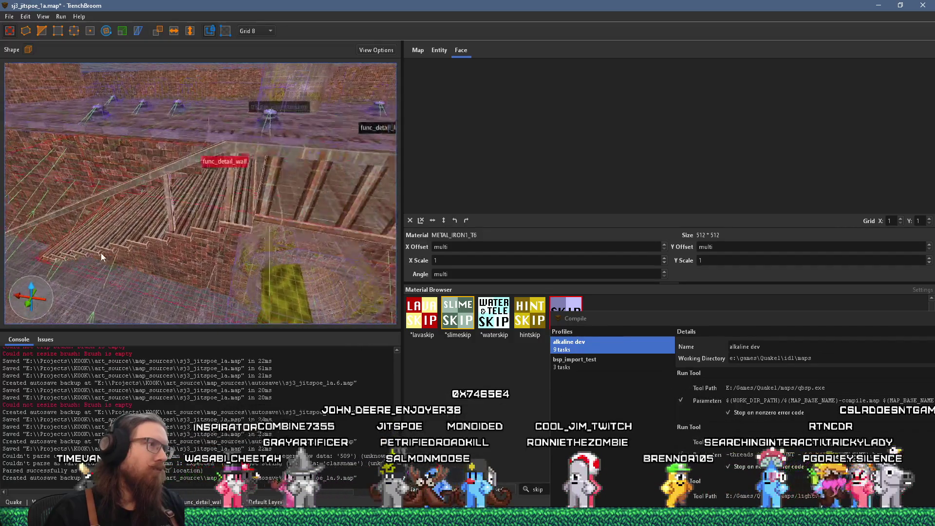
pyautogui.press('q')
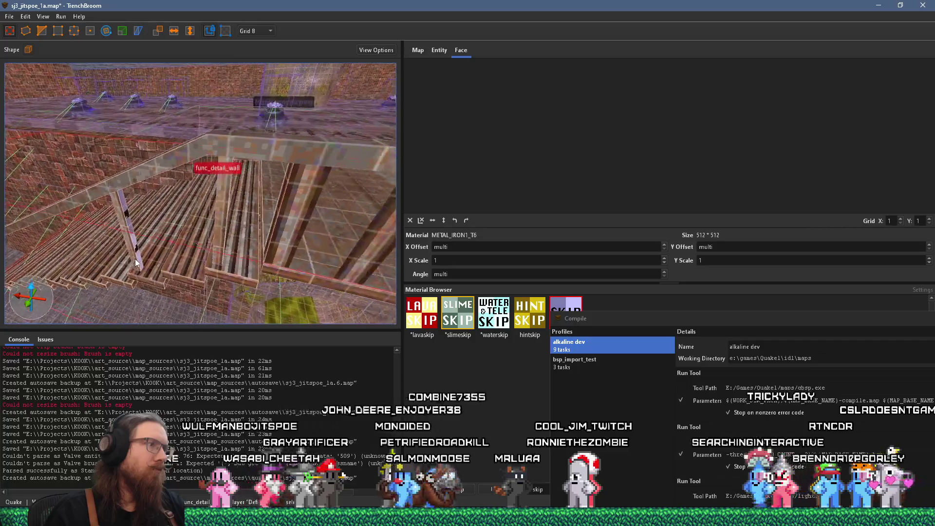
pyautogui.press('w')
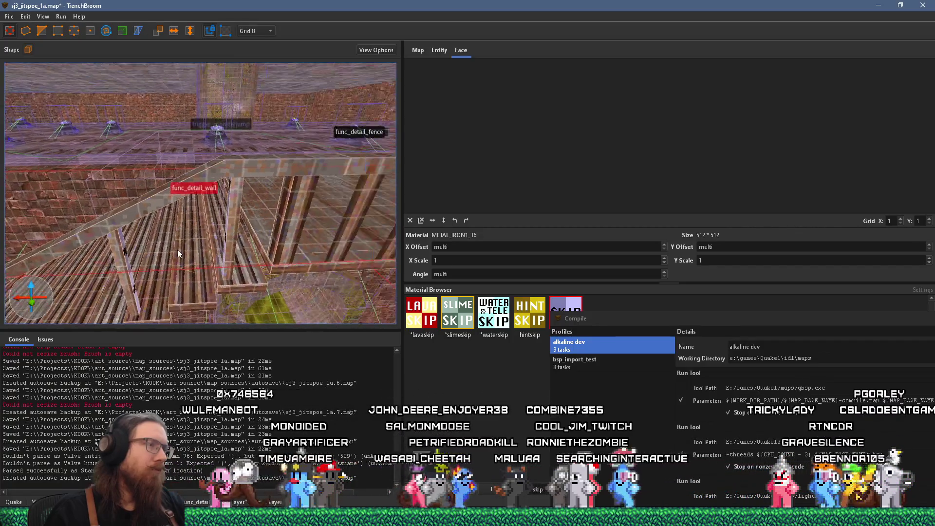
pyautogui.press('w')
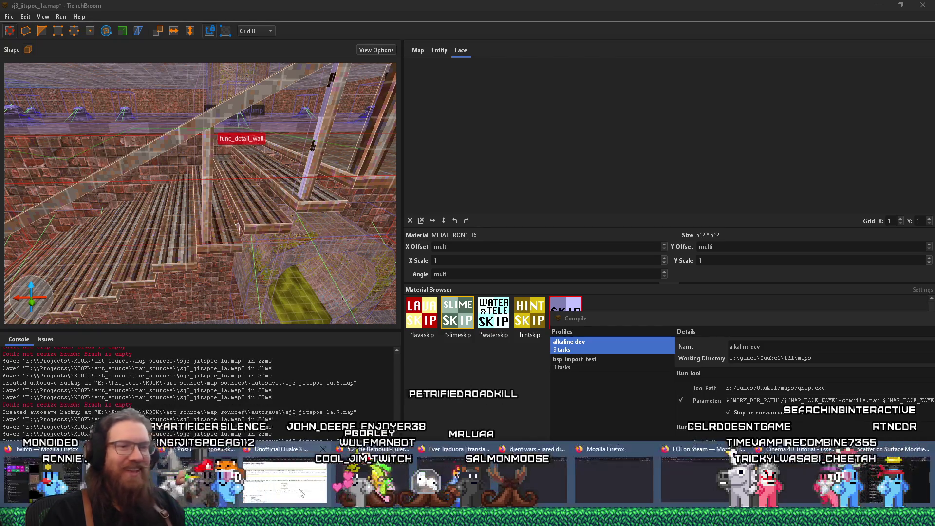
# - Switch to Firefox and scroll down the Hakros Skybox Editor itch.io page
pyautogui.hotkey('alt', 'Tab')
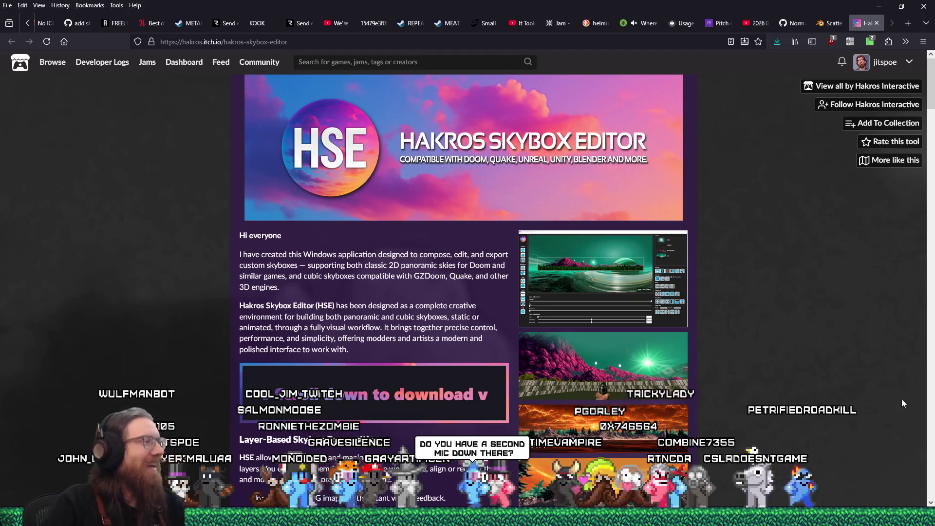
pyautogui.scroll(-4, 750, 317)
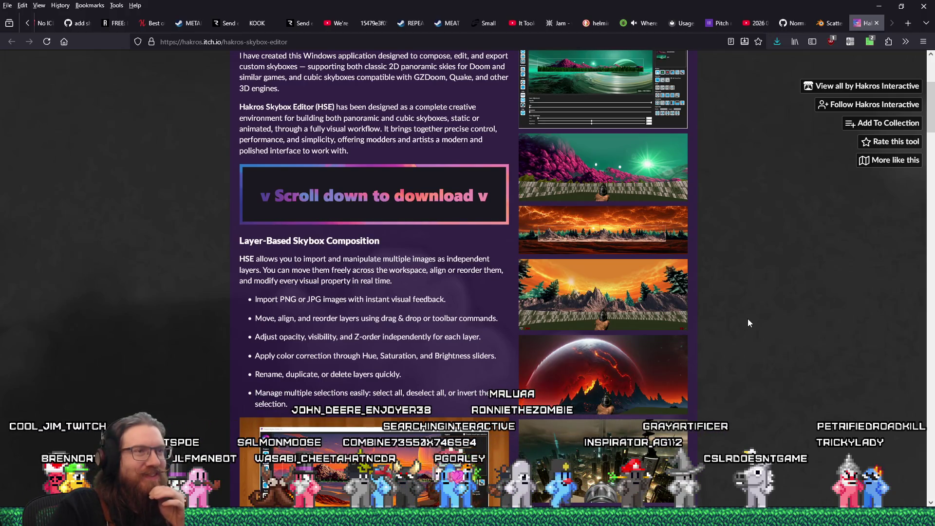
pyautogui.scroll(-5, 748, 322)
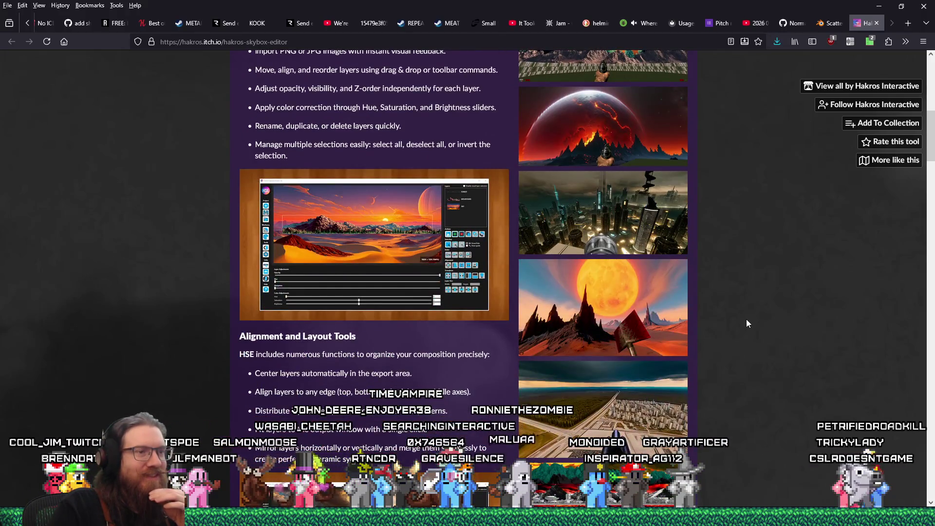
pyautogui.scroll(-4, 748, 323)
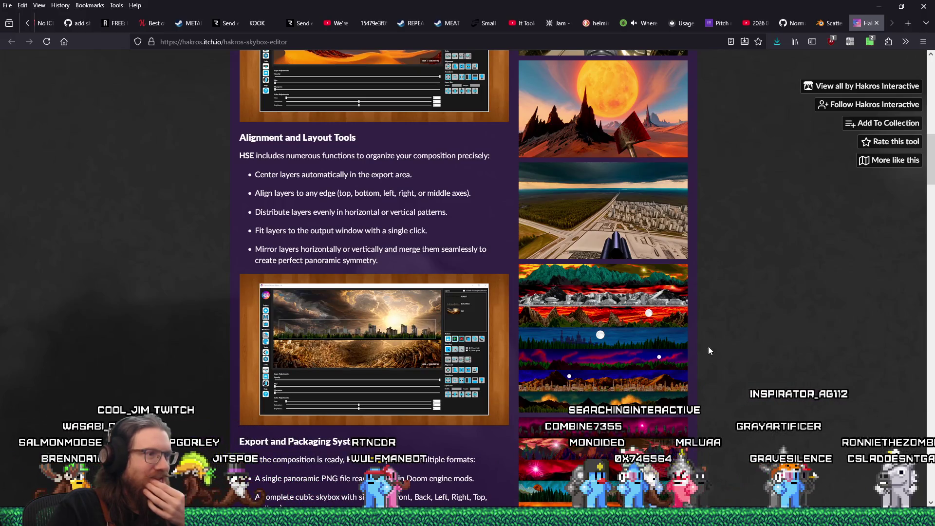
pyautogui.scroll(-4, 538, 336)
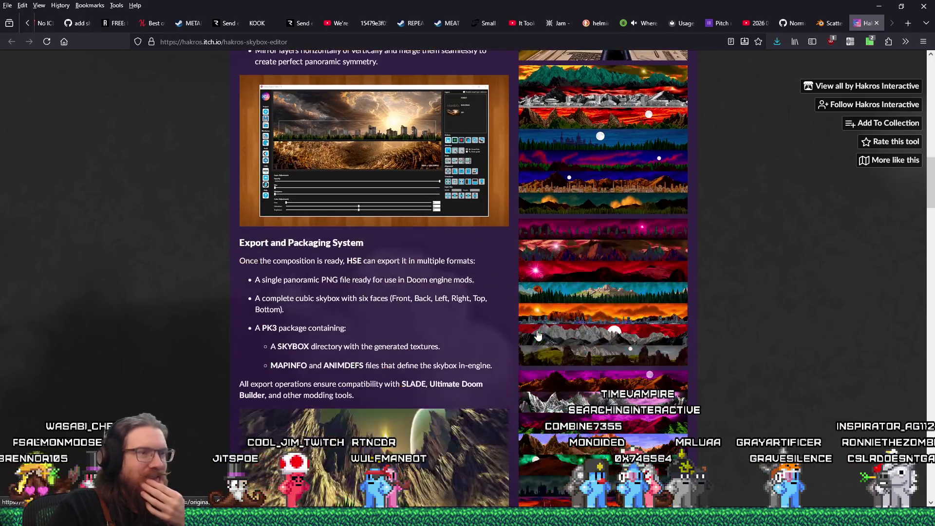
pyautogui.scroll(-4, 538, 335)
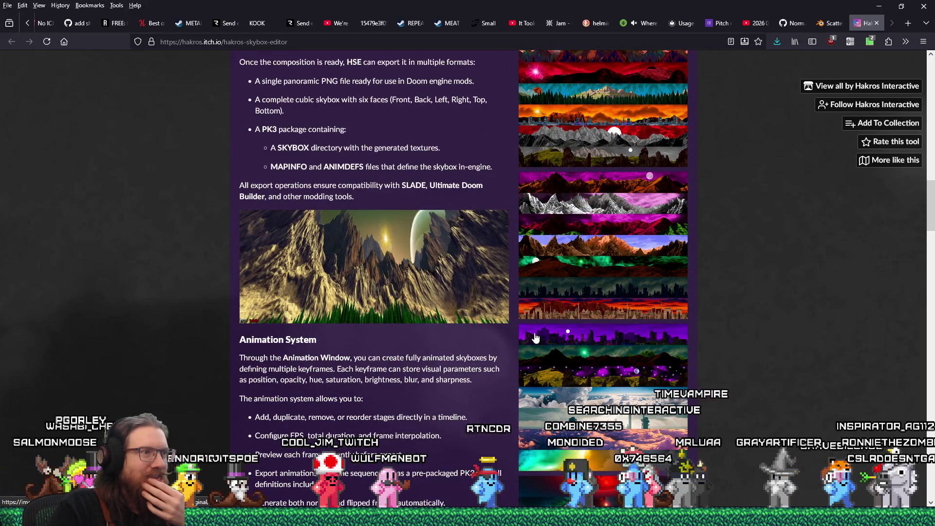
pyautogui.scroll(-5, 535, 337)
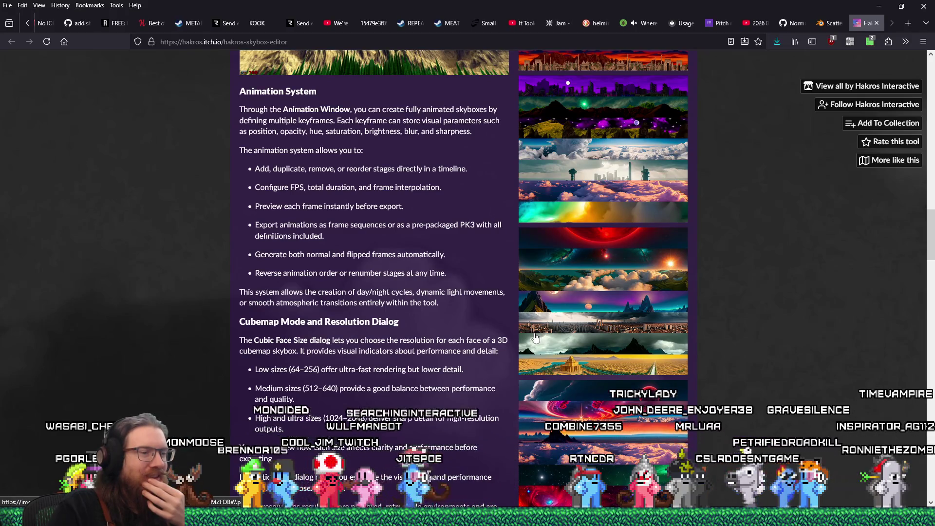
pyautogui.scroll(-4, 536, 337)
pyautogui.scroll(-3, 535, 337)
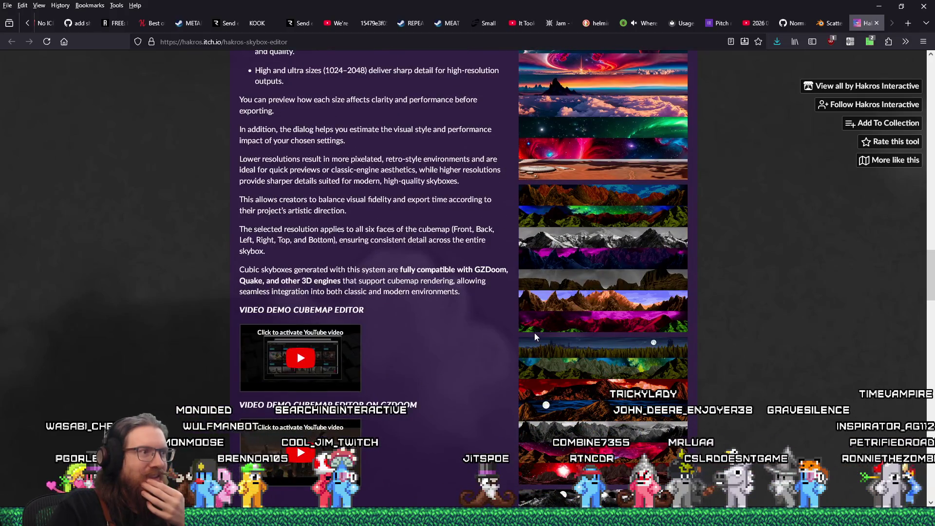
pyautogui.scroll(-4, 534, 334)
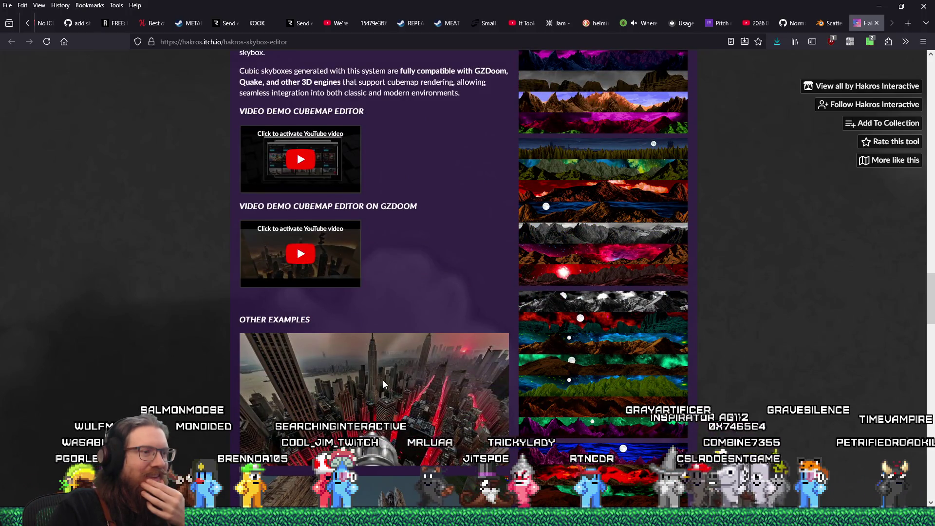
pyautogui.scroll(-4, 383, 381)
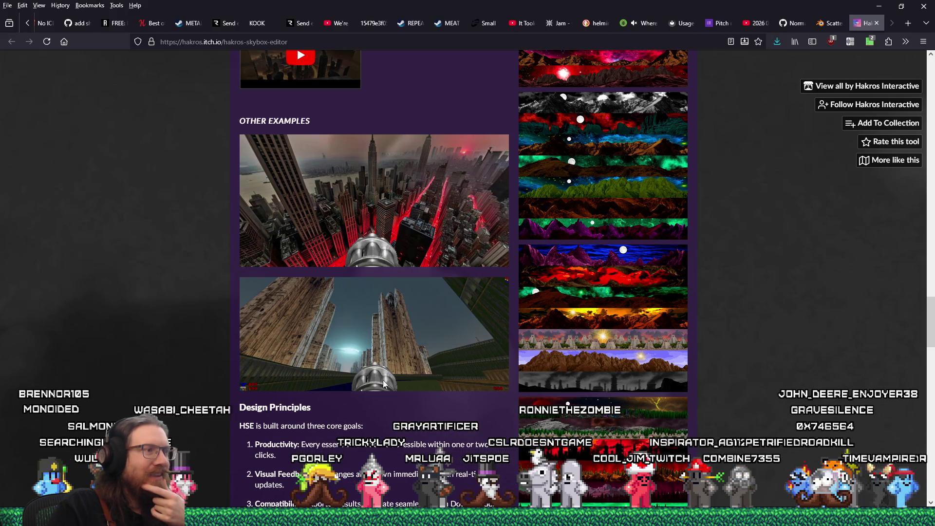
pyautogui.scroll(-2, 382, 384)
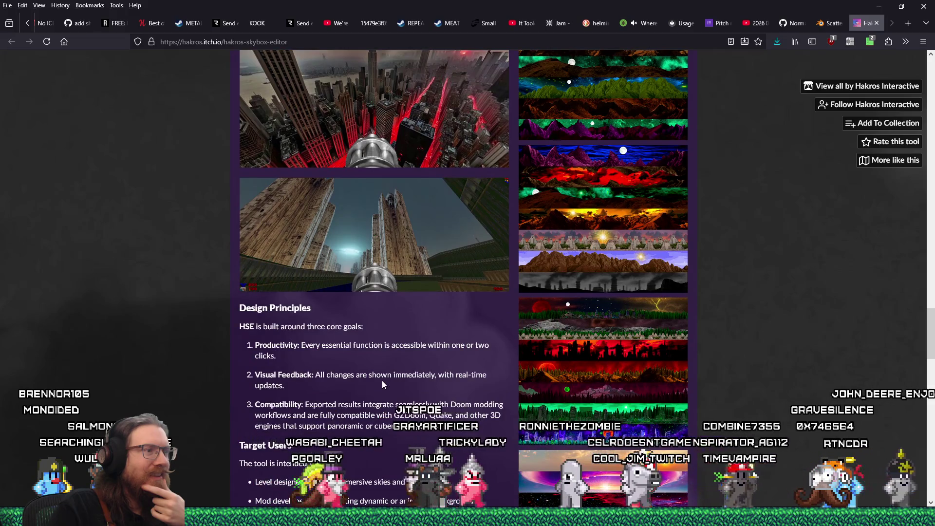
pyautogui.scroll(-1, 382, 385)
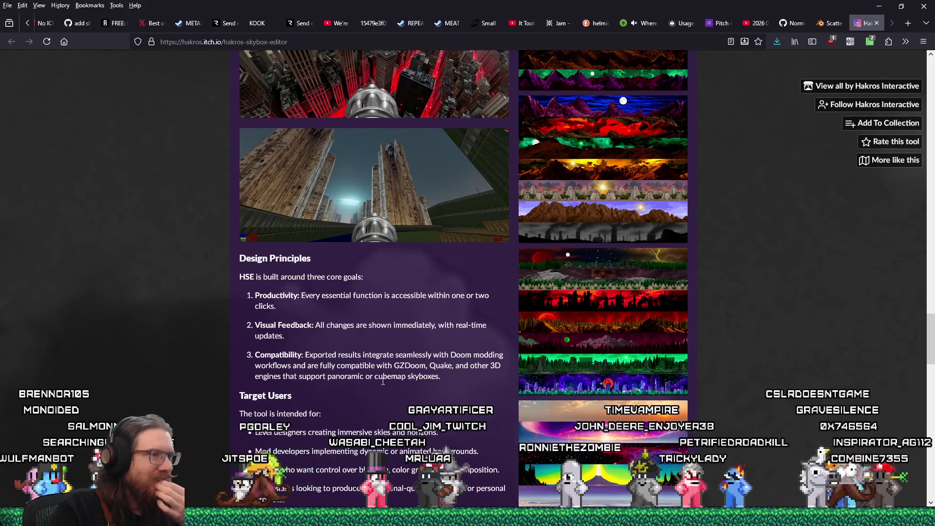
pyautogui.scroll(-3, 383, 382)
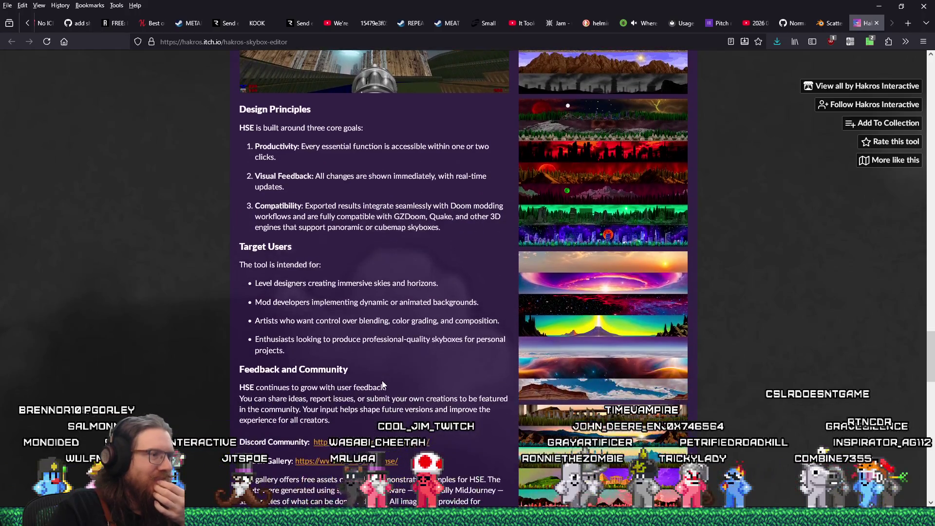
pyautogui.scroll(-3, 383, 384)
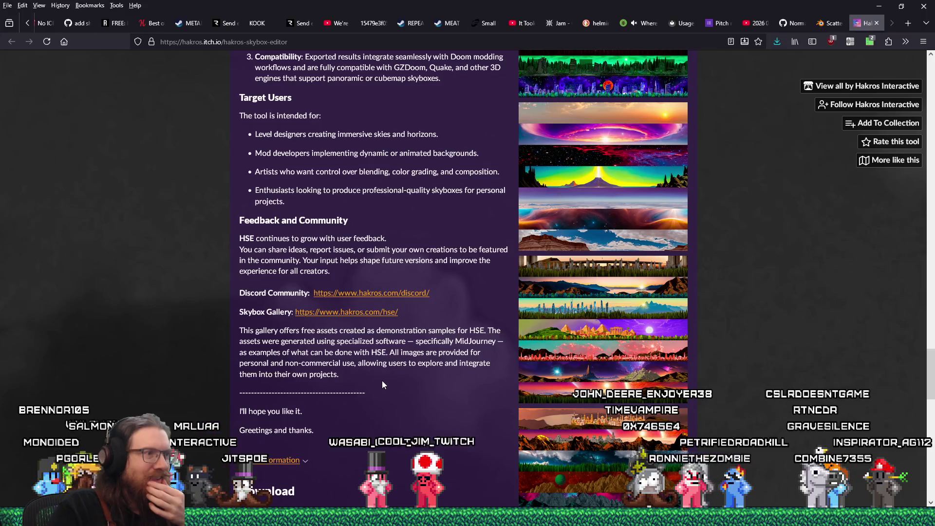
pyautogui.scroll(-4, 383, 384)
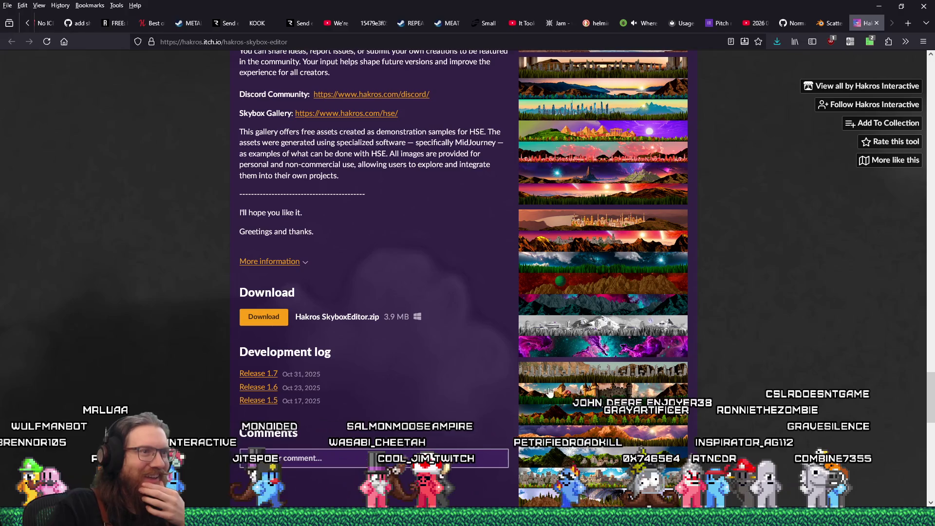
pyautogui.scroll(1, 543, 392)
pyautogui.scroll(-4, 654, 399)
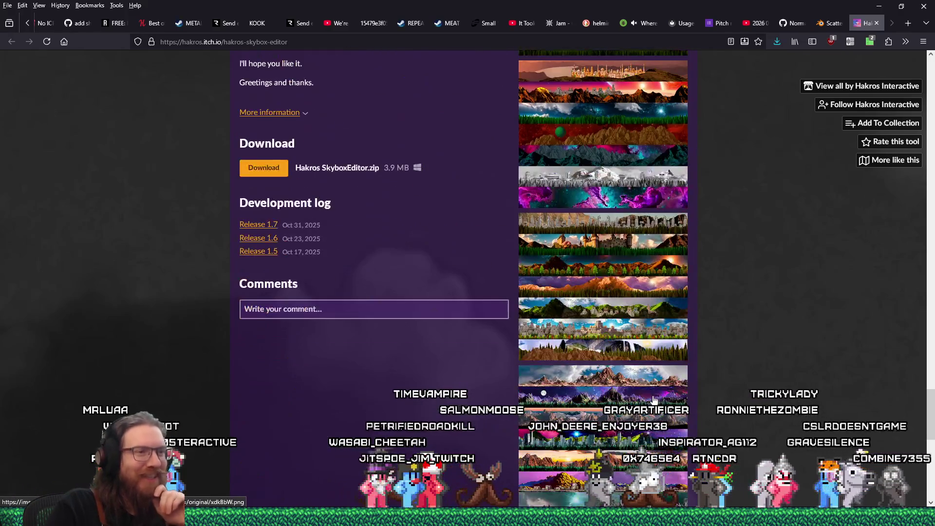
# - Enlarge a skybox screenshot, step through four more images, and close the lightbox
pyautogui.click(629, 360)
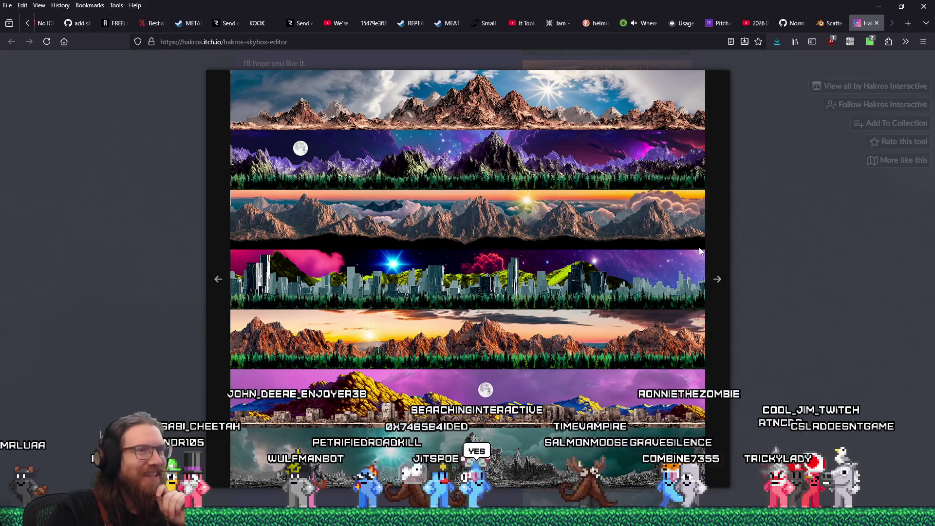
pyautogui.click(718, 280)
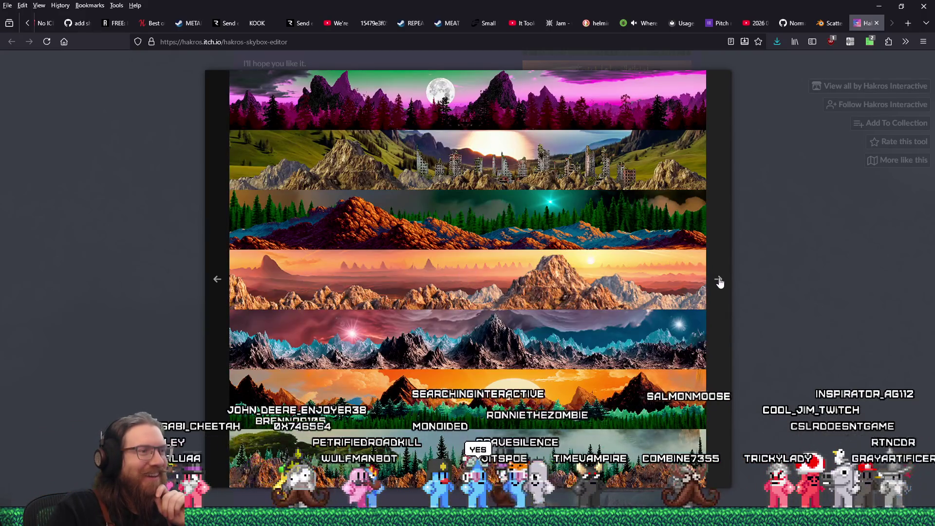
pyautogui.click(719, 282)
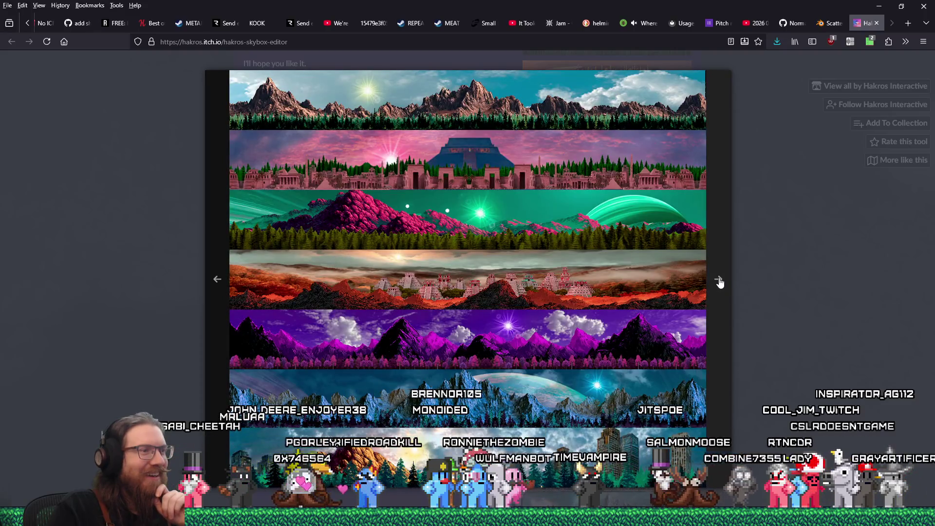
pyautogui.click(719, 282)
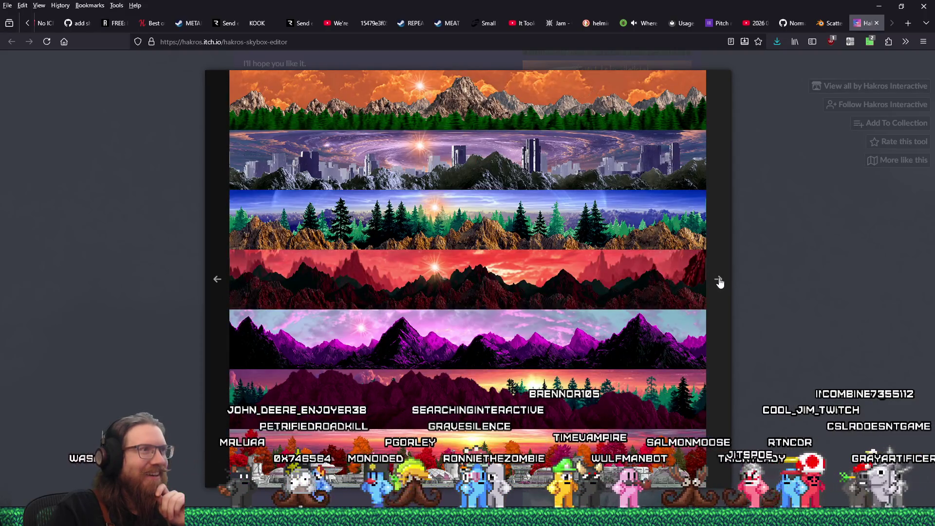
pyautogui.click(719, 282)
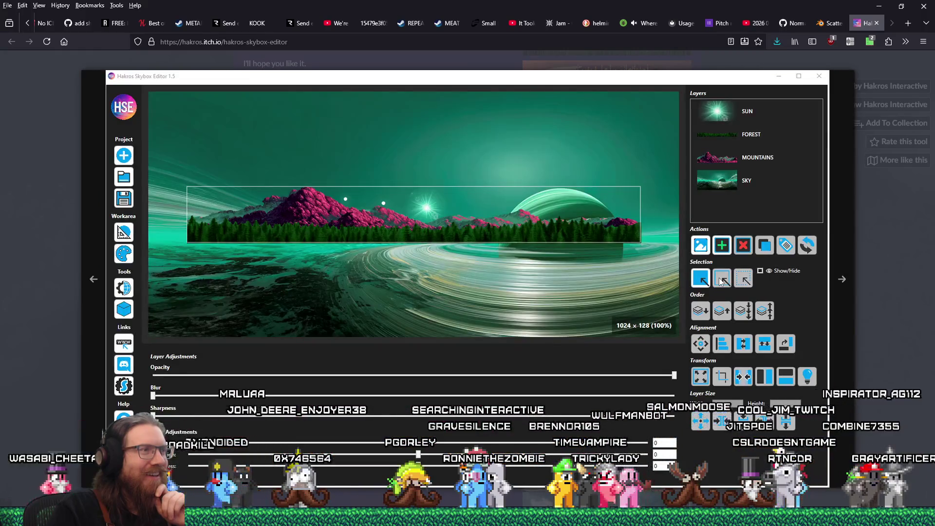
pyautogui.click(844, 300)
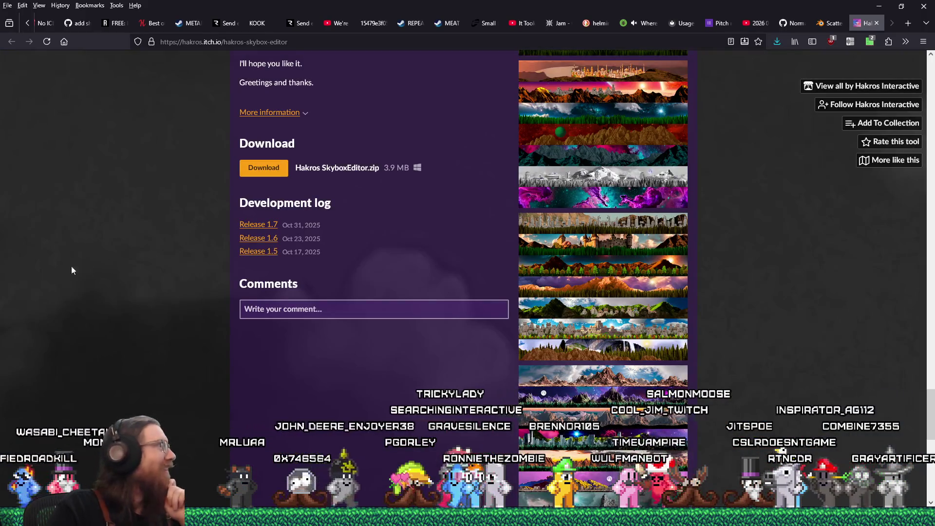
pyautogui.moveTo(3, 78); pyautogui.dragTo(639, 89)
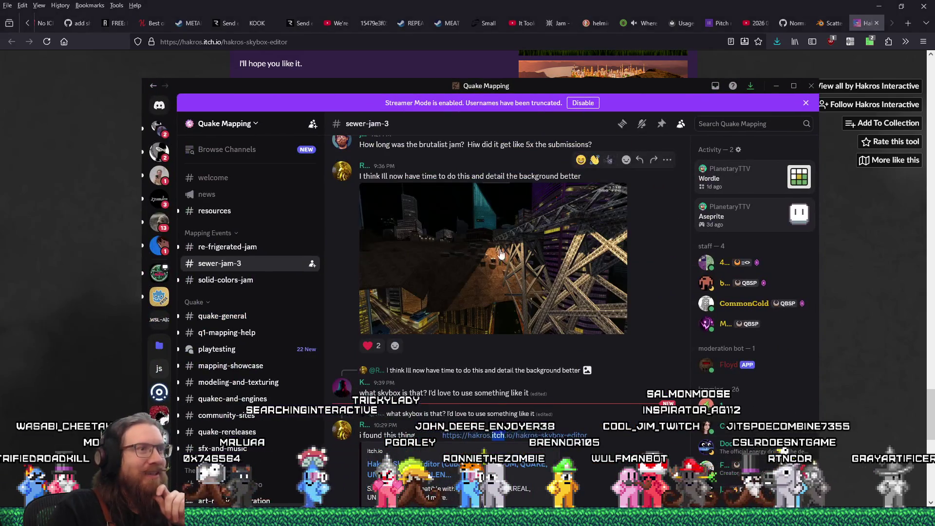
# - View and zoom into the Quake screenshot posted in #sewer-jam-3, then close it
pyautogui.click(479, 237)
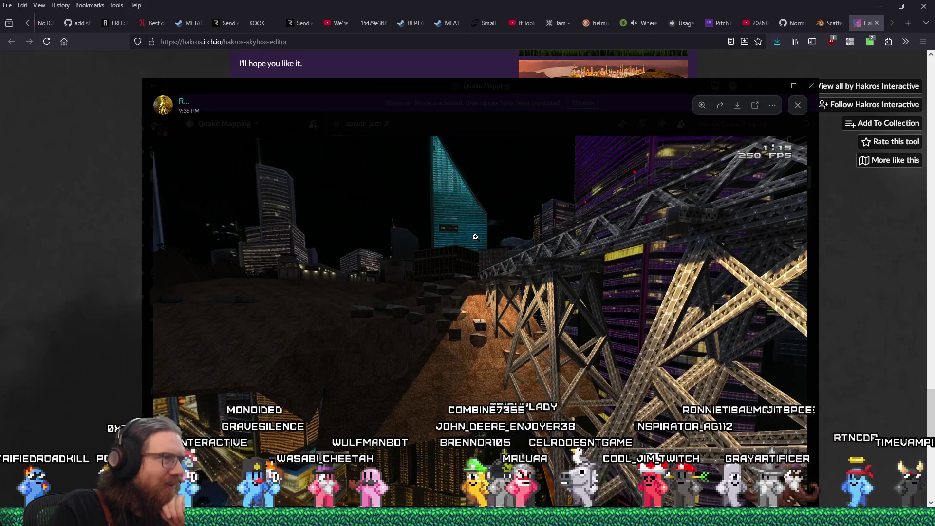
pyautogui.click(316, 444)
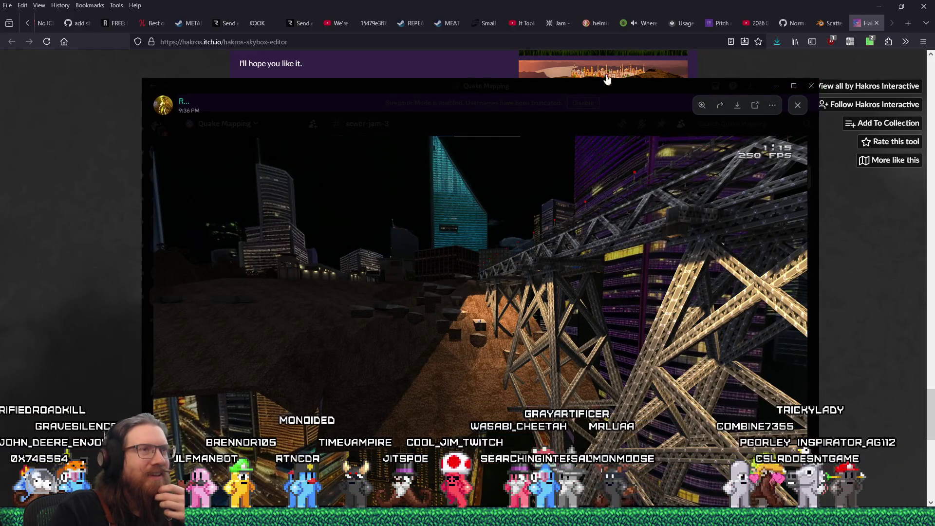
pyautogui.click(776, 86)
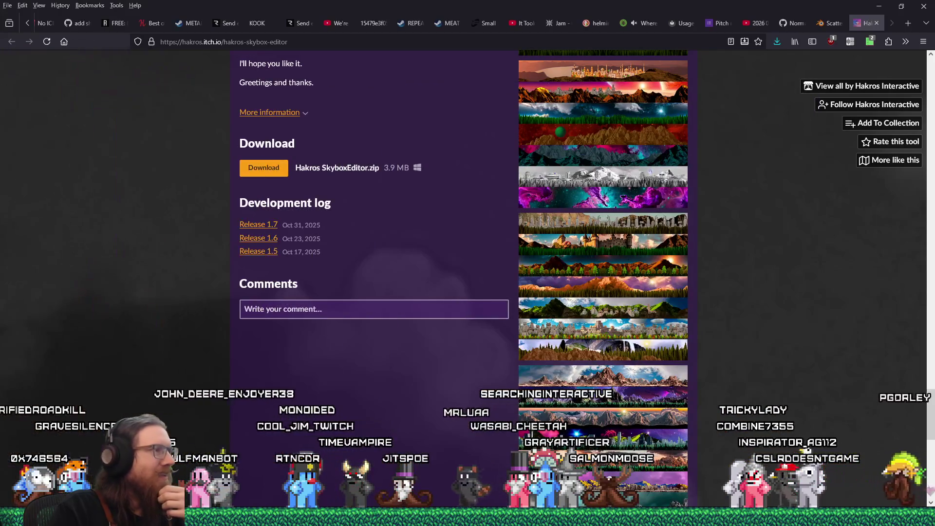
pyautogui.scroll(8, 596, 316)
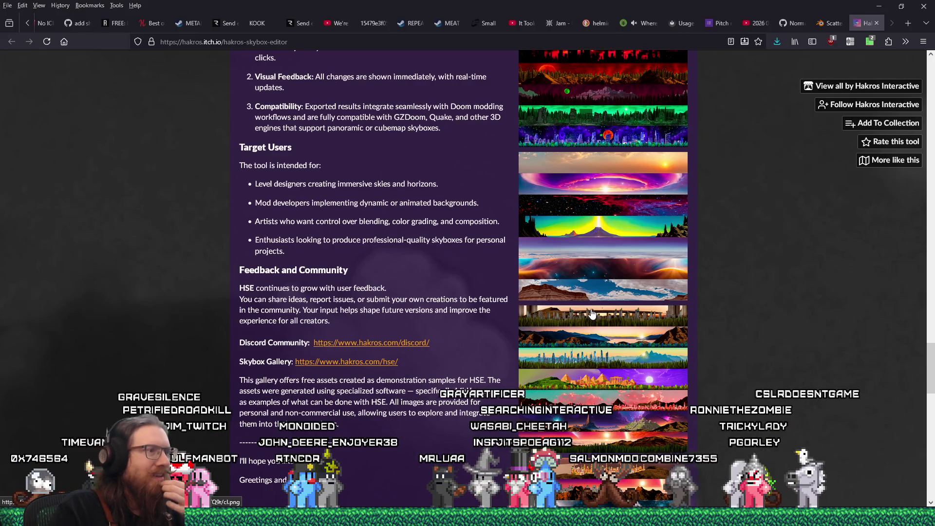
pyautogui.scroll(2, 591, 314)
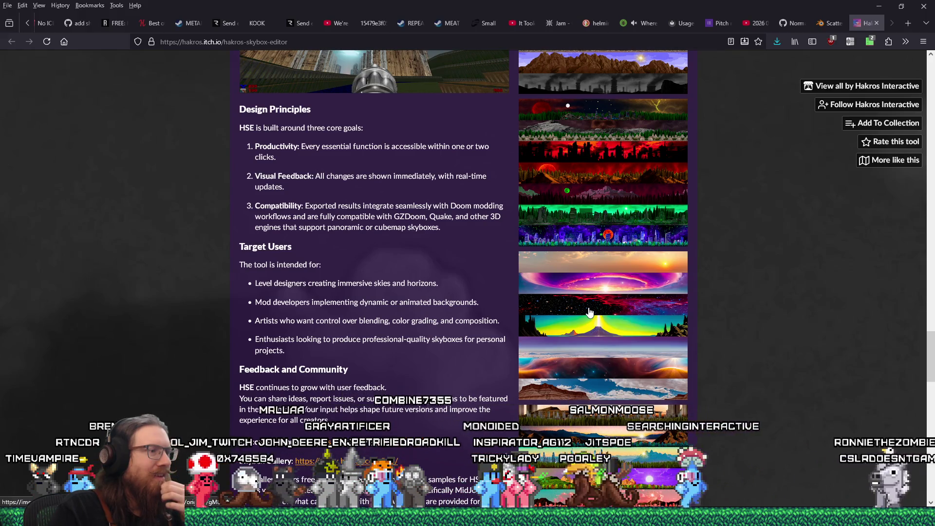
pyautogui.scroll(8, 589, 312)
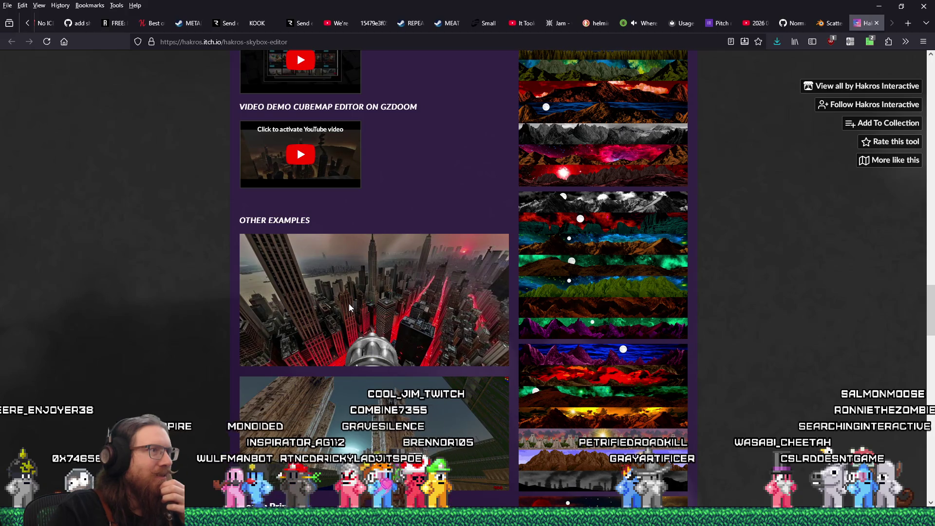
pyautogui.scroll(4, 350, 307)
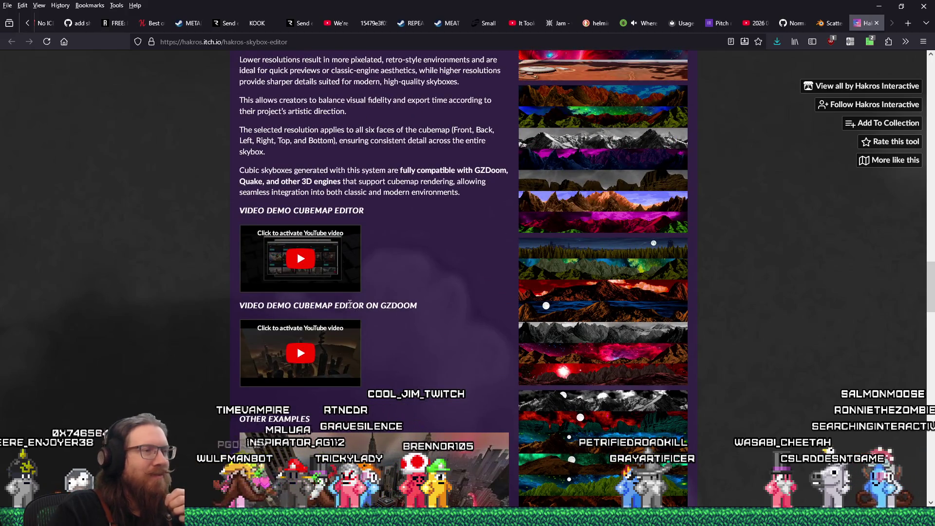
pyautogui.scroll(7, 414, 336)
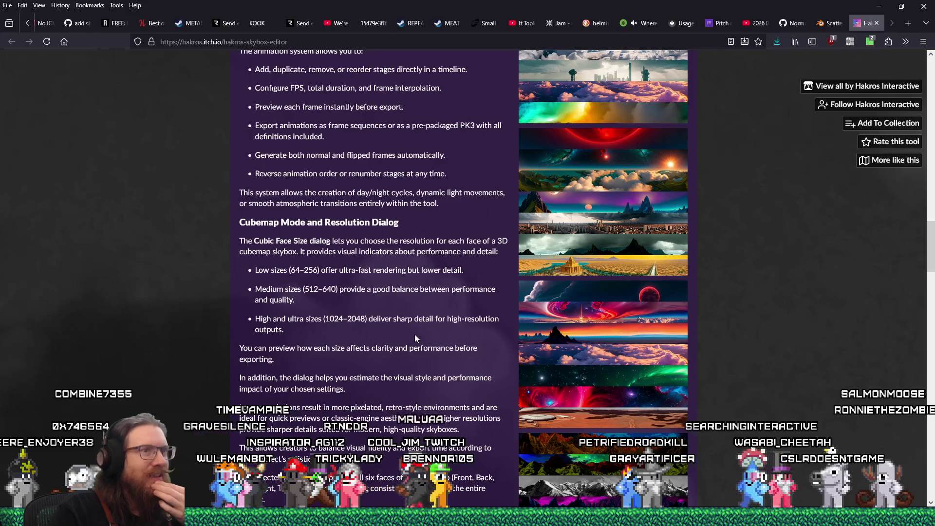
pyautogui.scroll(4, 415, 337)
pyautogui.scroll(1, 415, 337)
pyautogui.scroll(3, 415, 337)
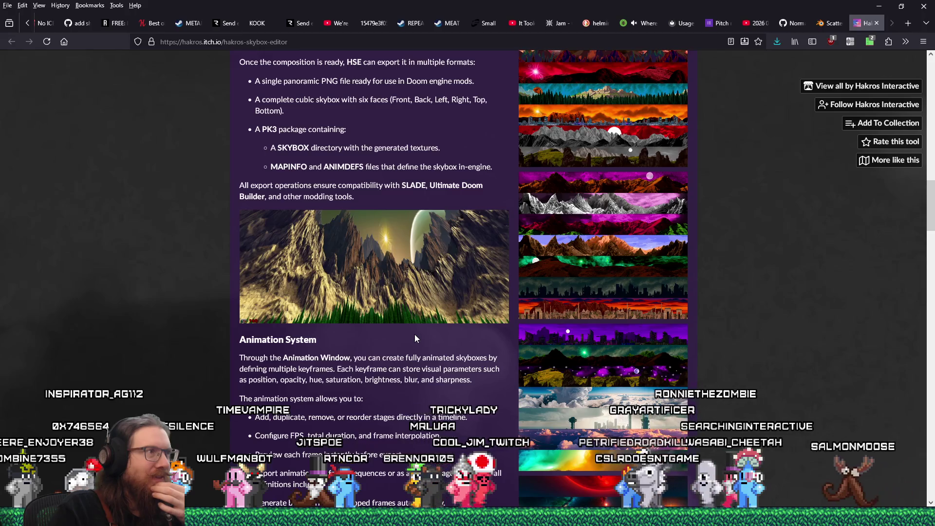
pyautogui.scroll(5, 415, 337)
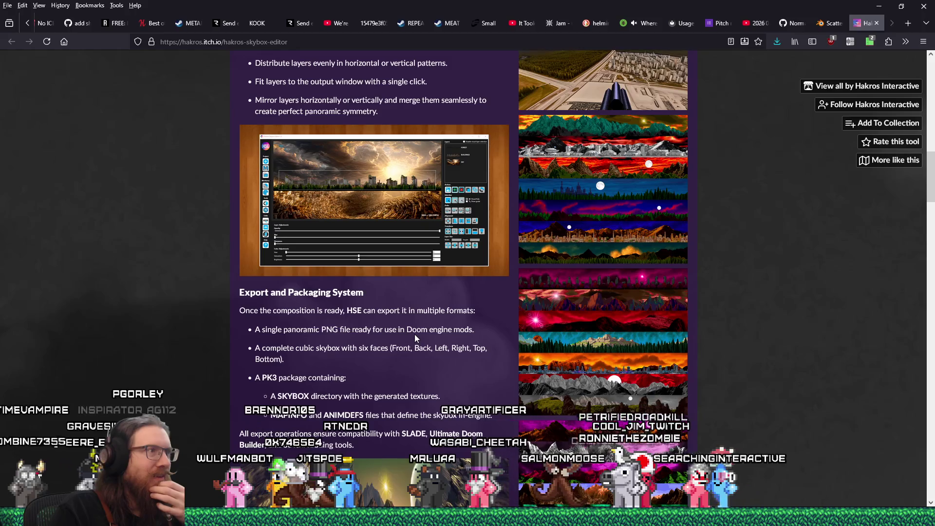
pyautogui.scroll(3, 414, 334)
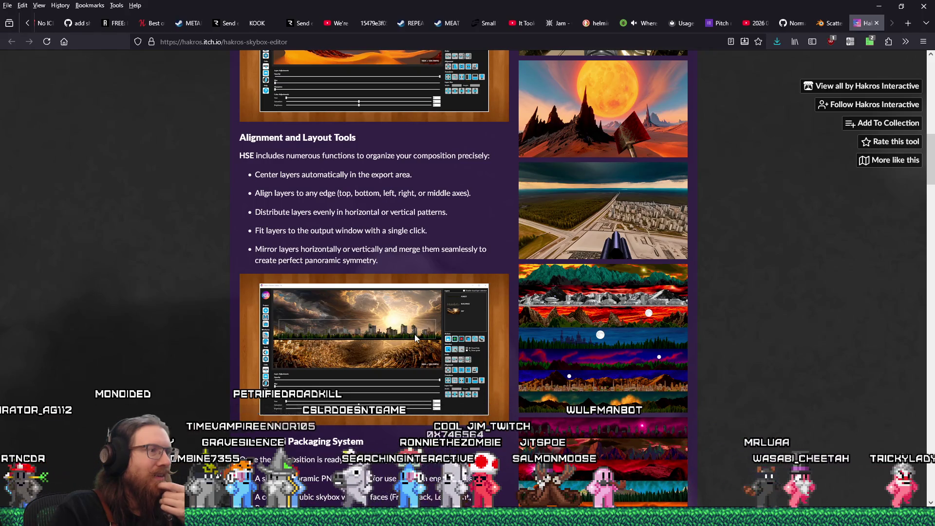
pyautogui.scroll(5, 415, 336)
pyautogui.scroll(6, 413, 334)
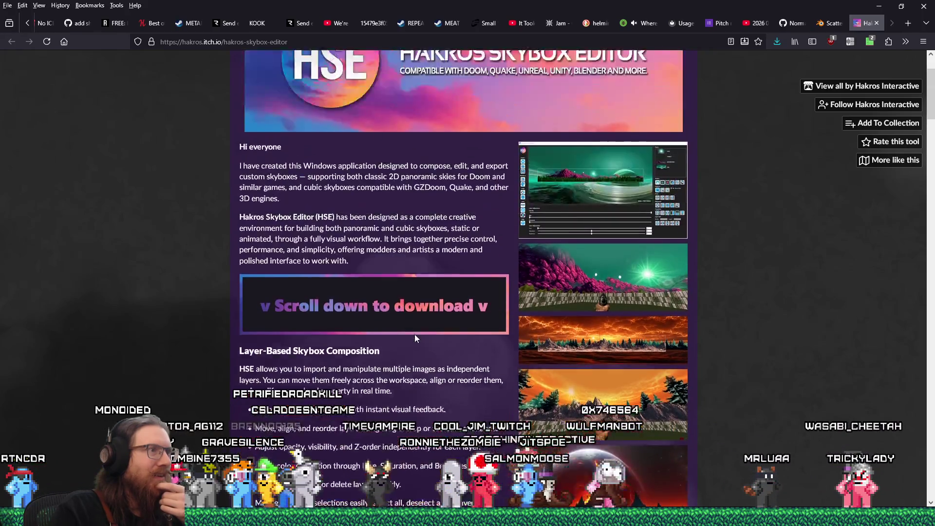
pyautogui.scroll(-10, 412, 375)
pyautogui.scroll(-20, 410, 377)
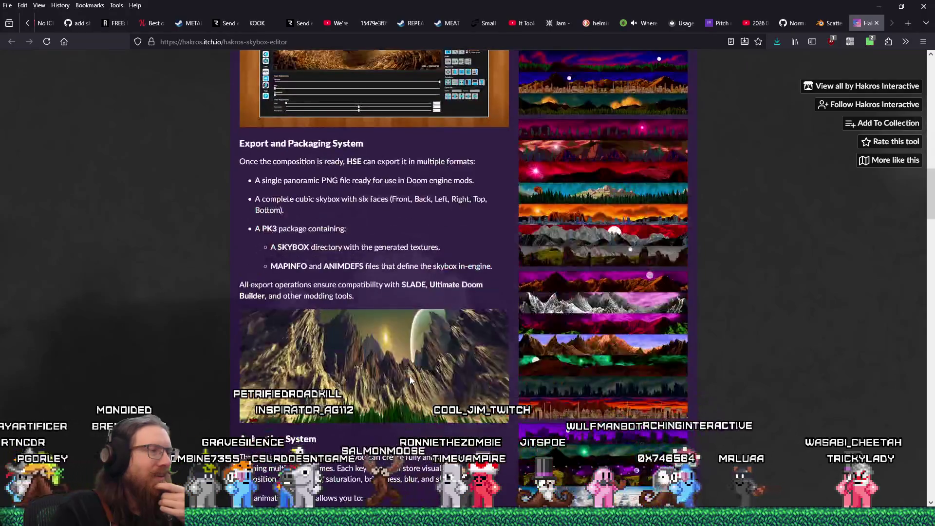
pyautogui.scroll(-10, 407, 381)
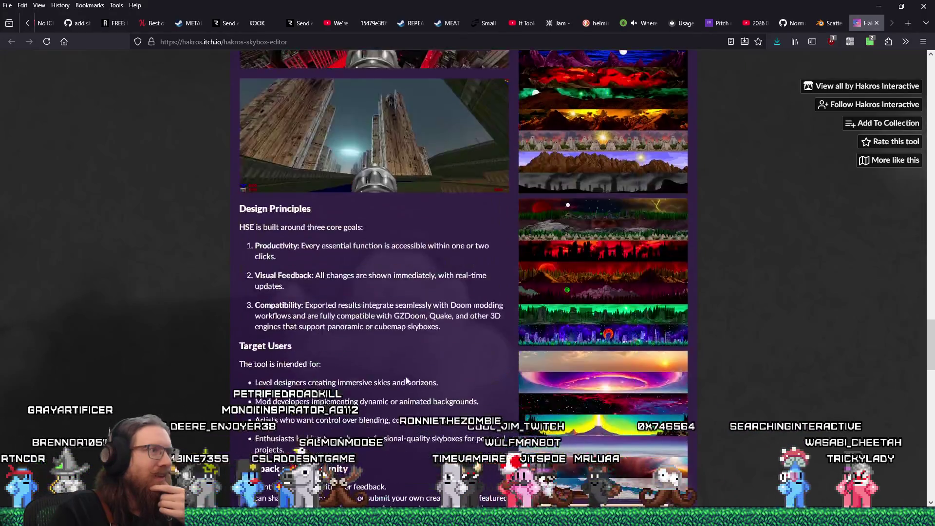
pyautogui.scroll(-4, 407, 382)
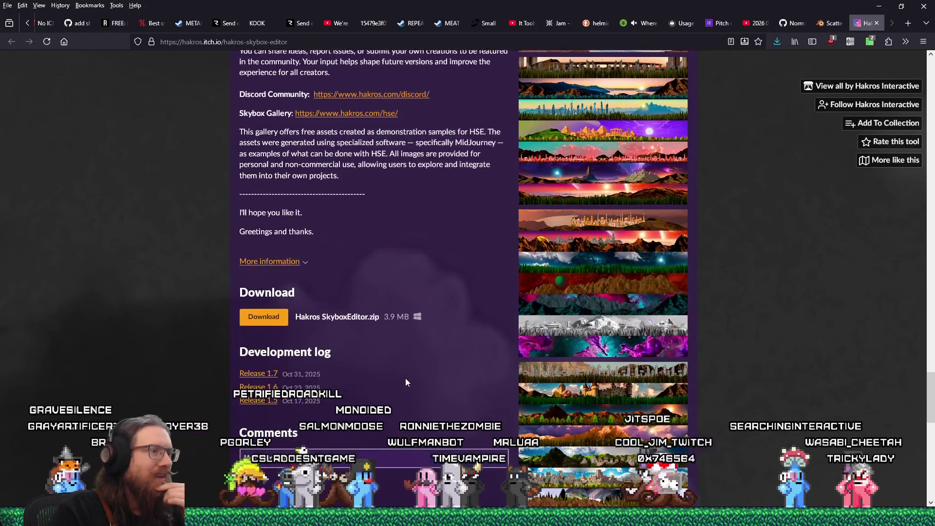
pyautogui.click(272, 317)
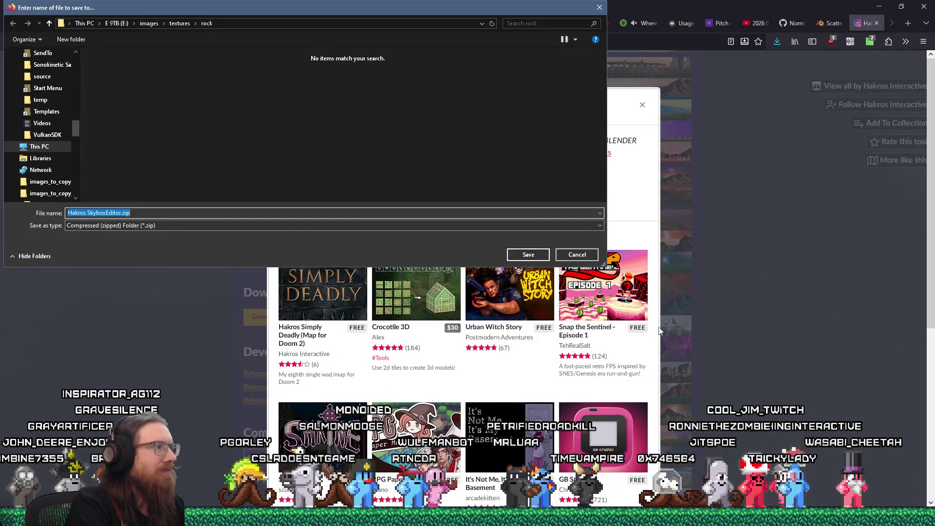
# - Point the save dialog at e:\downloads\apps\3d\
pyautogui.press('BackSpace')
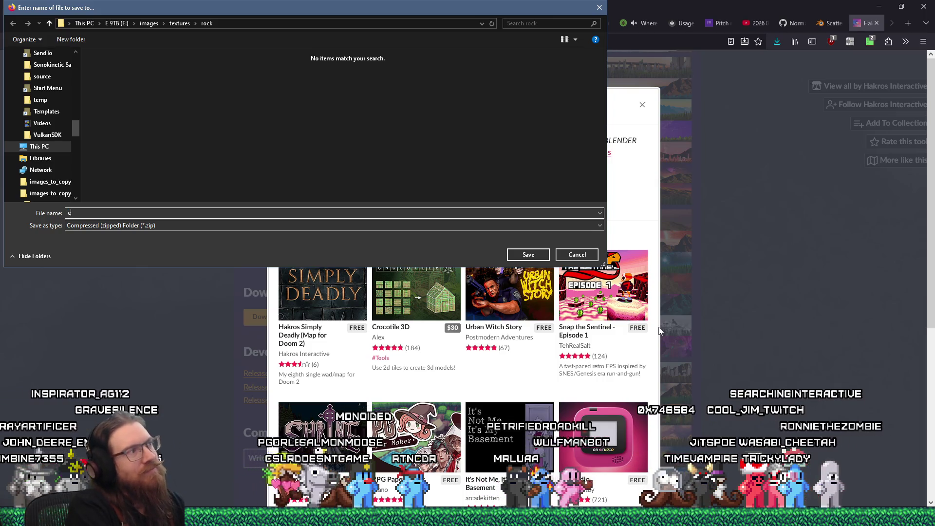
pyautogui.write(':\\downloads')
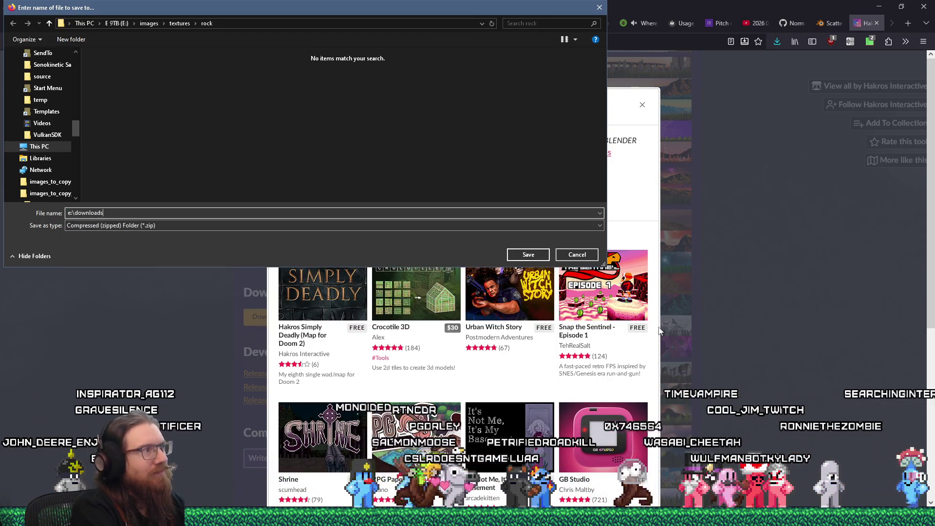
pyautogui.write('\\apps\\3d')
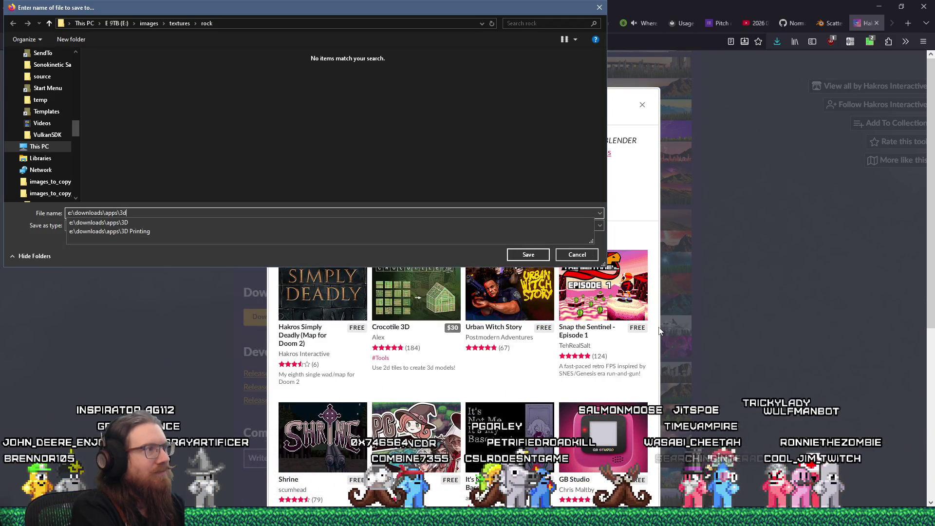
pyautogui.write('\\')
pyautogui.press('Return')
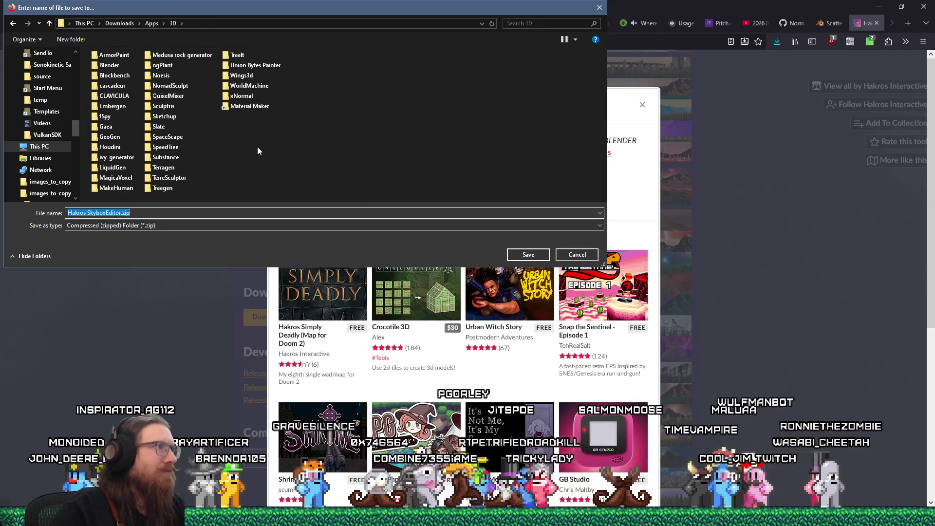
# - Create and open a new Skybox Editors folder there, then show the recent downloads list
pyautogui.rightClick(257, 147)
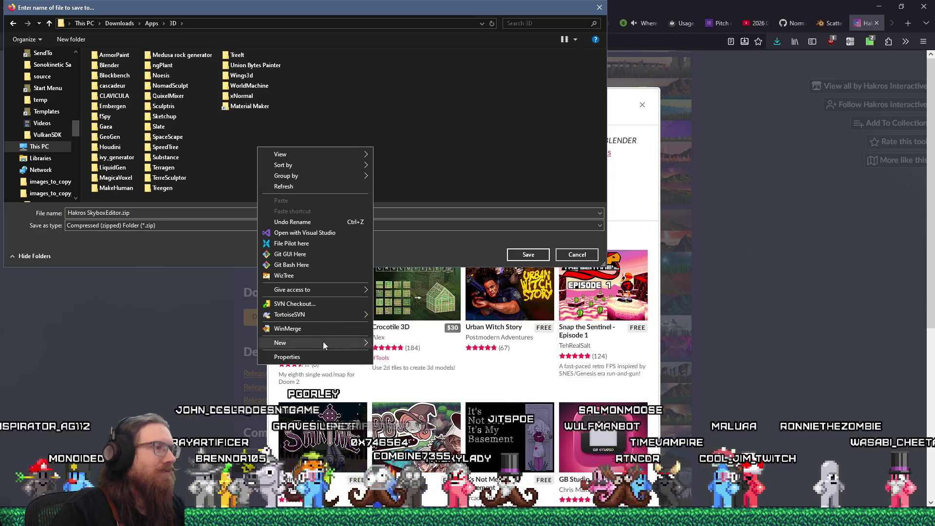
pyautogui.moveTo(350, 342)
pyautogui.click(421, 344)
pyautogui.write('Skybox')
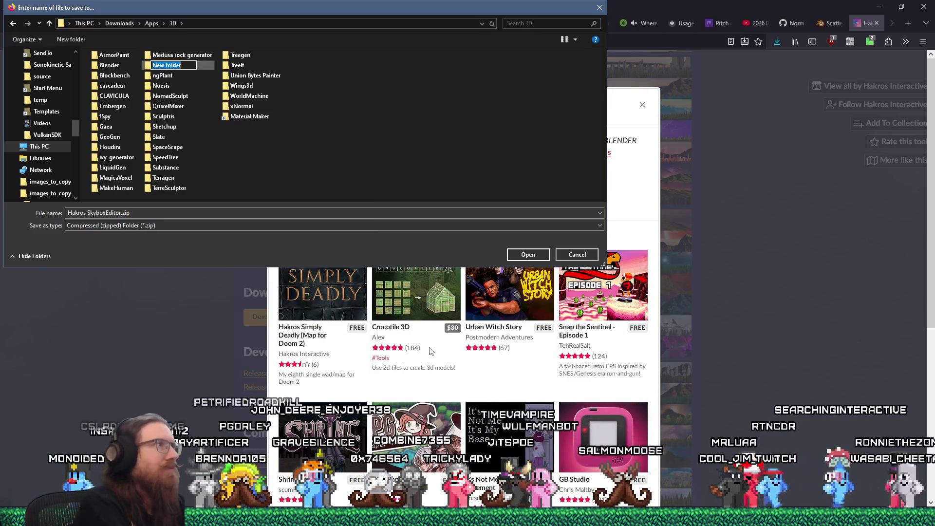
pyautogui.write(' Editors')
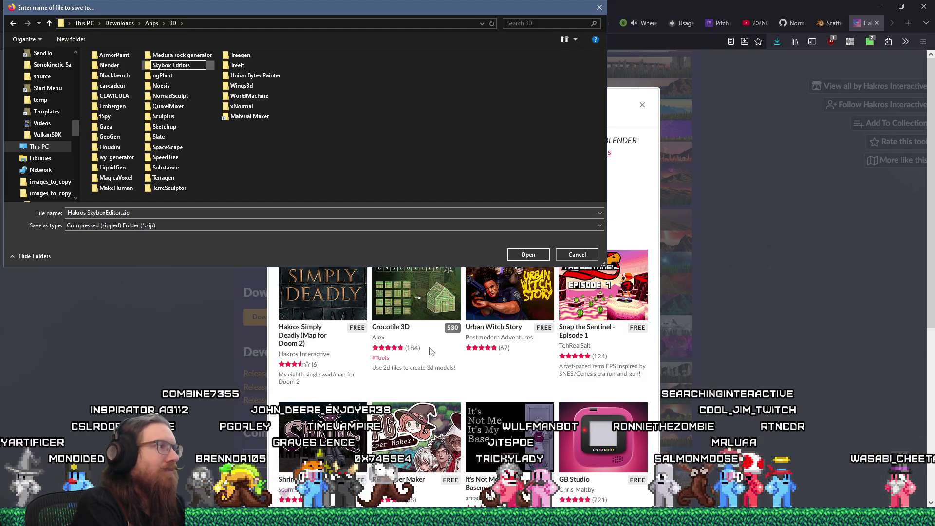
pyautogui.press('Return')
pyautogui.press('Return')
pyautogui.press('Return')
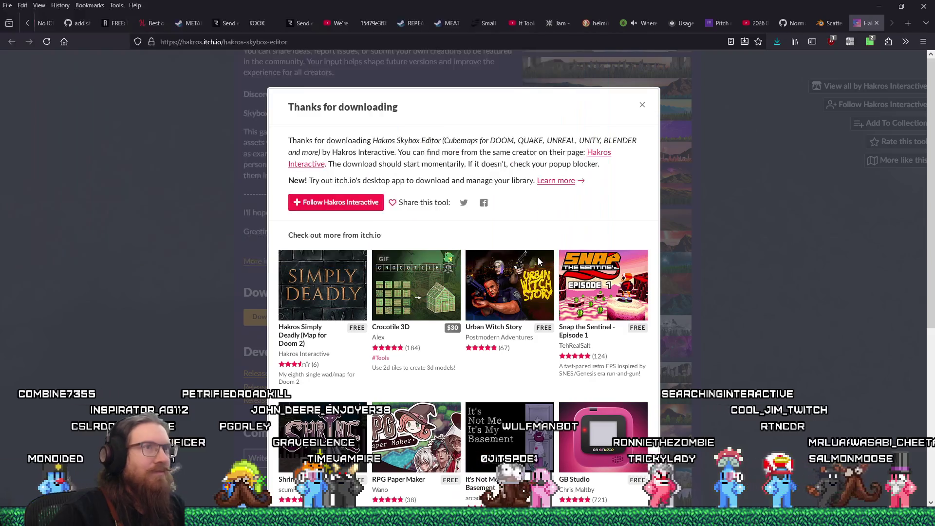
pyautogui.click(777, 43)
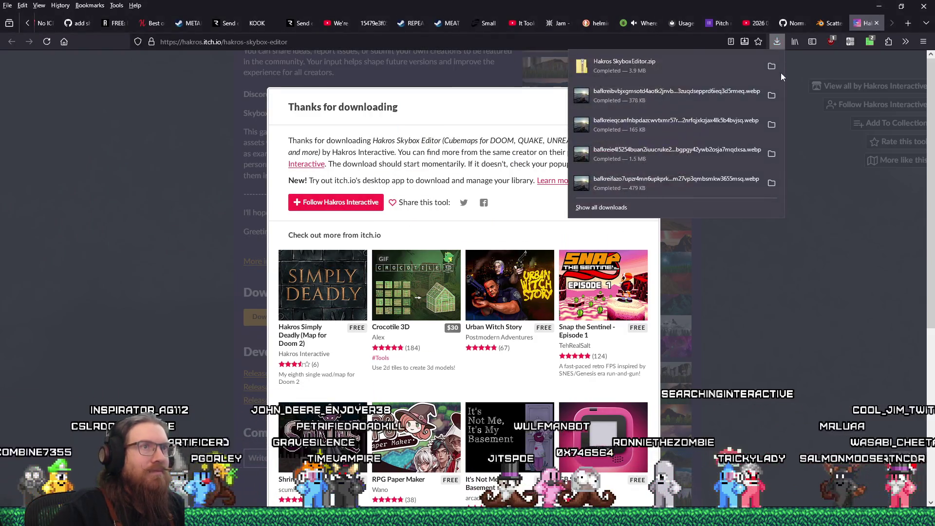
# - Extract the zip with 7-Zip Extract Here and run Hakros SkyboxEditor.exe from the 1.7 folder
pyautogui.click(778, 71)
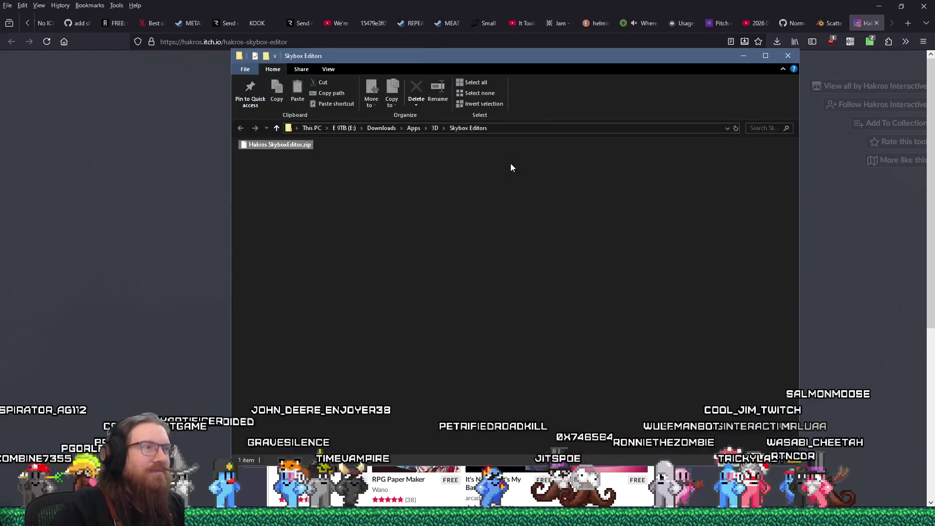
pyautogui.rightClick(340, 146)
pyautogui.moveTo(382, 152)
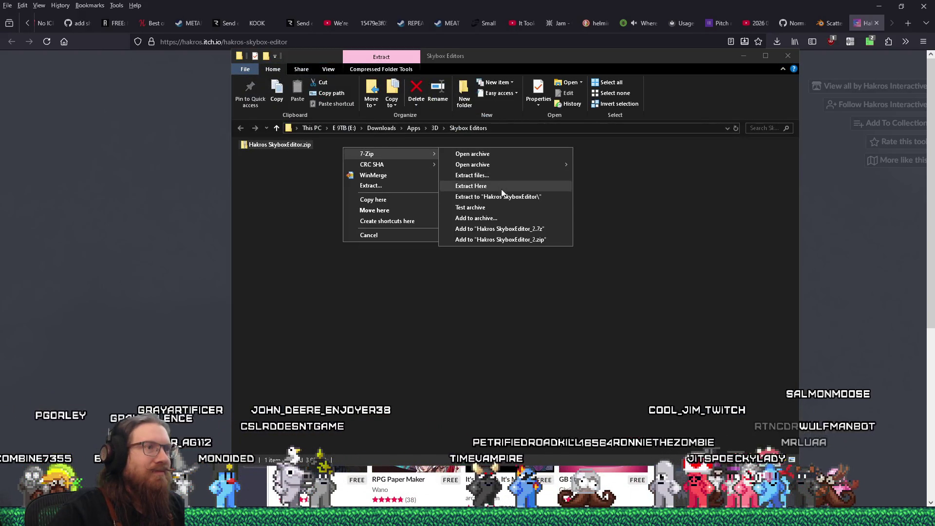
pyautogui.click(477, 197)
pyautogui.doubleClick(259, 155)
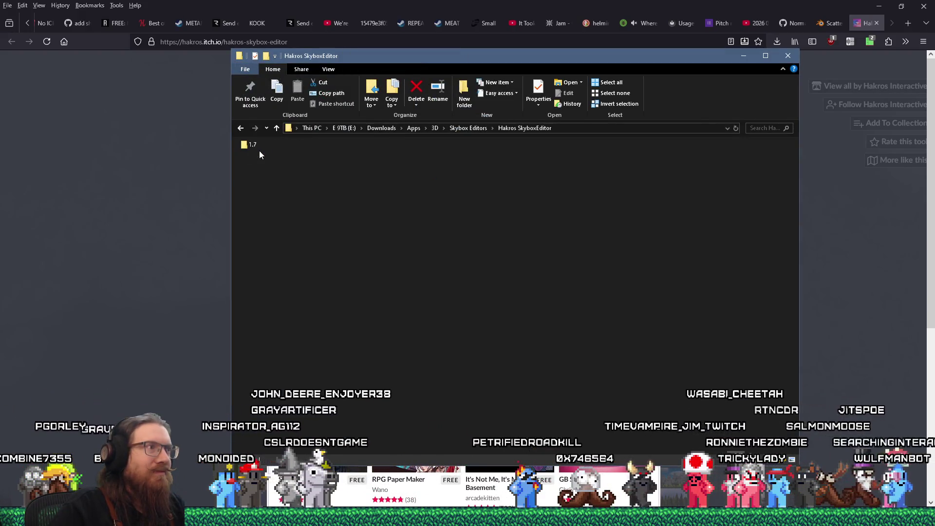
pyautogui.doubleClick(287, 146)
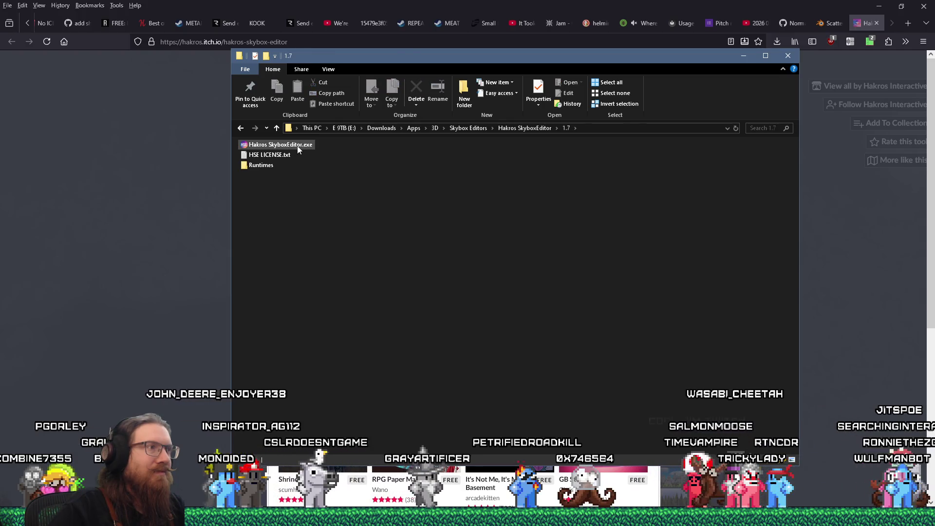
pyautogui.doubleClick(297, 145)
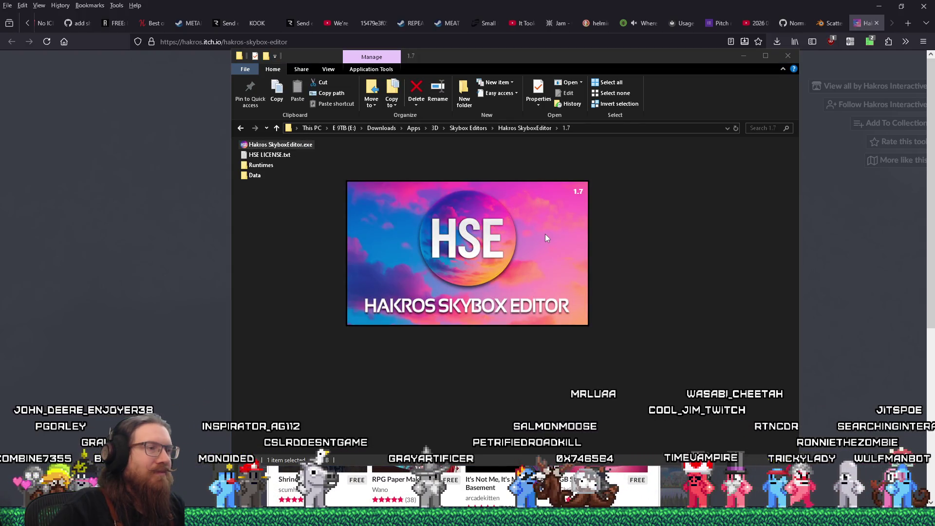
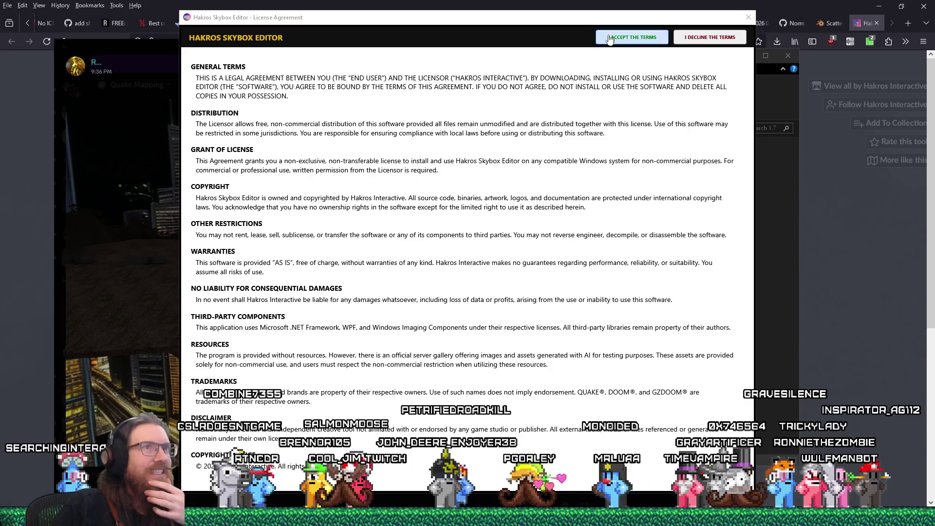
# - Accept the Hakros Skybox Editor license terms and switch over to Discord
pyautogui.click(605, 38)
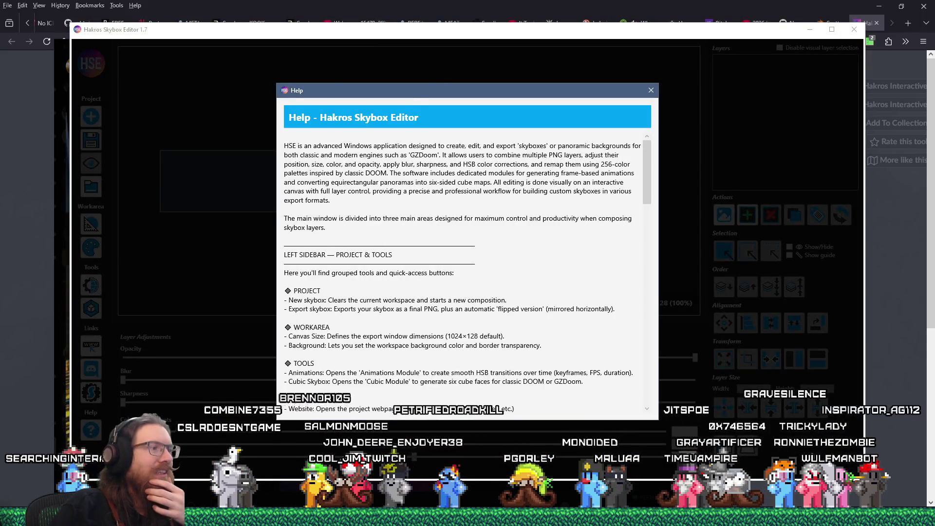
pyautogui.hotkey('alt', 'Tab')
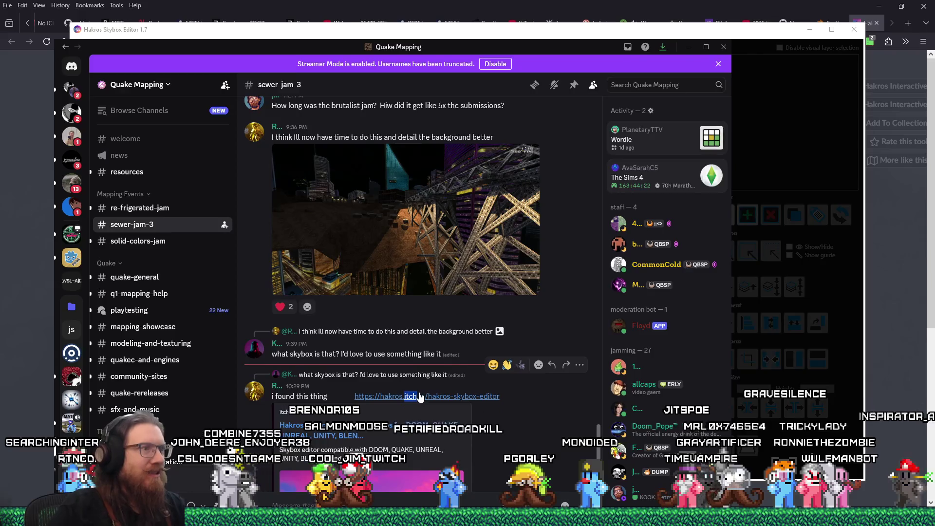
pyautogui.hotkey('alt', 'Tab')
pyautogui.hotkey('alt', 'Tab')
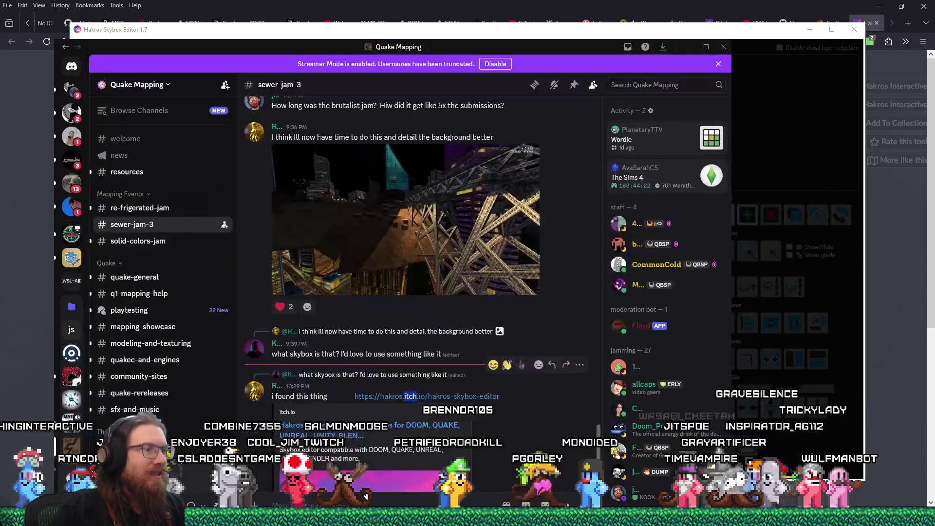
# - Bring the skybox editor back to the front, then show the itch.io download page
pyautogui.hotkey('alt', 'Tab')
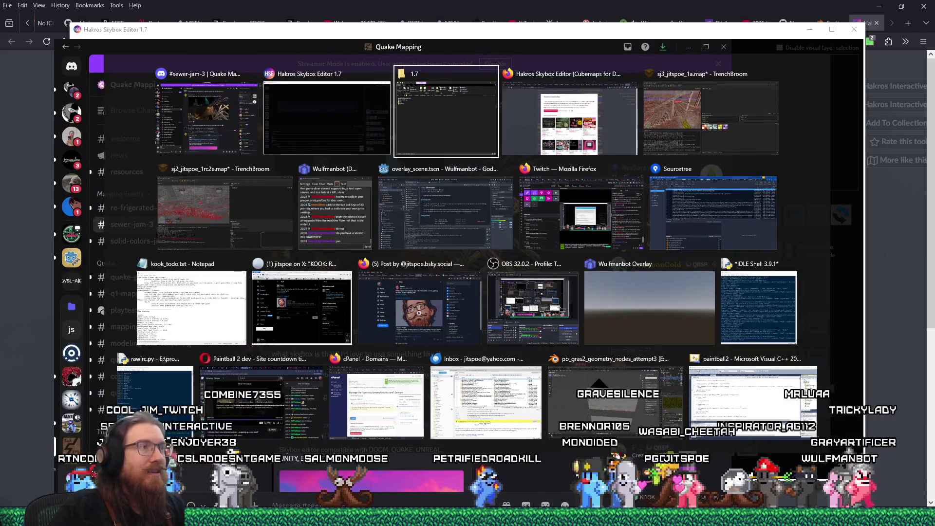
pyautogui.hotkey('alt', 'shift', 'Tab')
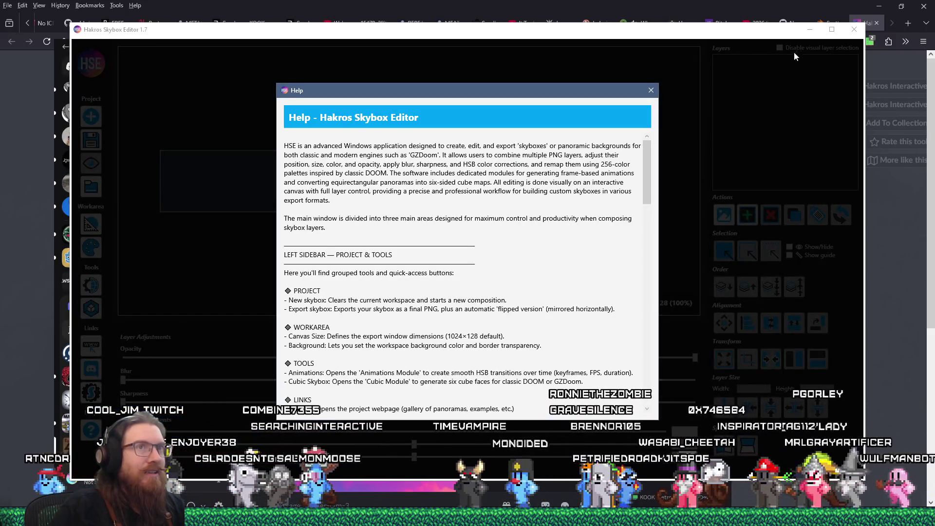
pyautogui.click(574, 4)
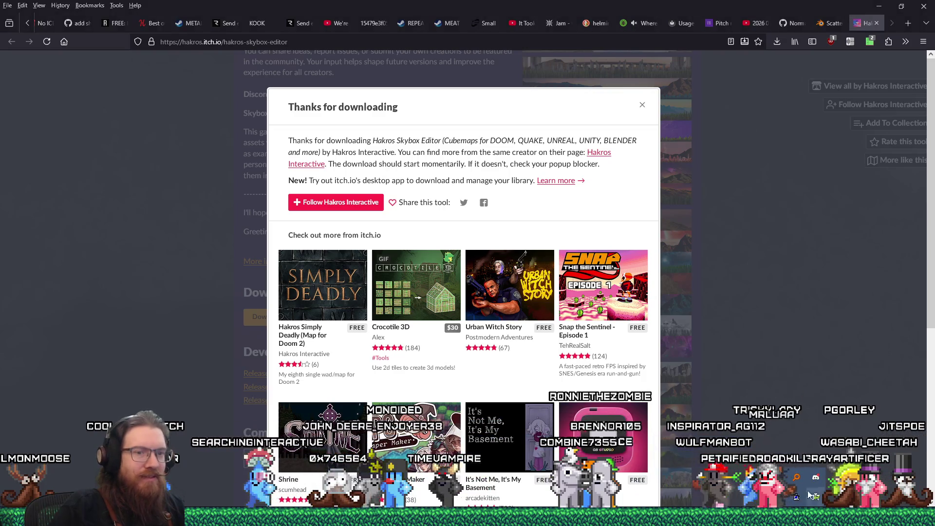
# - Bring Discord forward and play the shared skybox clip enlarged in #sewer-jam-3
pyautogui.click(817, 479)
pyautogui.click(455, 246)
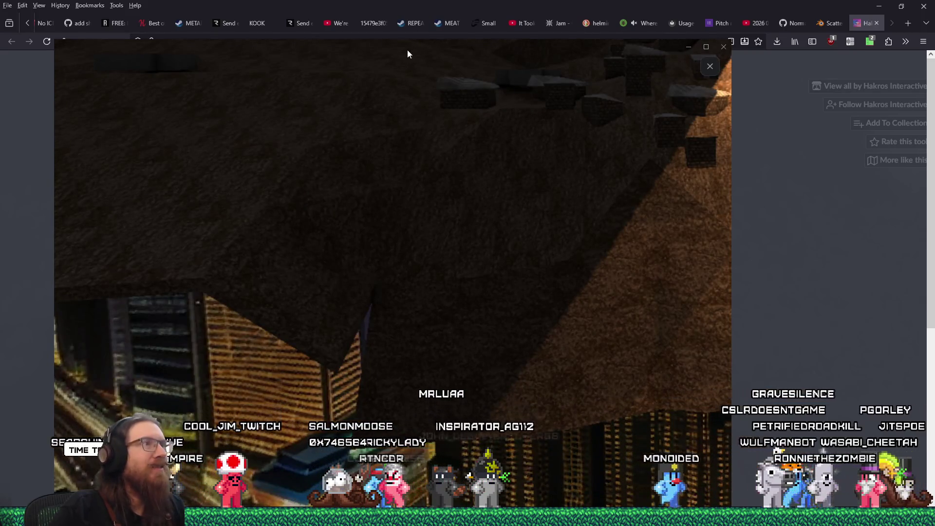
# - Move the enlarged clip viewer aside, skip to a later scene, and close it
pyautogui.moveTo(490, 42); pyautogui.dragTo(663, 2)
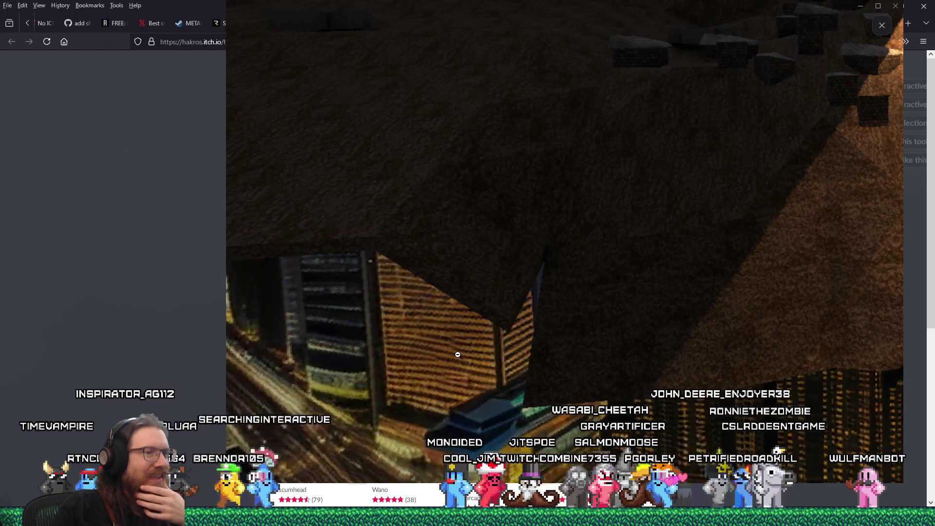
pyautogui.click(407, 324)
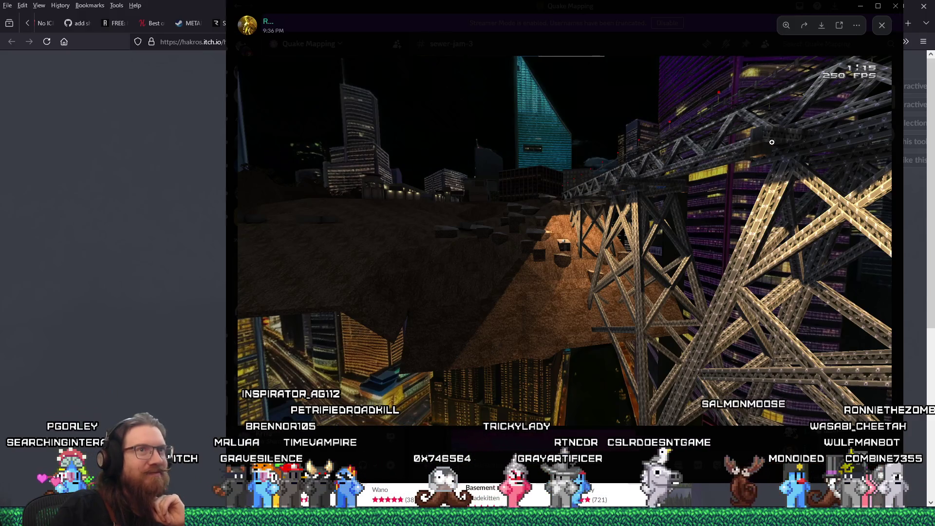
pyautogui.click(665, 28)
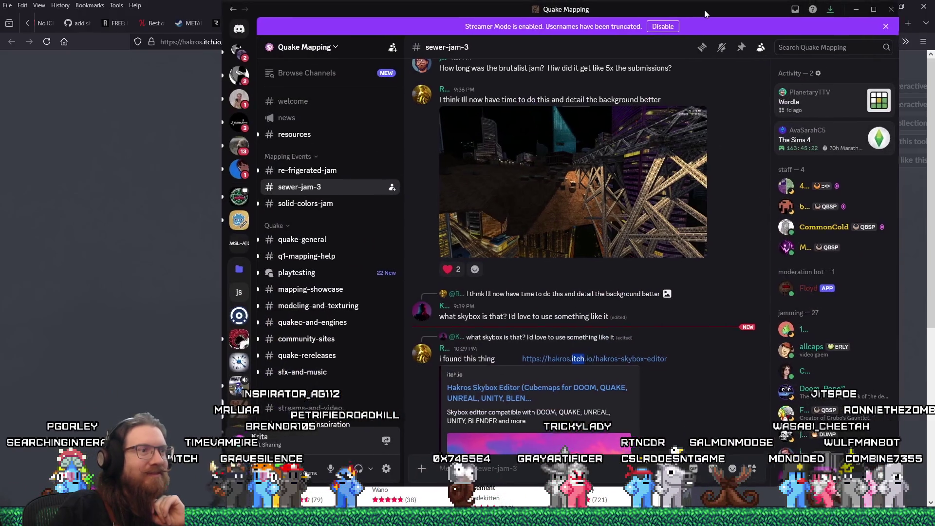
# - Scroll to the itch.io embed and move Discord away to reveal the Hakros gallery
pyautogui.moveTo(705, 10); pyautogui.dragTo(673, 26)
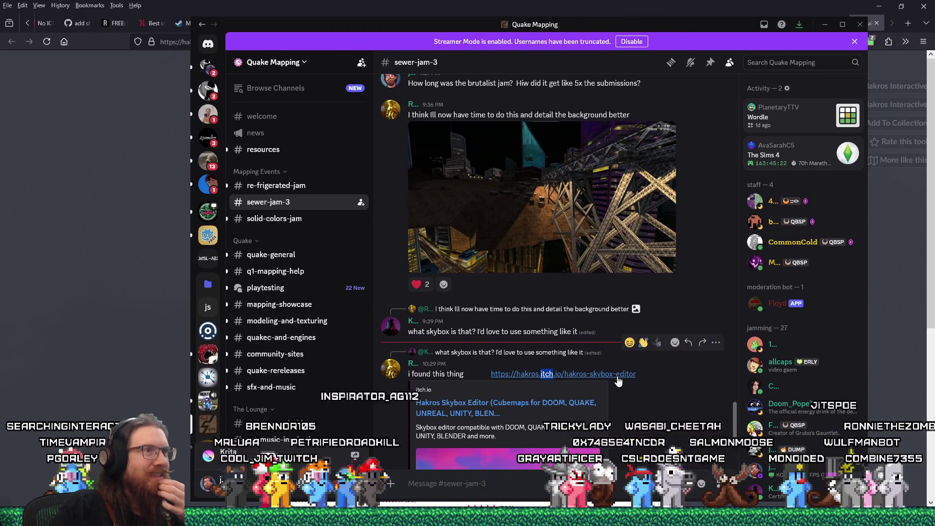
pyautogui.scroll(-3, 617, 379)
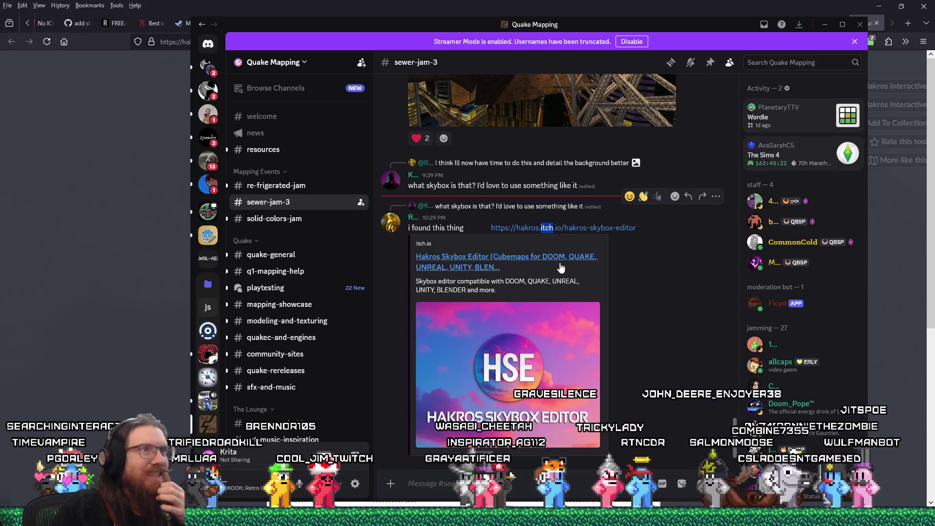
pyautogui.moveTo(651, 23); pyautogui.dragTo(684, 30)
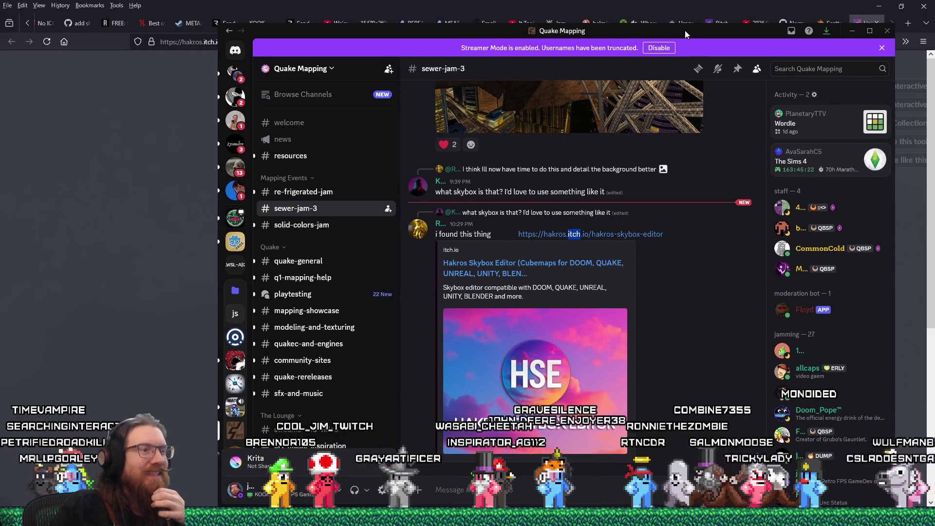
pyautogui.moveTo(685, 30); pyautogui.dragTo(0, 20)
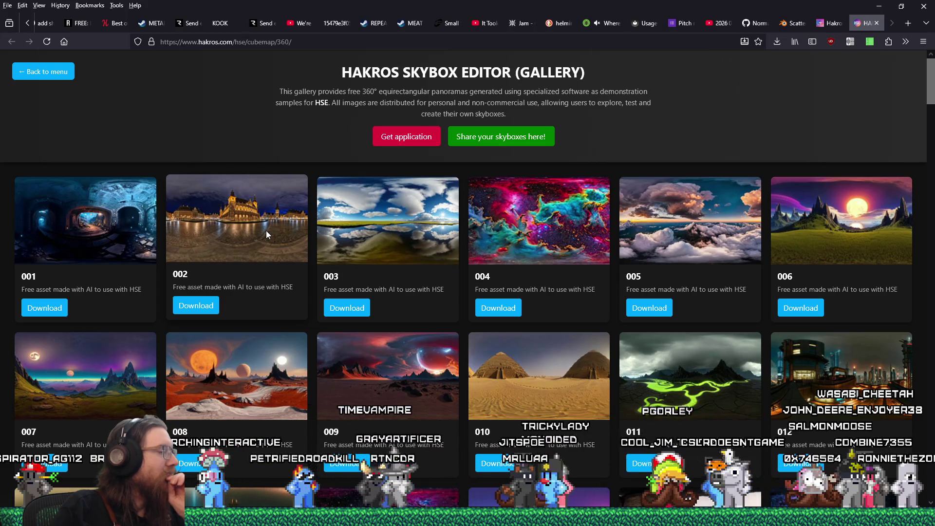
pyautogui.scroll(-4, 302, 334)
pyautogui.scroll(-3, 302, 334)
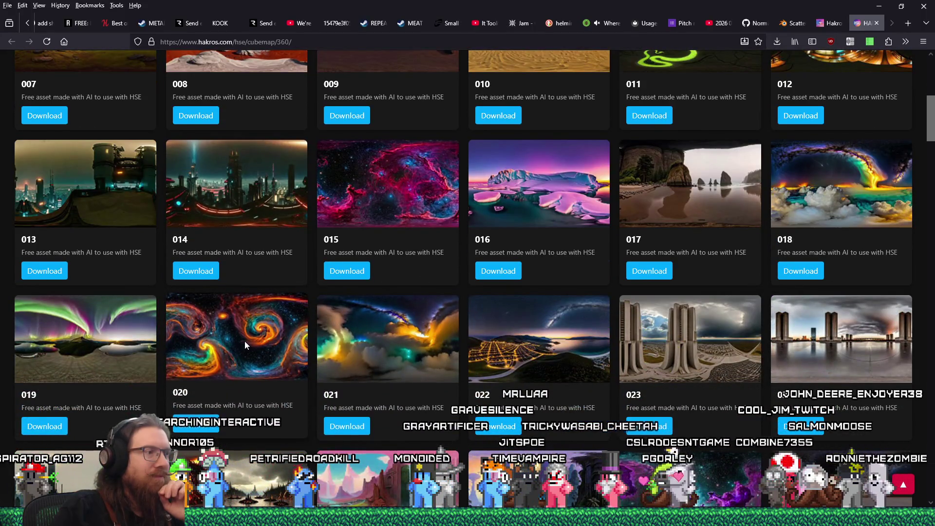
pyautogui.scroll(-3, 245, 340)
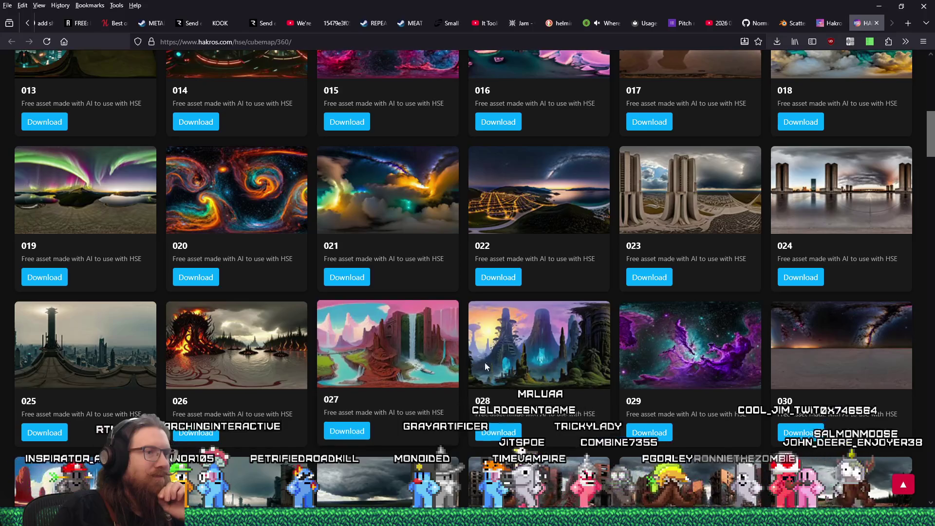
pyautogui.scroll(-4, 477, 361)
pyautogui.scroll(-10, 255, 431)
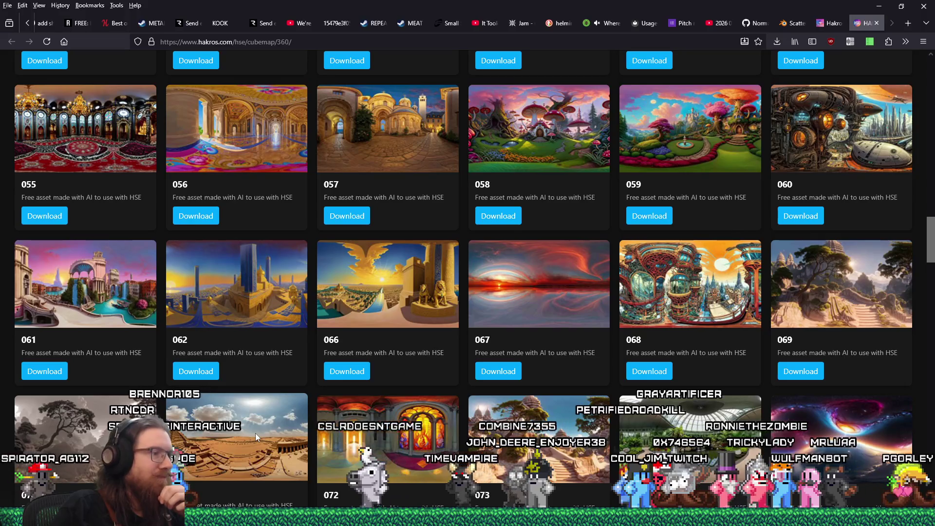
pyautogui.scroll(-3, 255, 433)
pyautogui.scroll(-4, 255, 434)
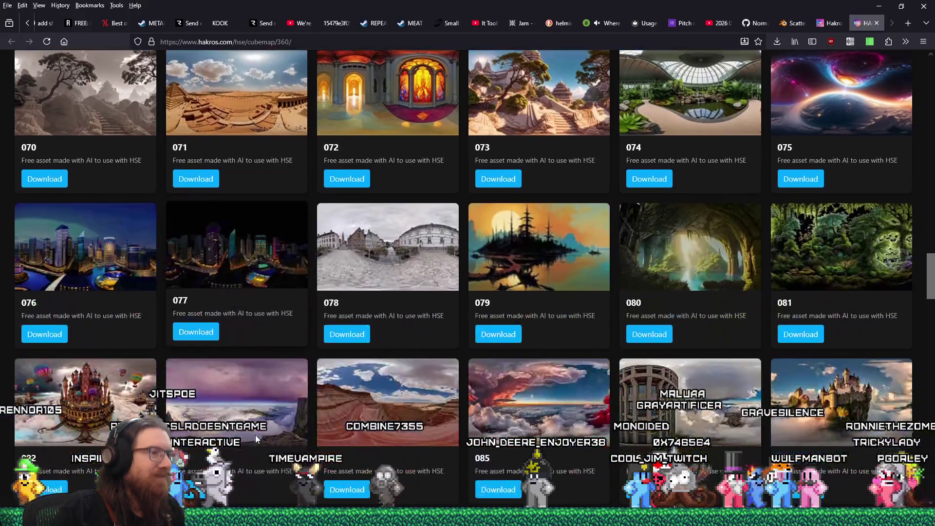
pyautogui.scroll(-5, 255, 437)
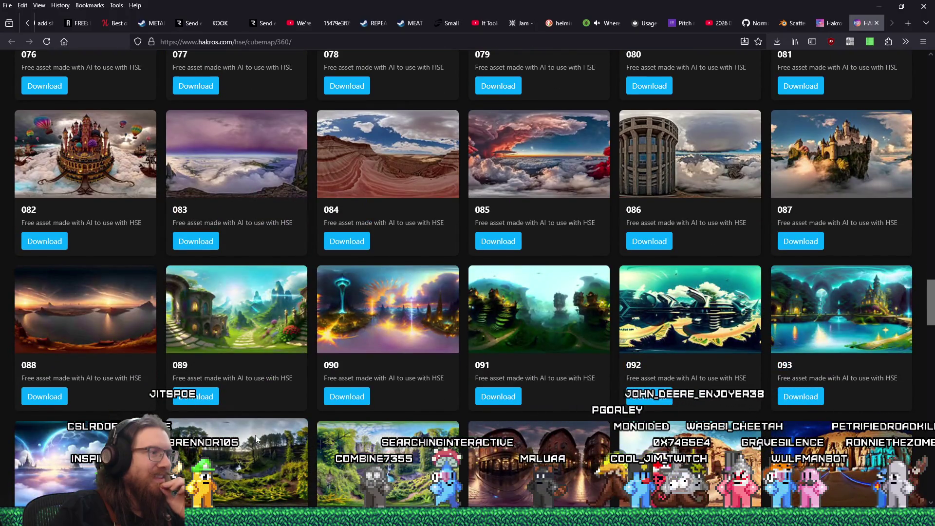
pyautogui.scroll(-5, 255, 435)
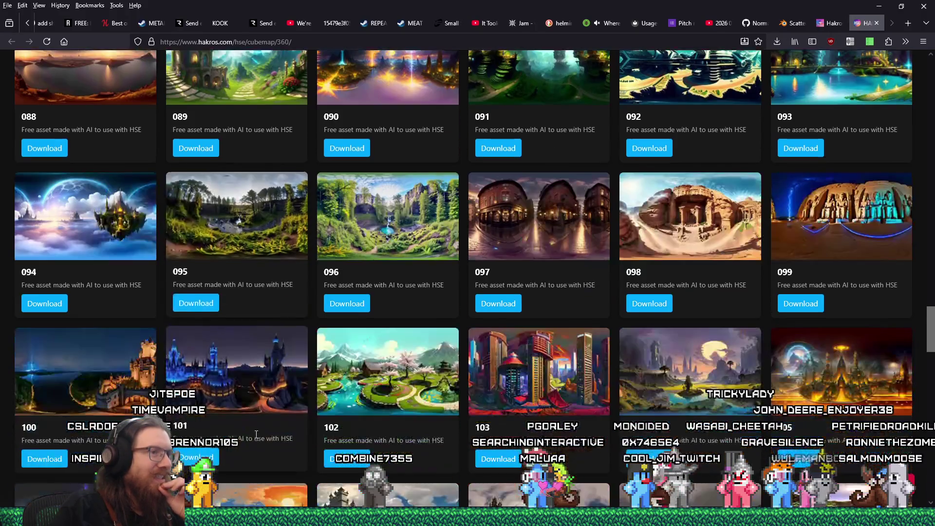
pyautogui.scroll(-5, 256, 433)
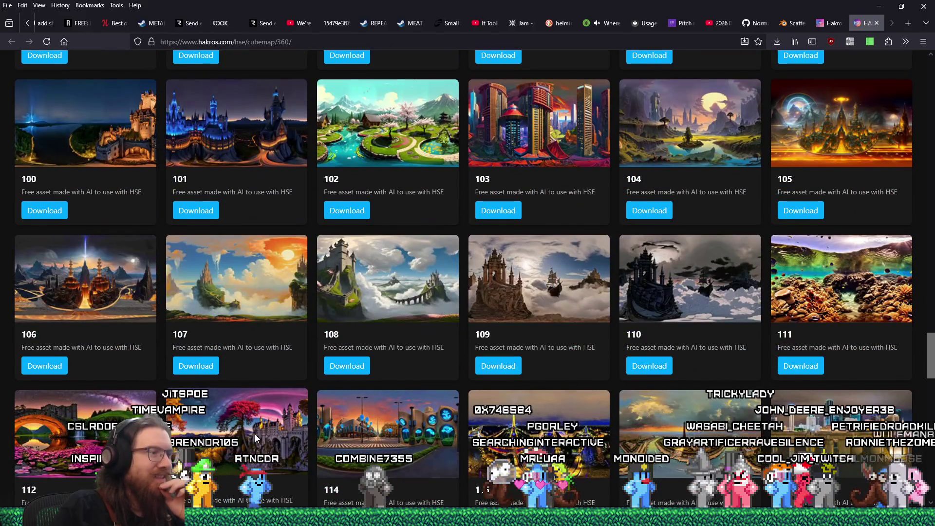
pyautogui.scroll(-3, 255, 434)
pyautogui.scroll(-5, 255, 433)
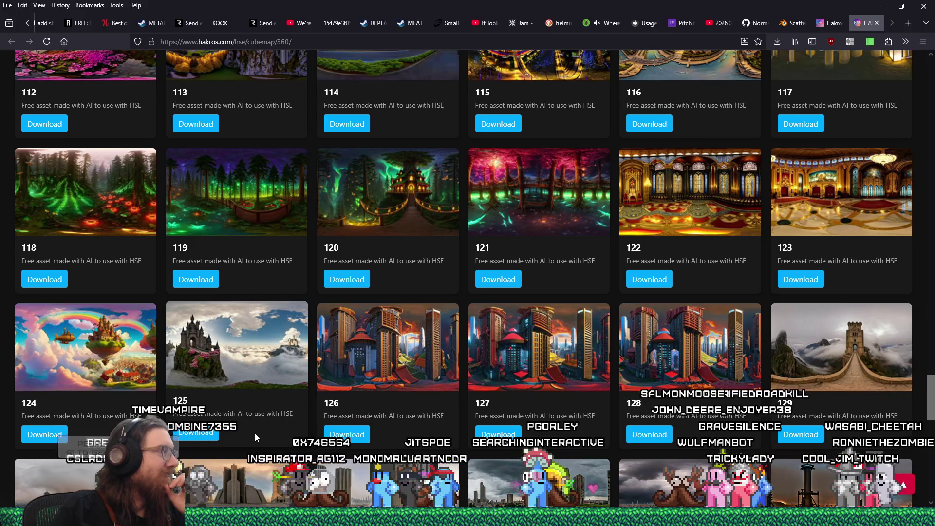
pyautogui.scroll(-1, 255, 435)
pyautogui.scroll(-5, 255, 436)
pyautogui.scroll(-8, 255, 436)
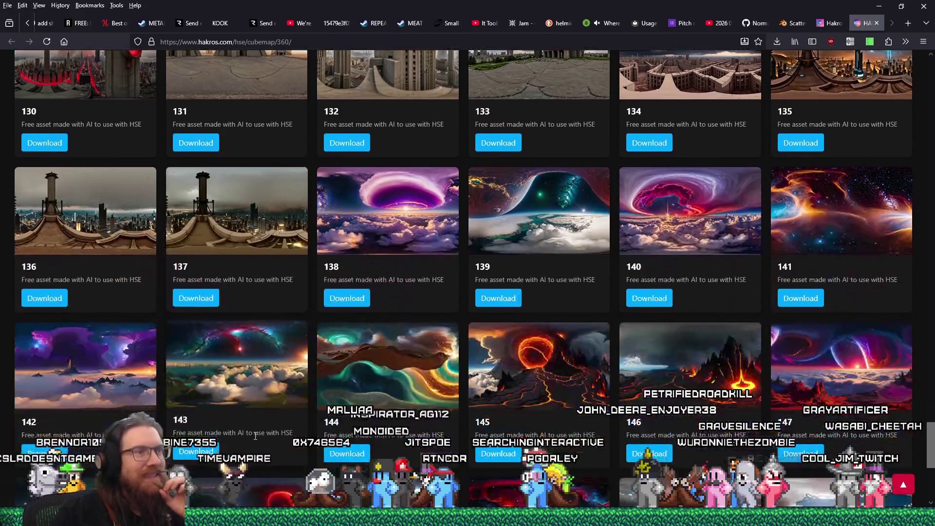
pyautogui.scroll(-3, 254, 436)
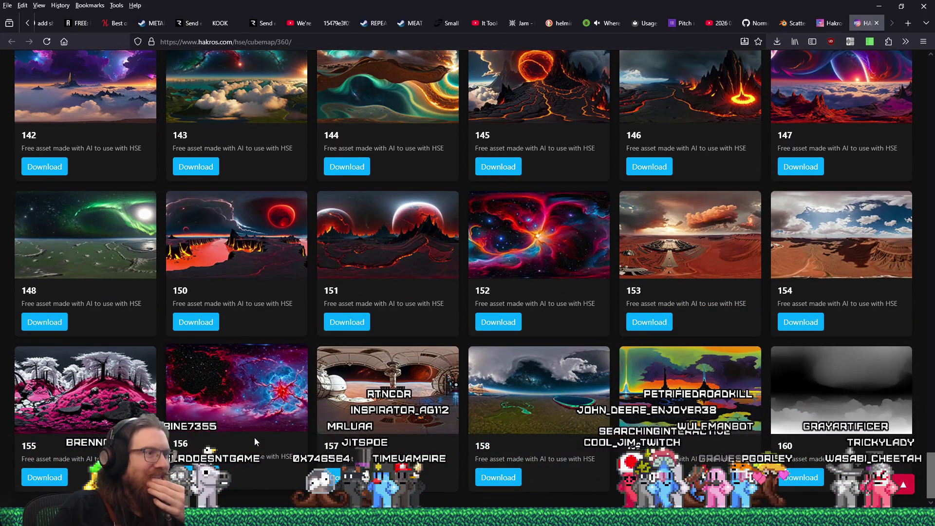
pyautogui.scroll(7, 254, 437)
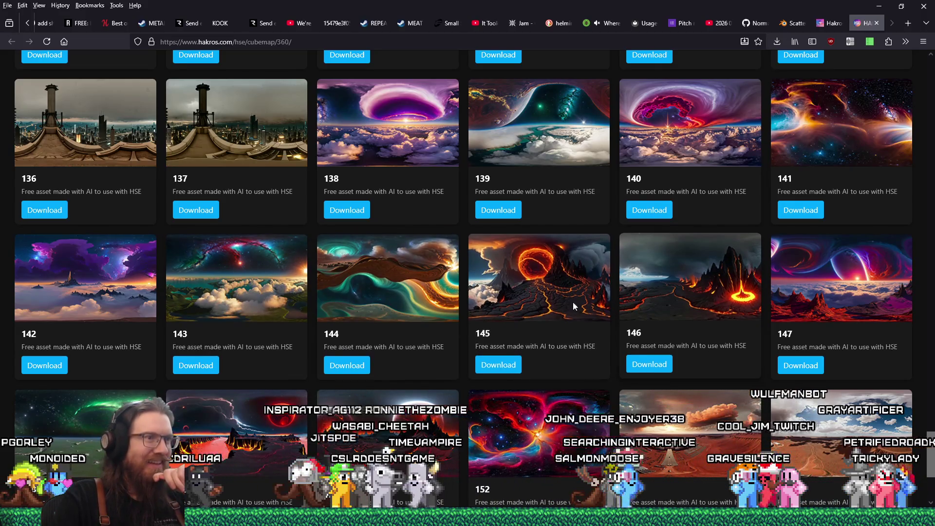
# - Scroll up past panoramas 100 to 001 until the HAKROS SKYBOX EDITOR (GALLERY) heading shows
pyautogui.scroll(-4, 547, 298)
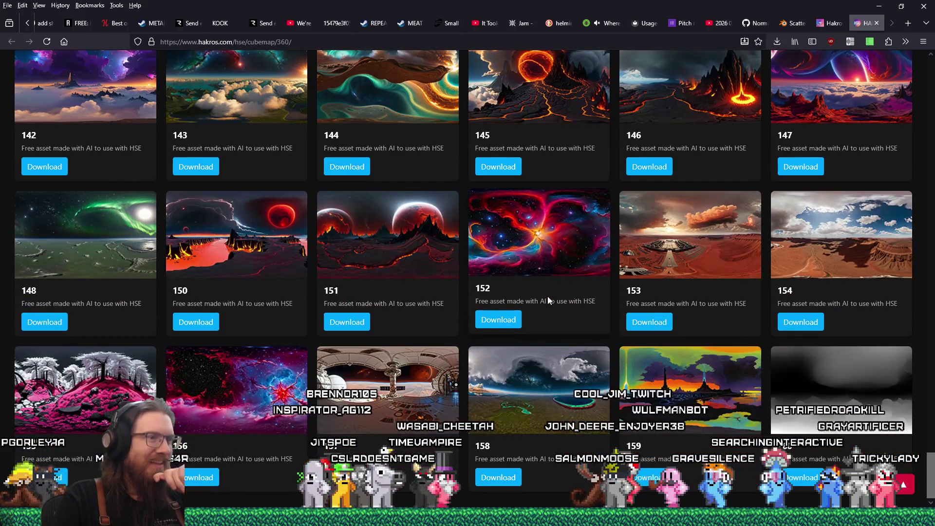
pyautogui.scroll(15, 547, 298)
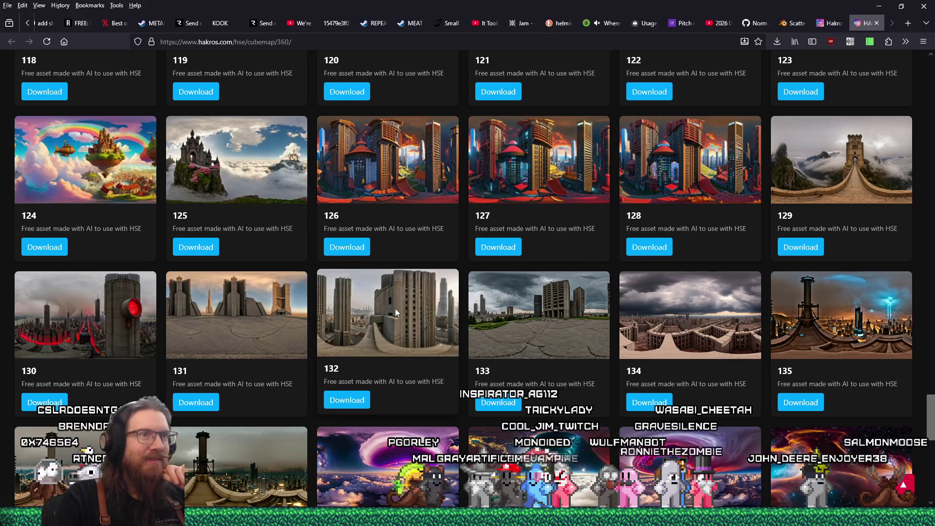
pyautogui.scroll(4, 395, 312)
pyautogui.scroll(8, 395, 311)
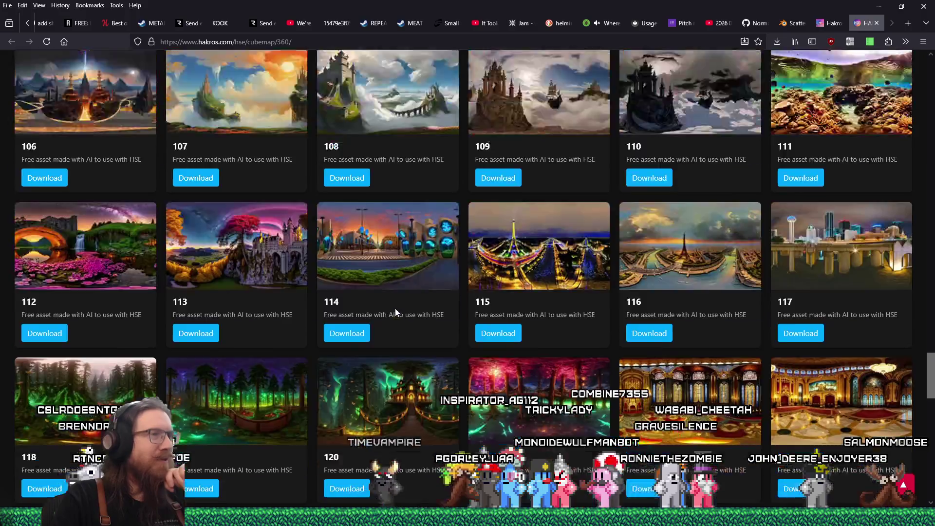
pyautogui.scroll(3, 395, 312)
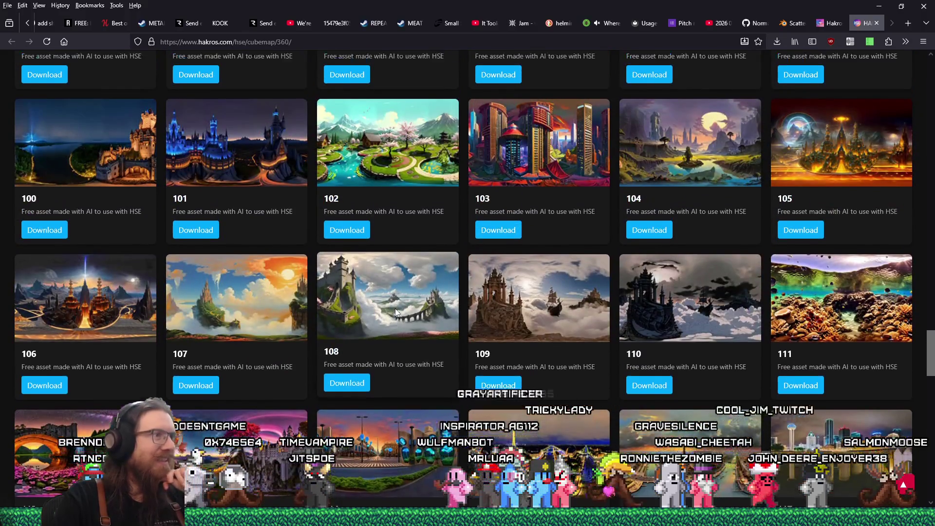
pyautogui.scroll(1, 395, 309)
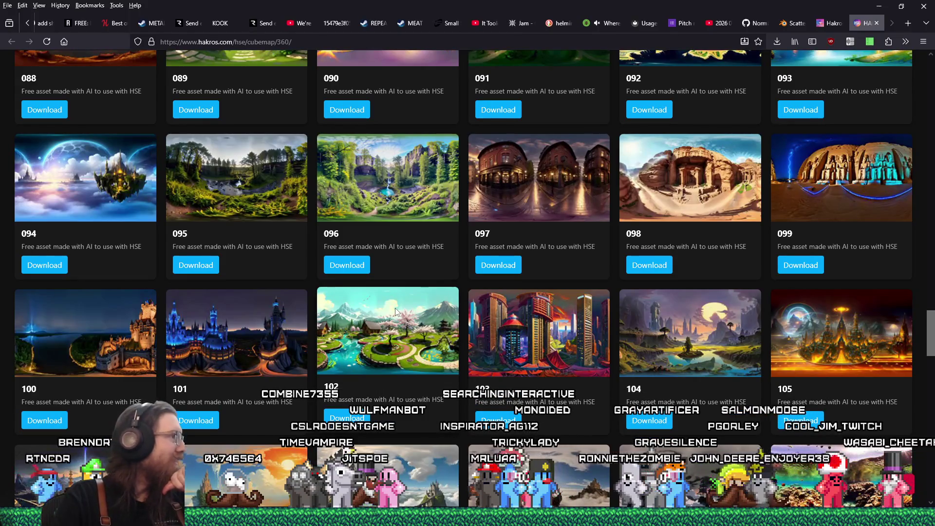
pyautogui.scroll(10, 395, 310)
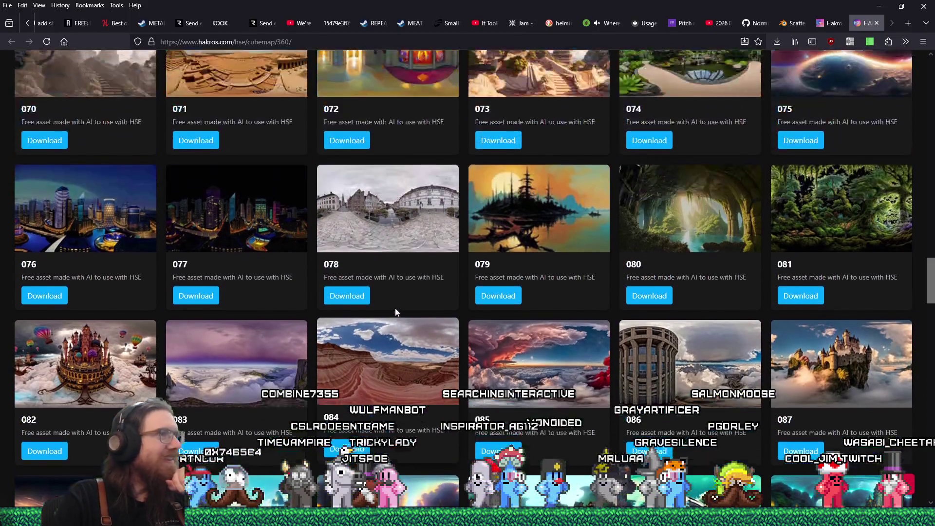
pyautogui.scroll(10, 395, 312)
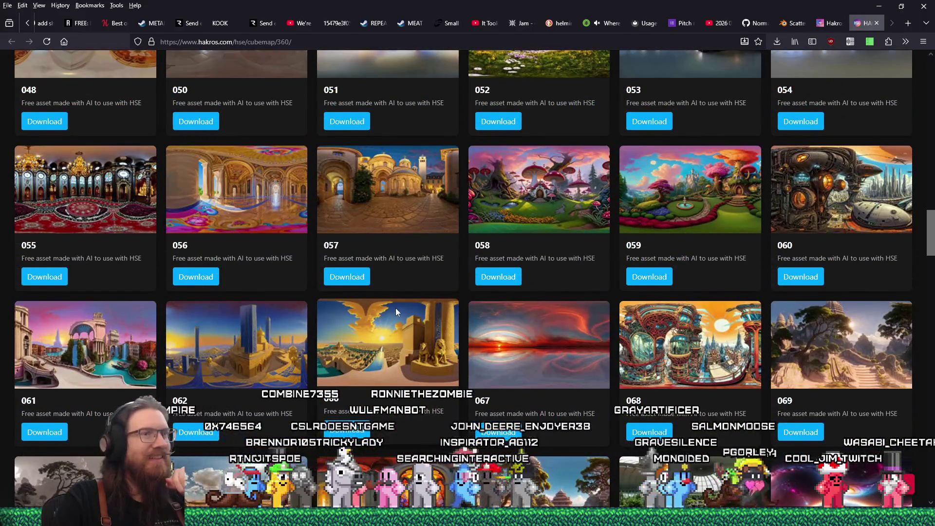
pyautogui.scroll(15, 395, 311)
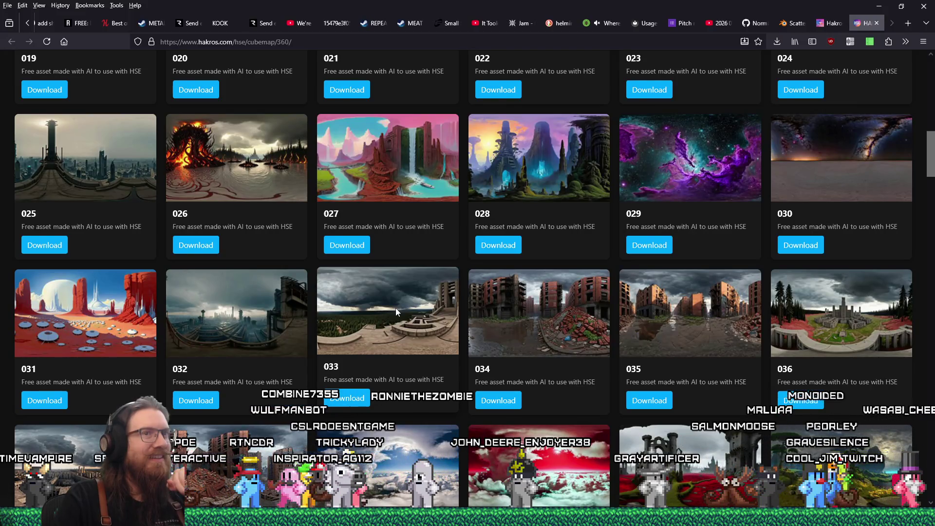
pyautogui.scroll(4, 396, 312)
pyautogui.scroll(5, 396, 311)
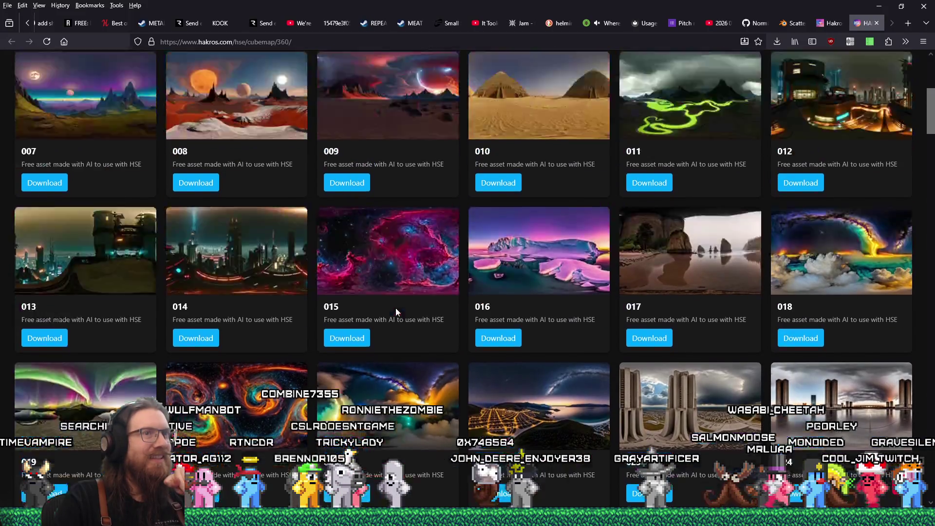
pyautogui.scroll(4, 395, 311)
pyautogui.scroll(1, 395, 311)
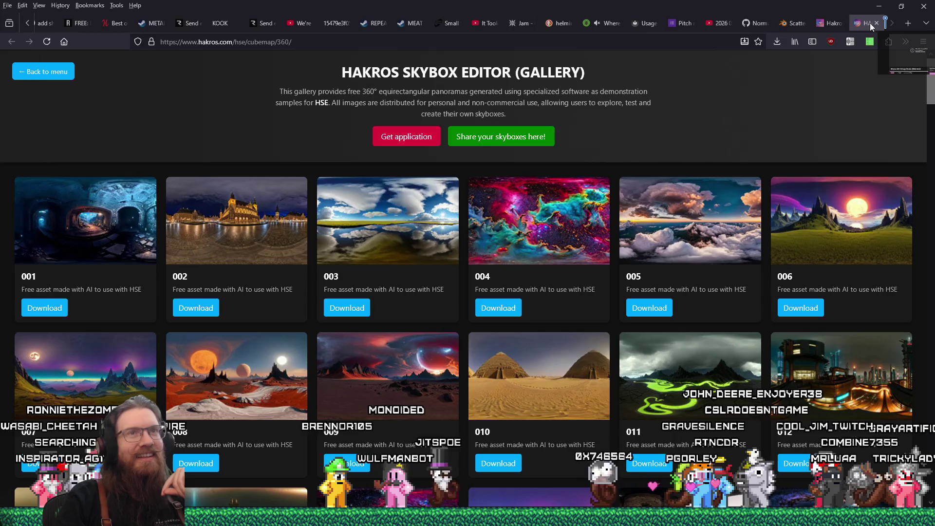
# - Switch to the Bryce Sky Node Gumroad tab and copy its page address
pyautogui.click(885, 22)
pyautogui.rightClick(449, 43)
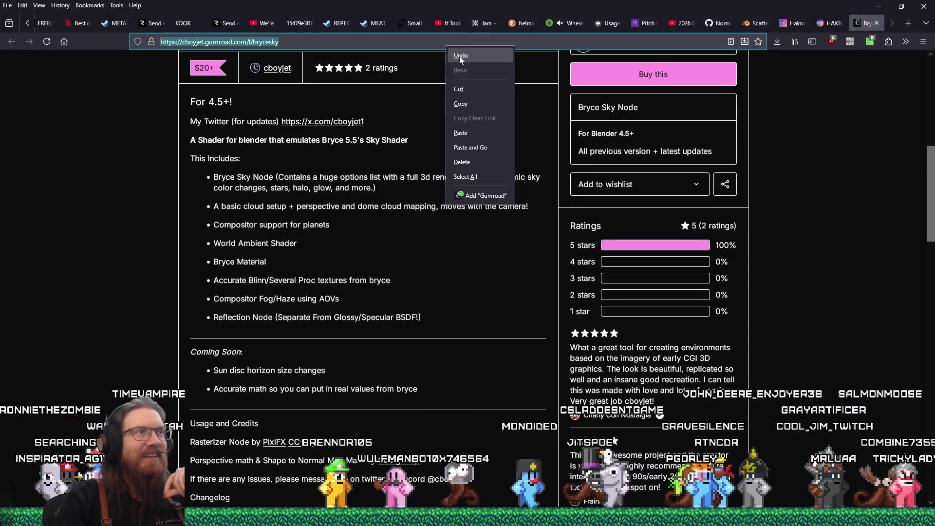
pyautogui.click(465, 104)
pyautogui.click(905, 41)
pyautogui.click(870, 108)
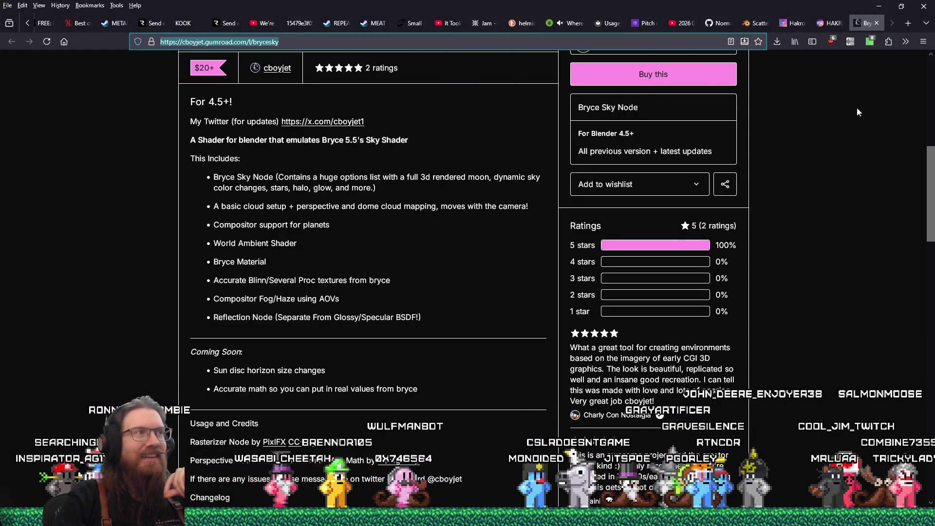
# - Load the copied Gumroad address in a new private window
pyautogui.hotkey('ctrl', 'shift', 'p')
pyautogui.rightClick(395, 43)
pyautogui.click(429, 126)
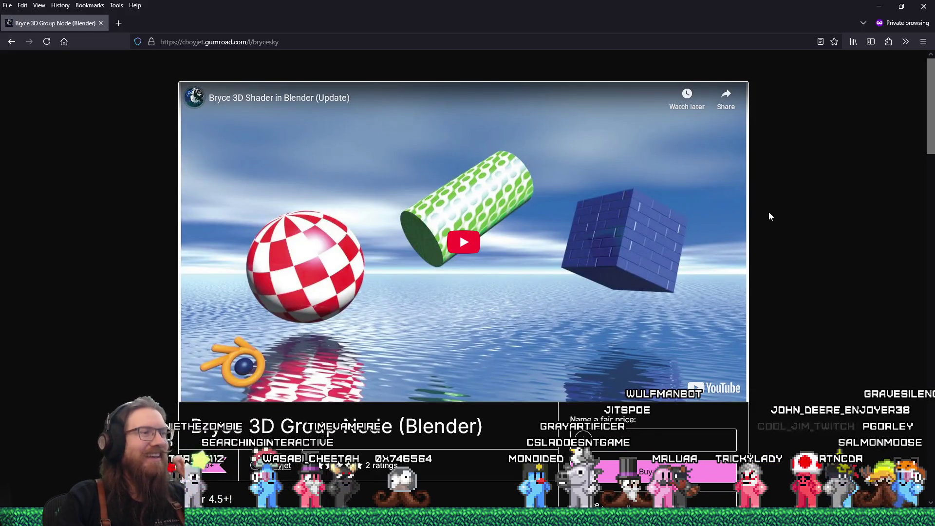
# - Play the embedded Bryce 3D Shader video and send it to YouTube in a new tab
pyautogui.click(463, 245)
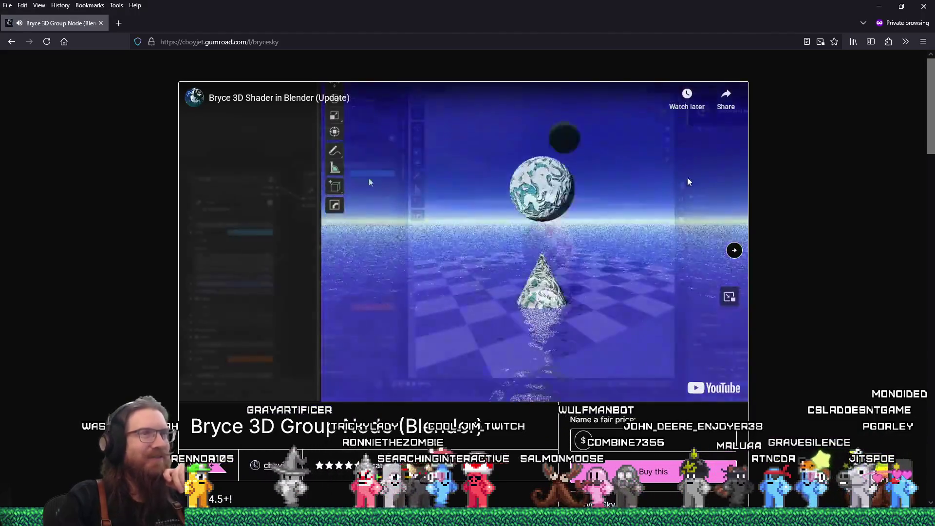
pyautogui.rightClick(572, 229)
pyautogui.click(440, 302)
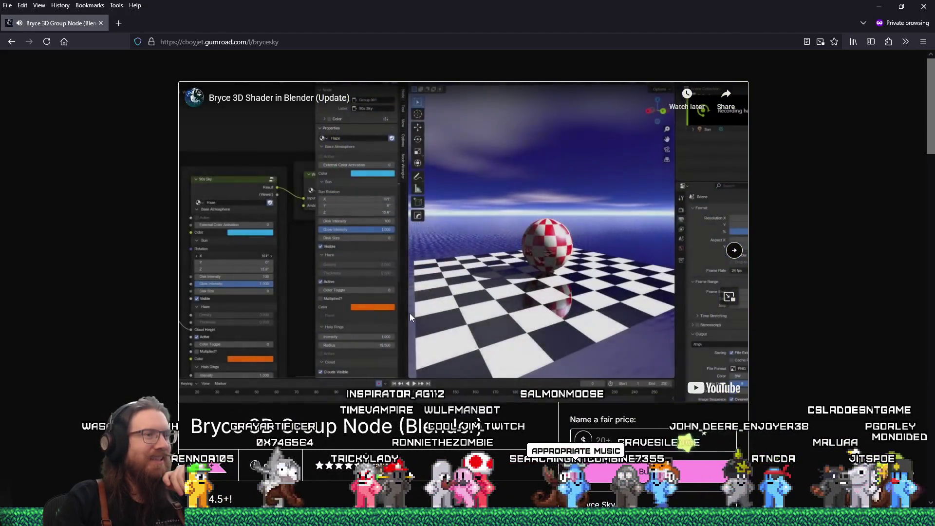
pyautogui.click(704, 388)
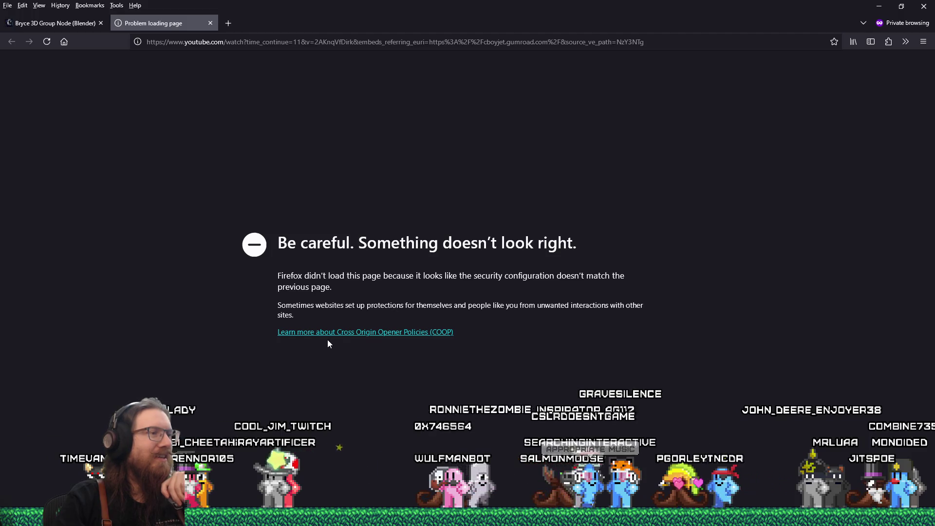
# - Delete everything from &embeds_referring_euri onward in the YouTube address and reload it
pyautogui.click(488, 42)
pyautogui.press('Escape')
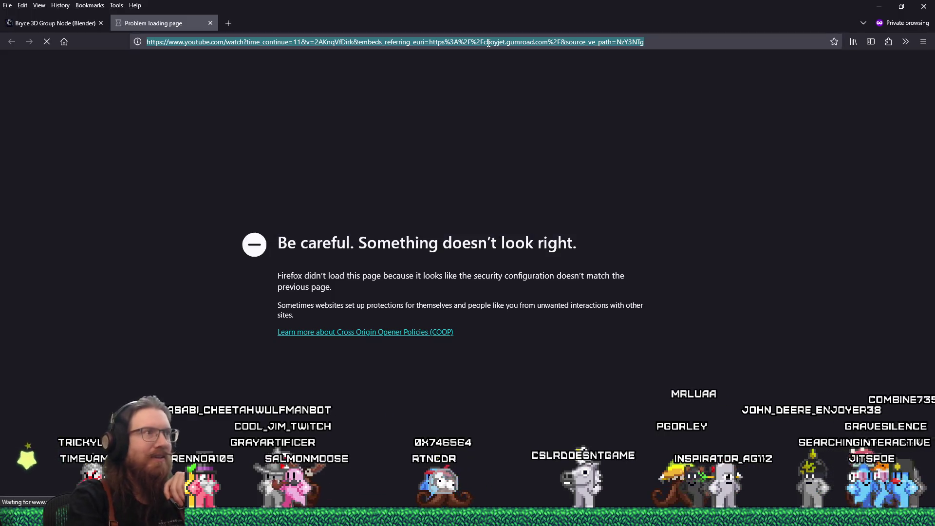
pyautogui.click(363, 43)
pyautogui.click(355, 41)
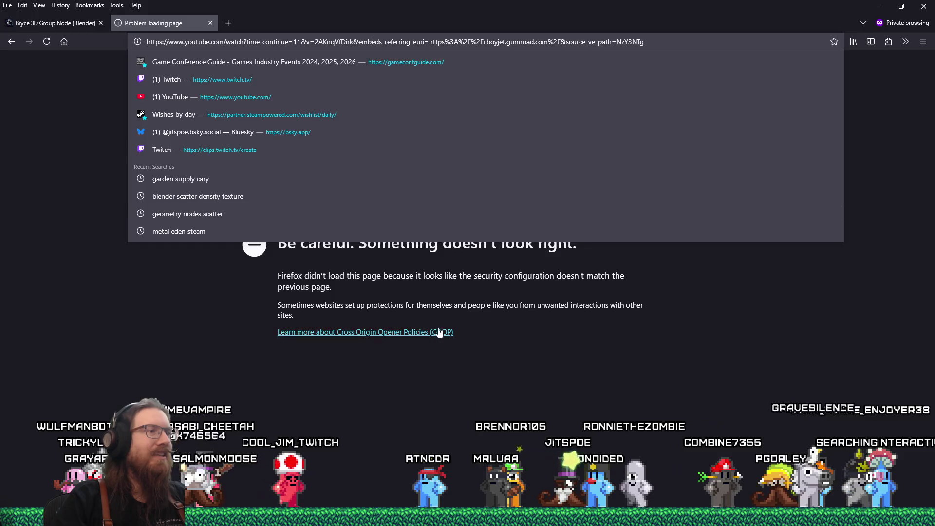
pyautogui.click(272, 300)
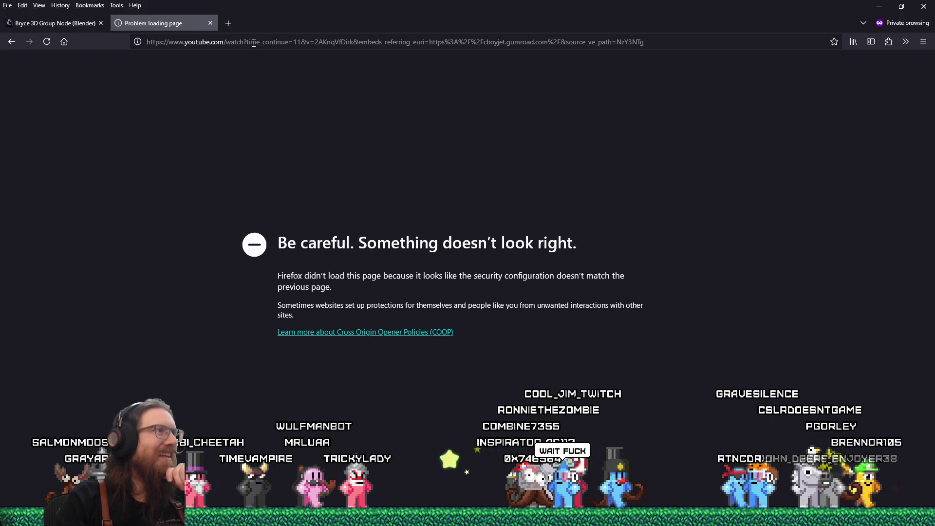
pyautogui.click(431, 41)
pyautogui.moveTo(431, 42); pyautogui.dragTo(766, 42)
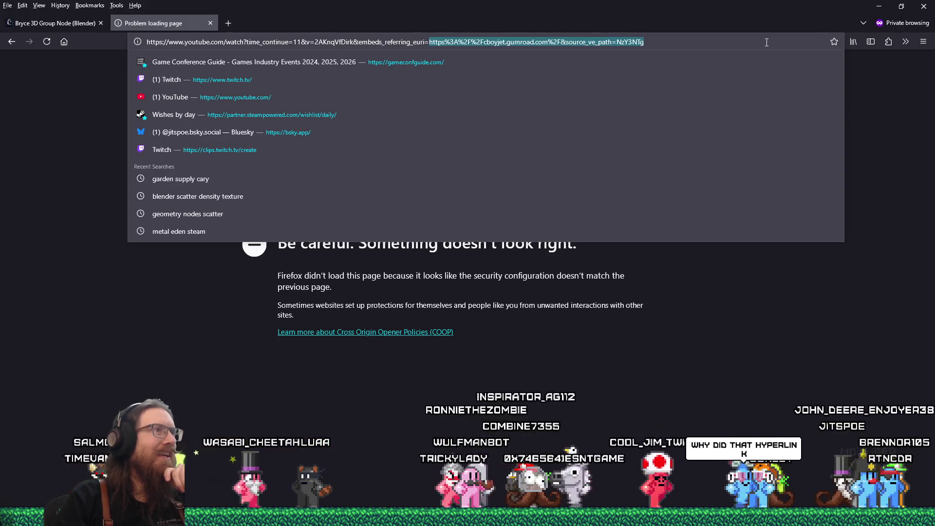
pyautogui.press('BackSpace')
pyautogui.press('BackSpace')
pyautogui.press('BackSpace')
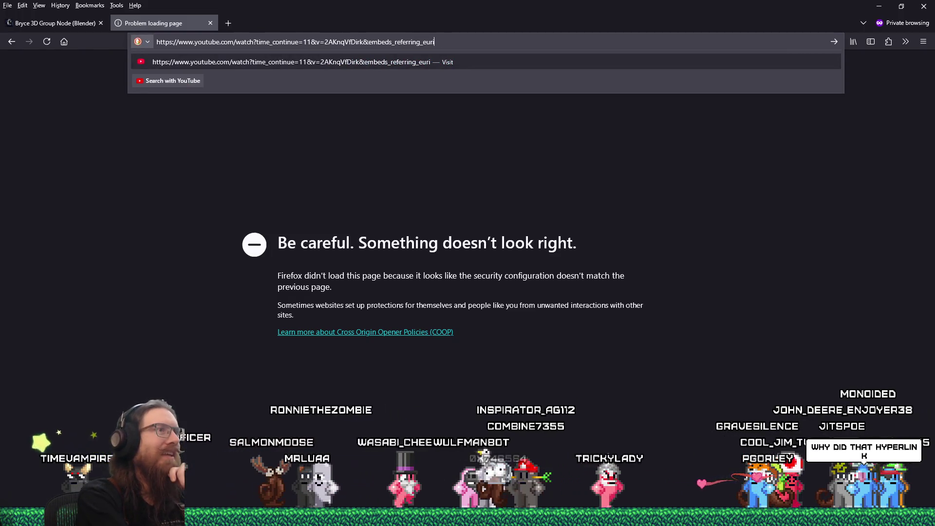
pyautogui.press('BackSpace')
pyautogui.press('BackSpace')
pyautogui.press('BackSpace')
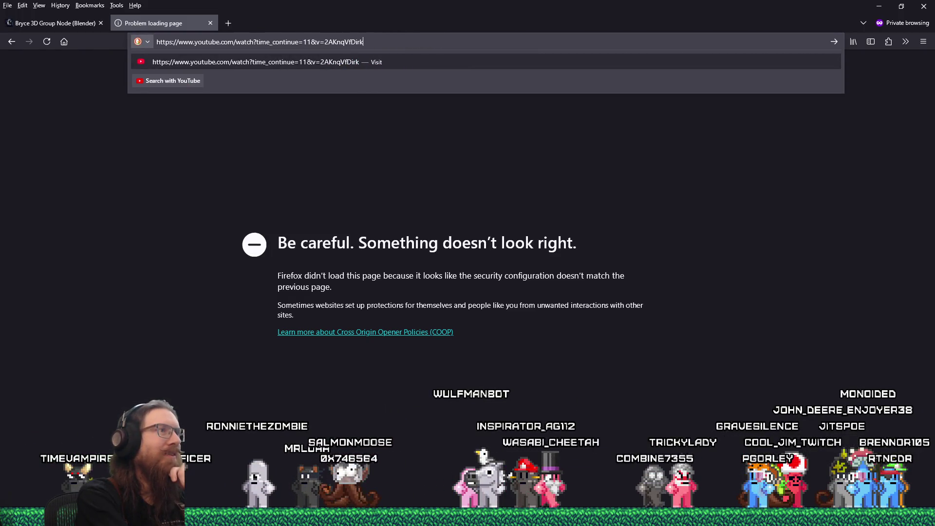
pyautogui.press('Return')
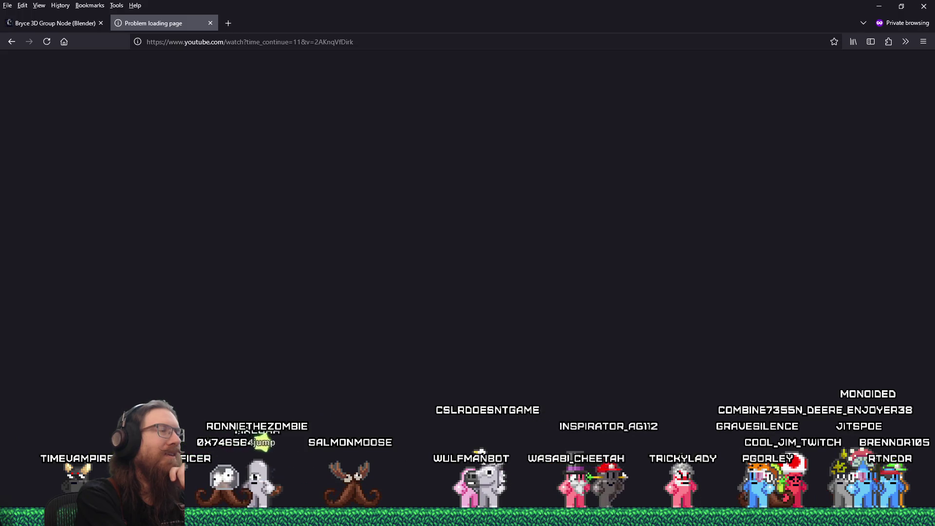
# - Copy the trimmed YouTube address and open a new private tab for it
pyautogui.rightClick(346, 43)
pyautogui.click(370, 102)
pyautogui.hotkey('ctrl', 't')
pyautogui.rightClick(241, 42)
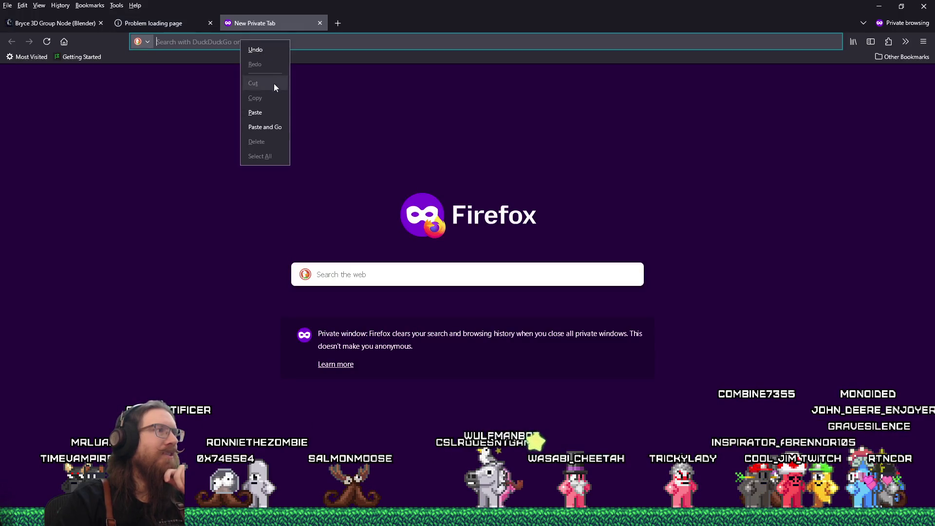
# - Load the Bryce 3D Shader in Blender video in the new tab and mute the tab
pyautogui.click(269, 126)
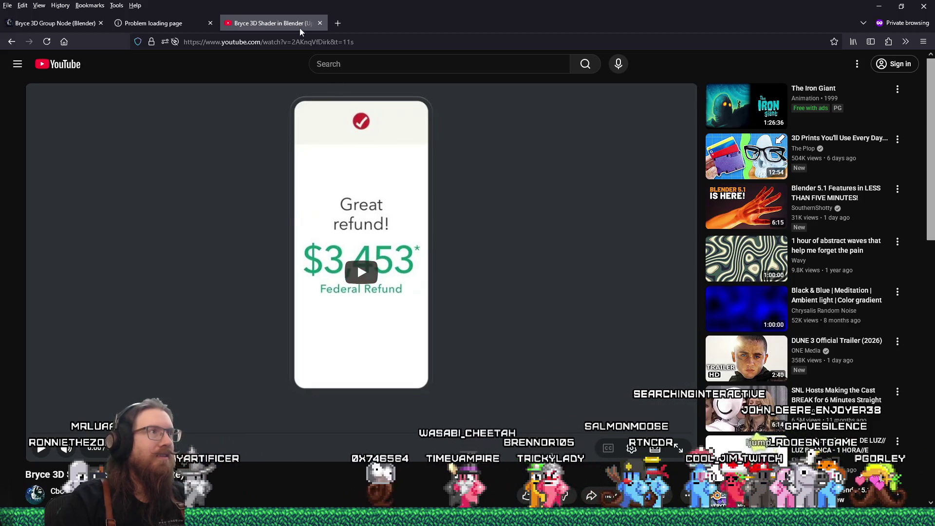
pyautogui.rightClick(237, 24)
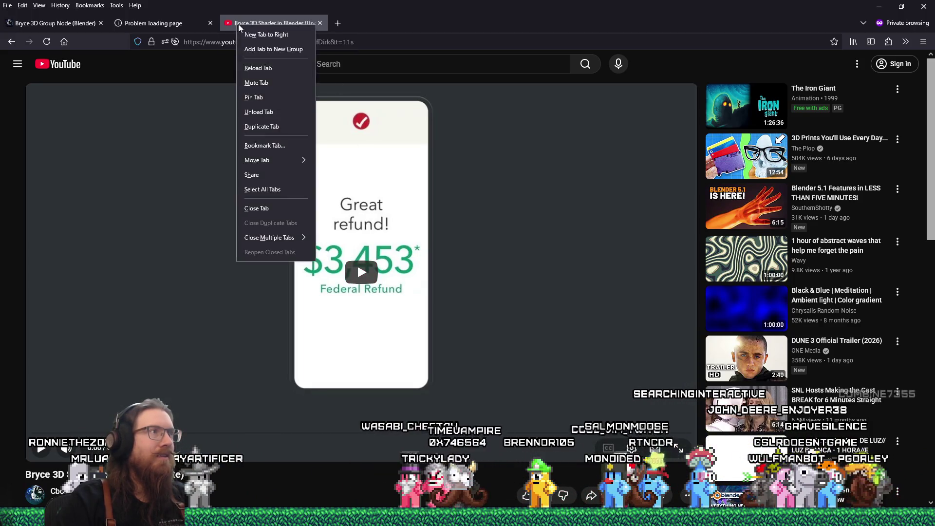
pyautogui.click(260, 81)
# - Seek the playing video to around 3:11 and bring up the tab's earlier pages
pyautogui.hotkey('alt', 'Tab')
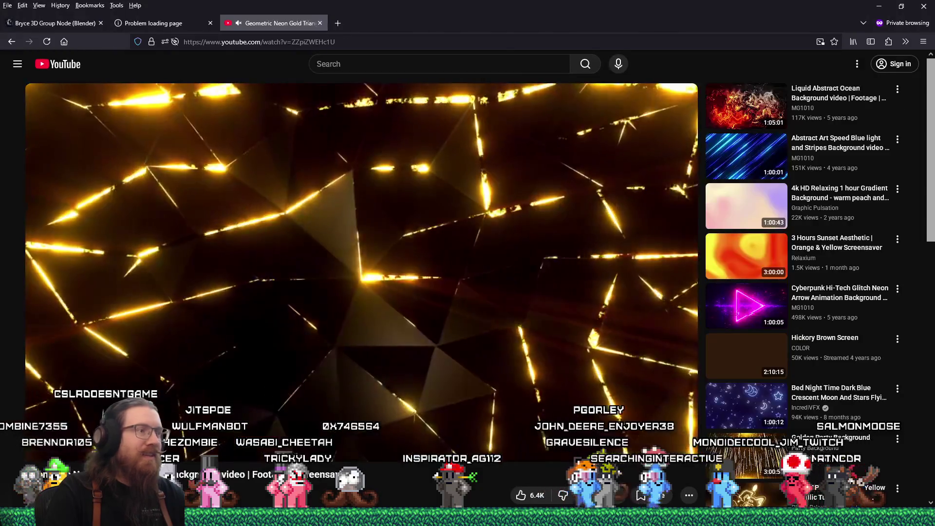
pyautogui.moveTo(69, 433); pyautogui.dragTo(68, 433)
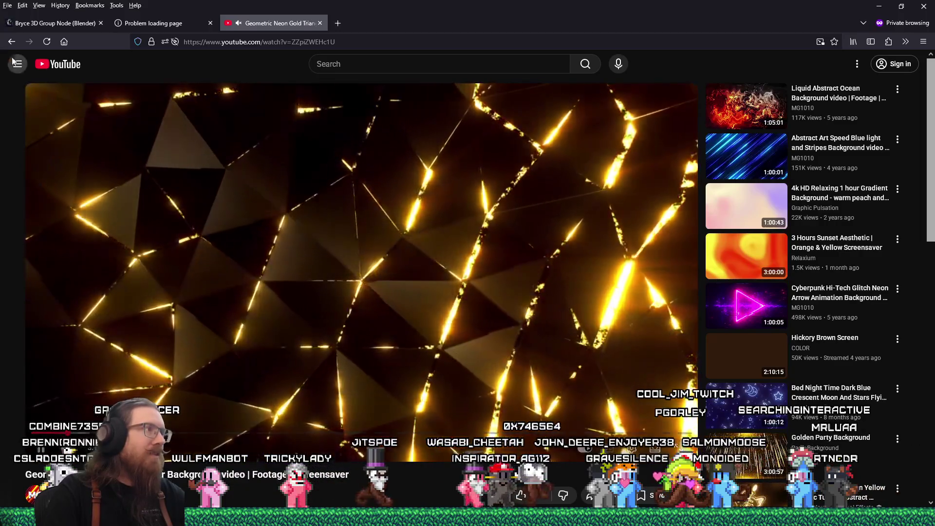
pyautogui.rightClick(9, 45)
# - Return to the Bryce 3D Shader video and skip the opening ad
pyautogui.click(49, 70)
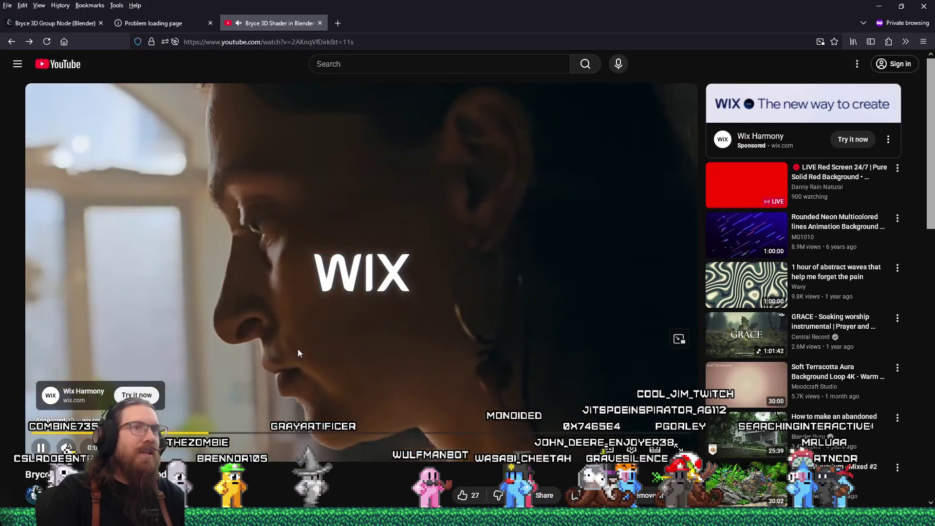
pyautogui.scroll(-5, 399, 414)
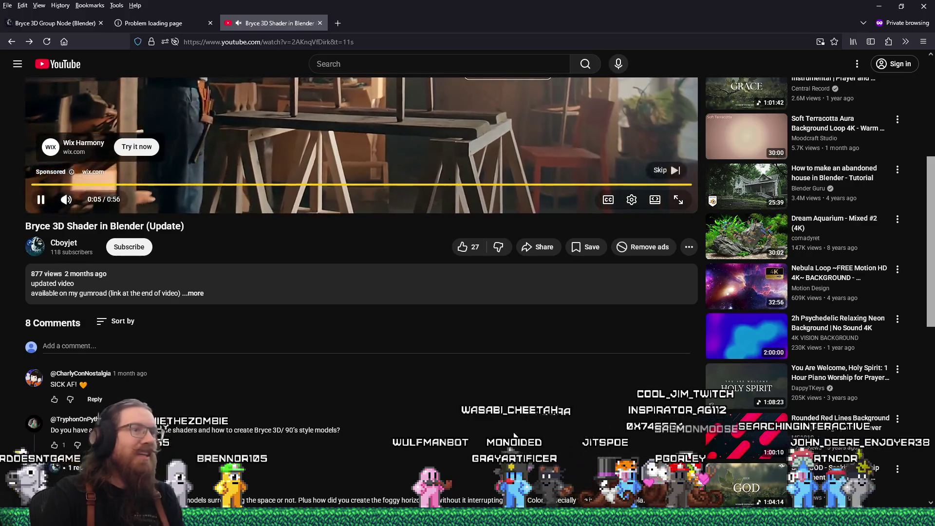
pyautogui.scroll(3, 567, 424)
pyautogui.scroll(2, 568, 425)
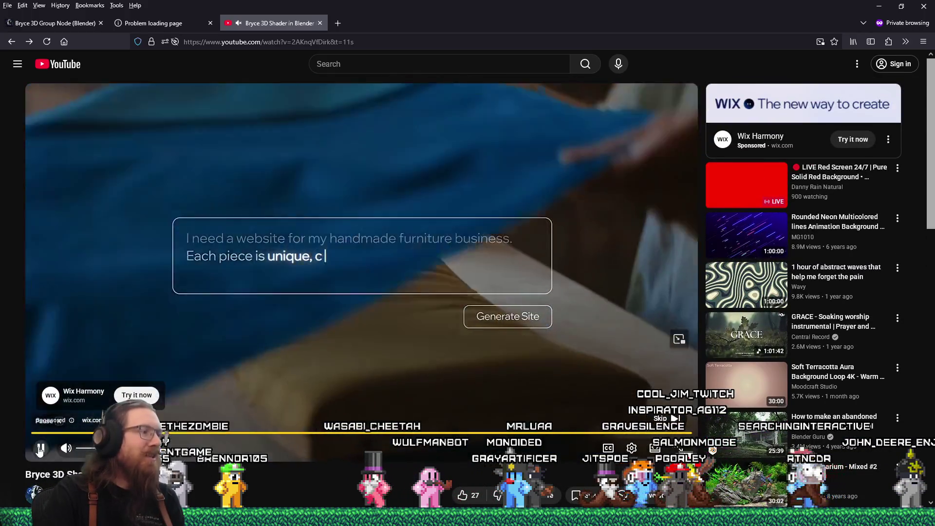
pyautogui.click(662, 418)
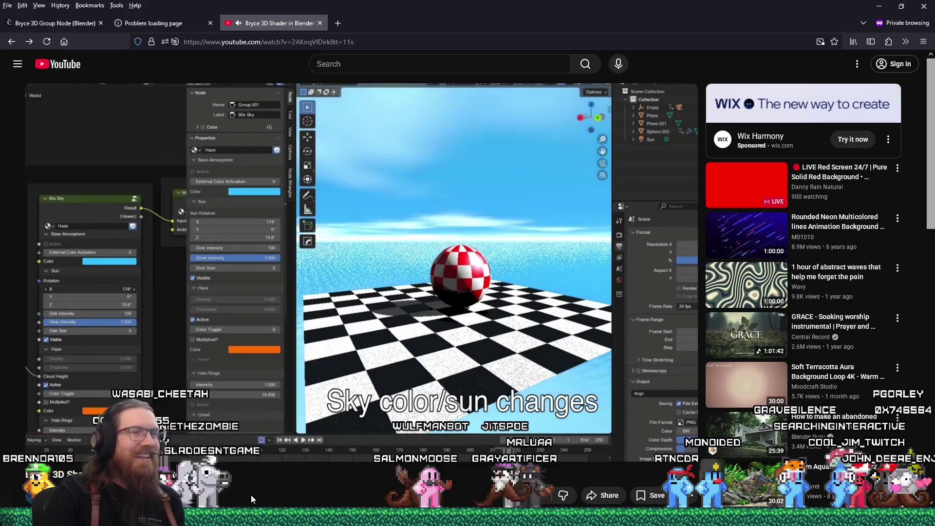
pyautogui.scroll(-4, 249, 497)
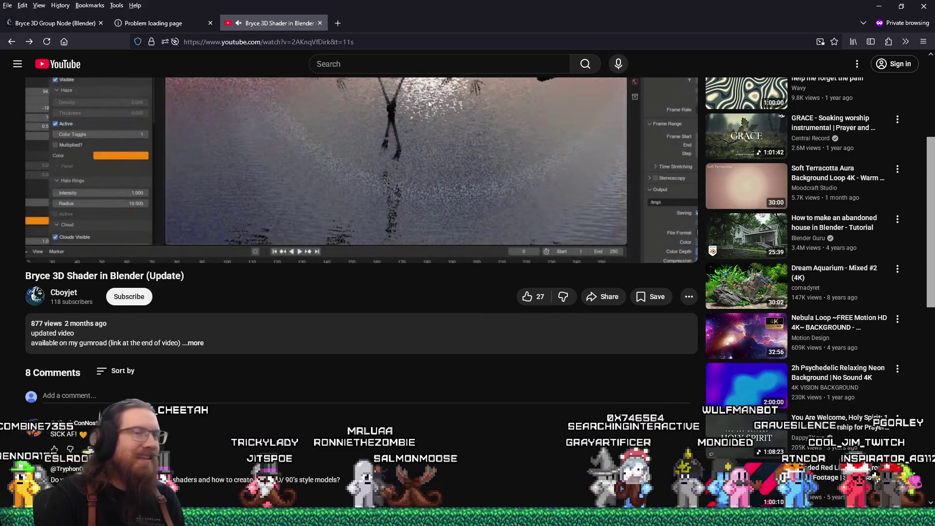
pyautogui.scroll(3, 417, 254)
pyautogui.scroll(1, 373, 266)
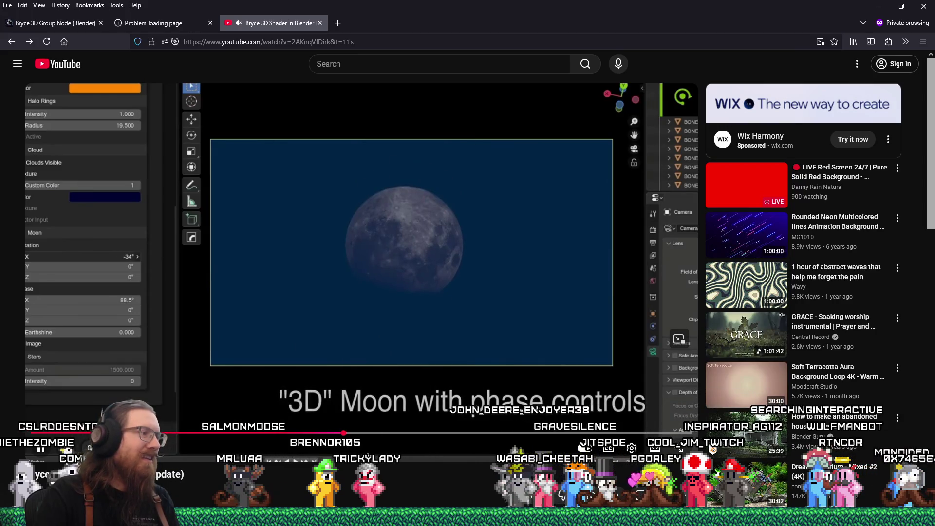
# - Unmute the YouTube tab and scroll down to the description and comments
pyautogui.rightClick(241, 22)
pyautogui.click(283, 80)
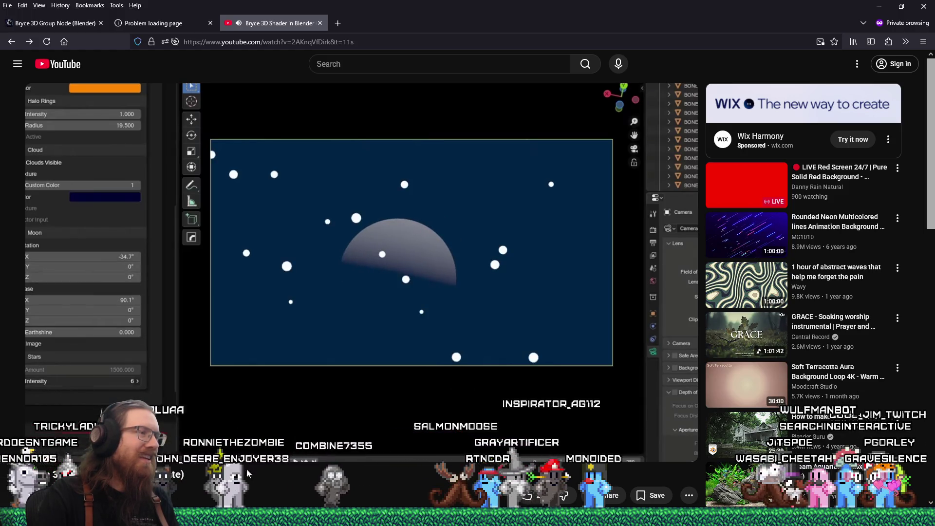
pyautogui.scroll(-1, 257, 470)
pyautogui.scroll(1, 257, 470)
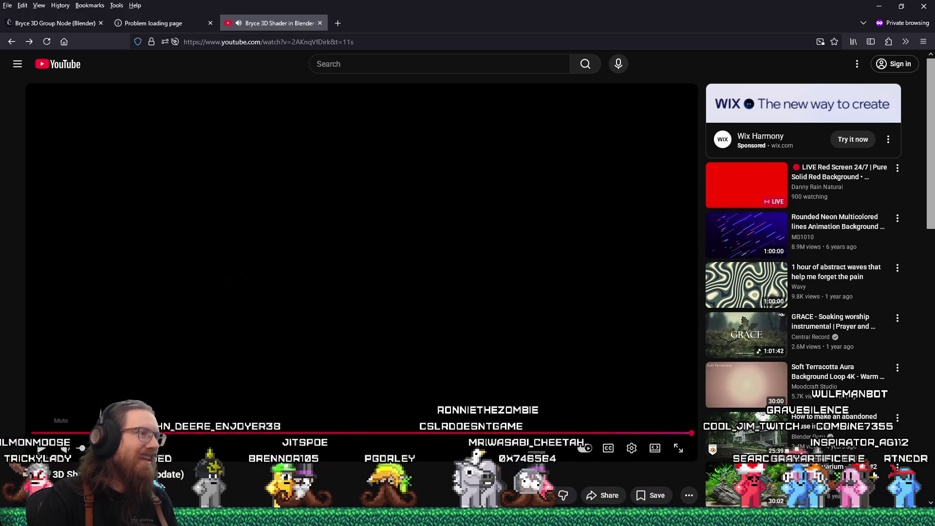
pyautogui.scroll(-4, 263, 494)
pyautogui.scroll(-1, 263, 493)
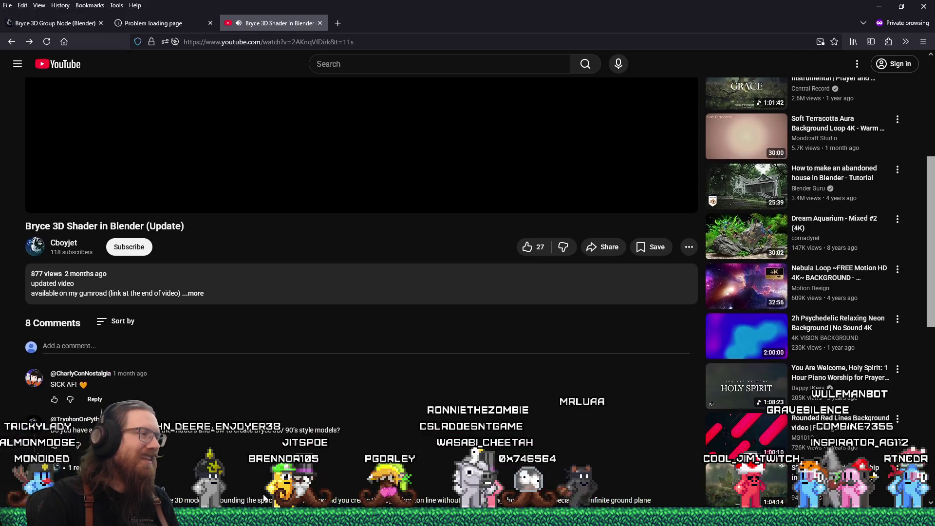
# - Scroll through the comment replies, then close the Bryce 3D Shader in Blender tab
pyautogui.scroll(-2, 264, 489)
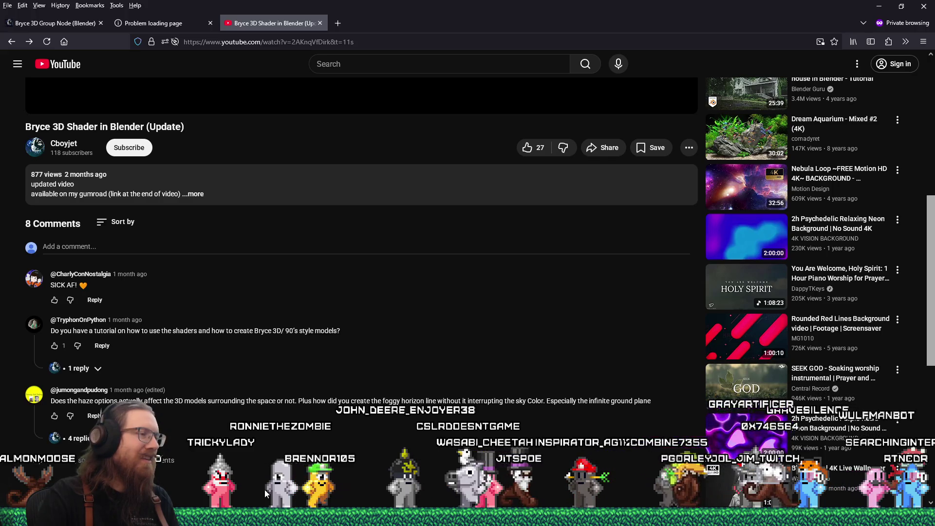
pyautogui.scroll(-2, 174, 460)
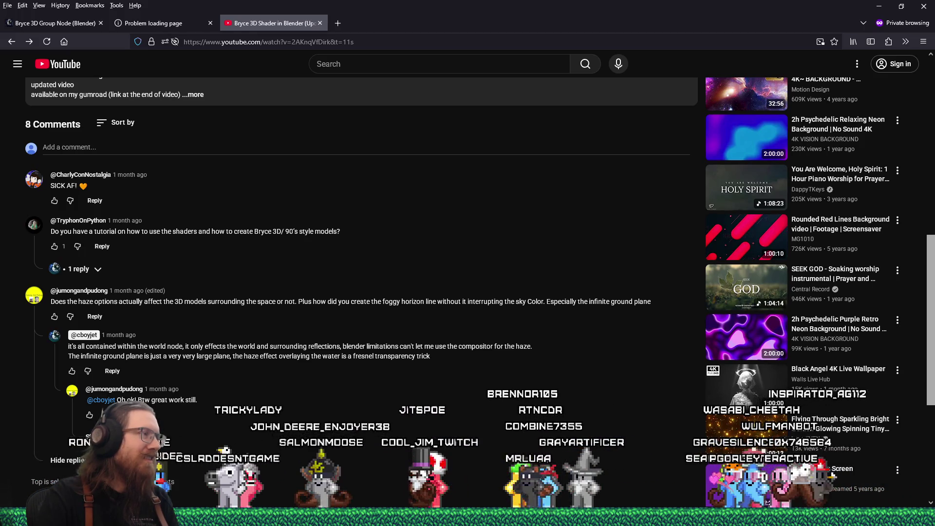
pyautogui.scroll(5, 361, 219)
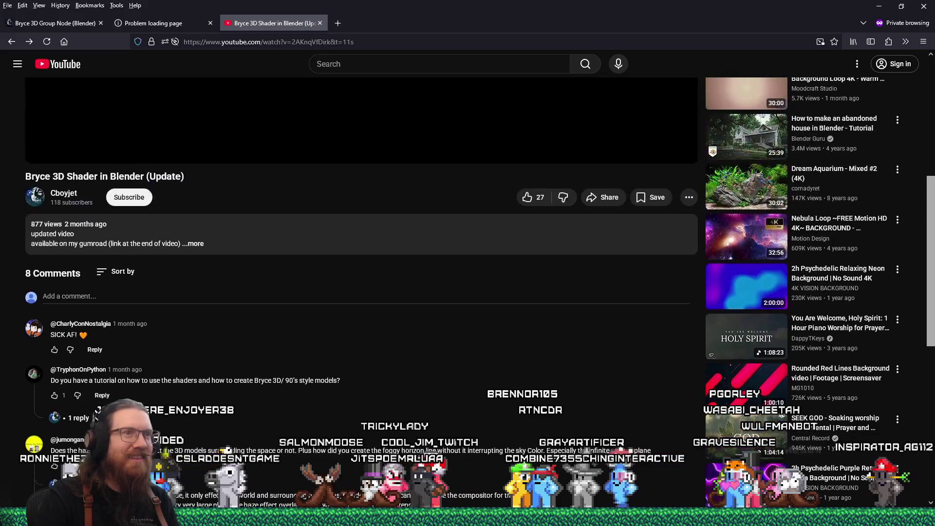
pyautogui.scroll(4, 362, 268)
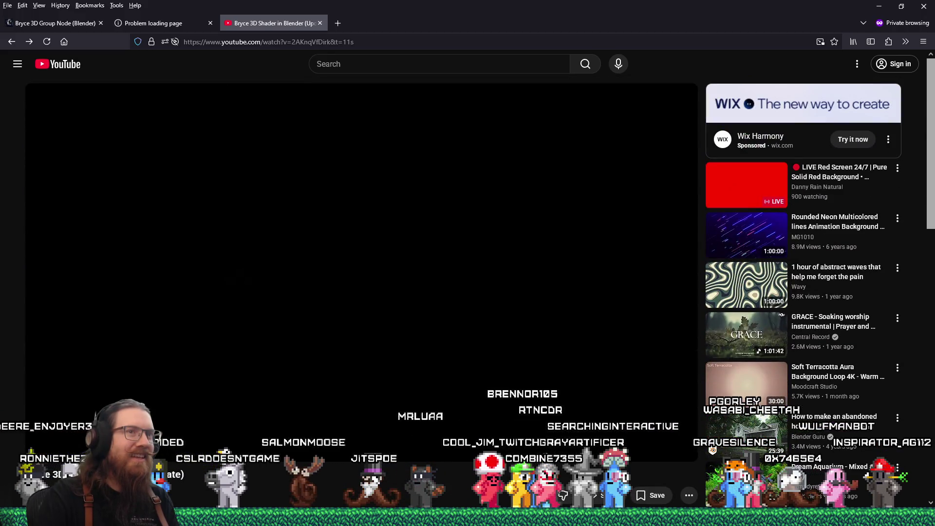
pyautogui.middleClick(279, 27)
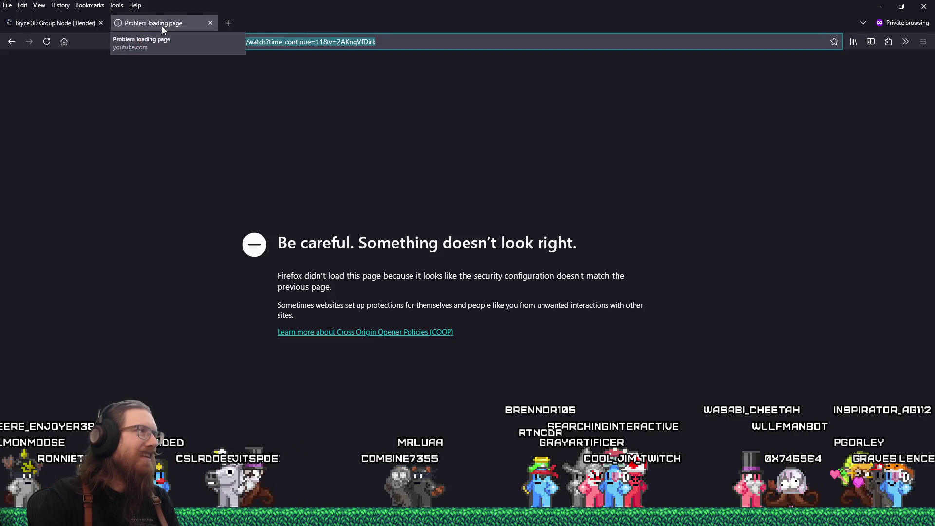
# - Close both private browsing tabs and the Gumroad Bryce Sky page, then bring Discord forward
pyautogui.middleClick(161, 25)
pyautogui.middleClick(81, 24)
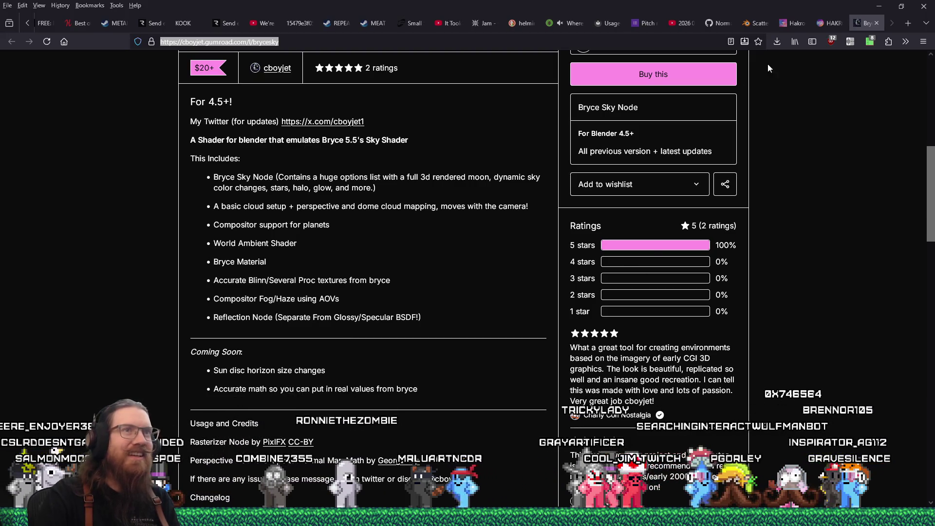
pyautogui.click(875, 23)
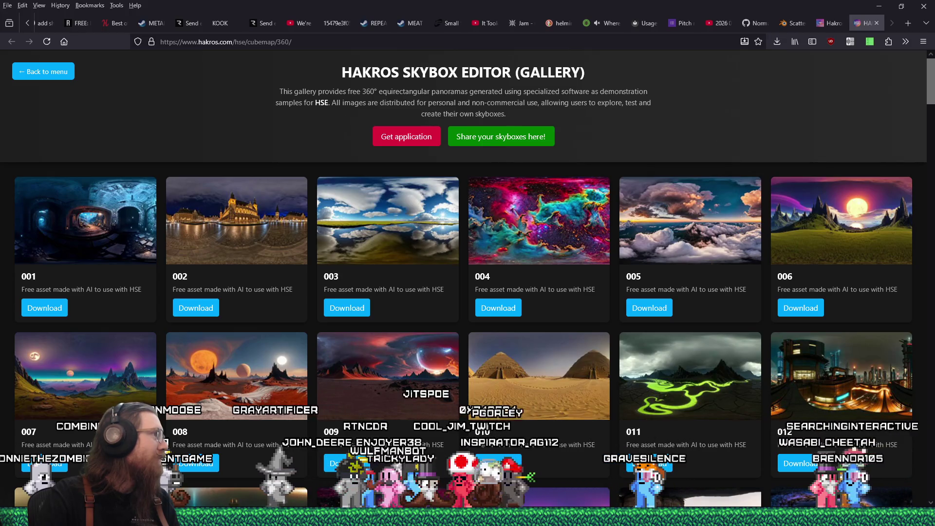
pyautogui.hotkey('alt', 'Tab')
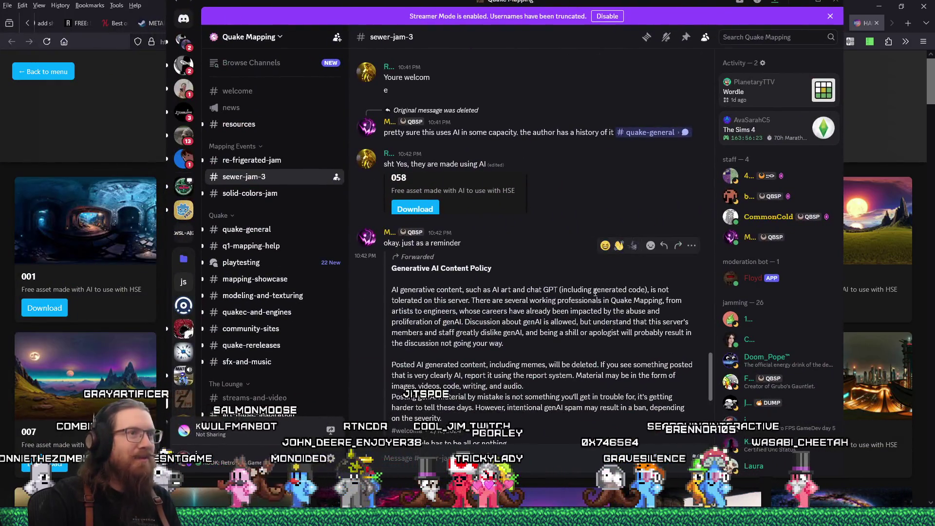
# - Read back through the sewer-jam-3 skybox discussion, then return to the newest 10:46 PM reply
pyautogui.scroll(2, 558, 308)
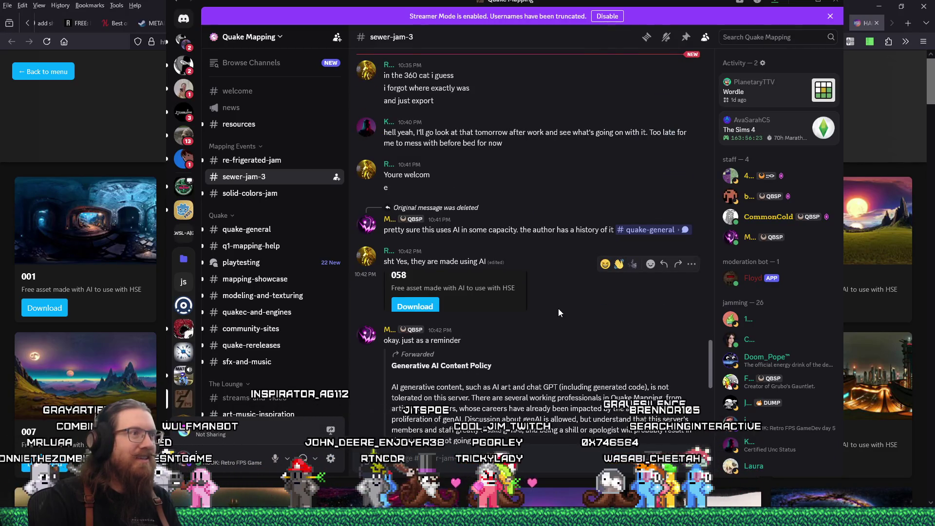
pyautogui.scroll(2, 558, 308)
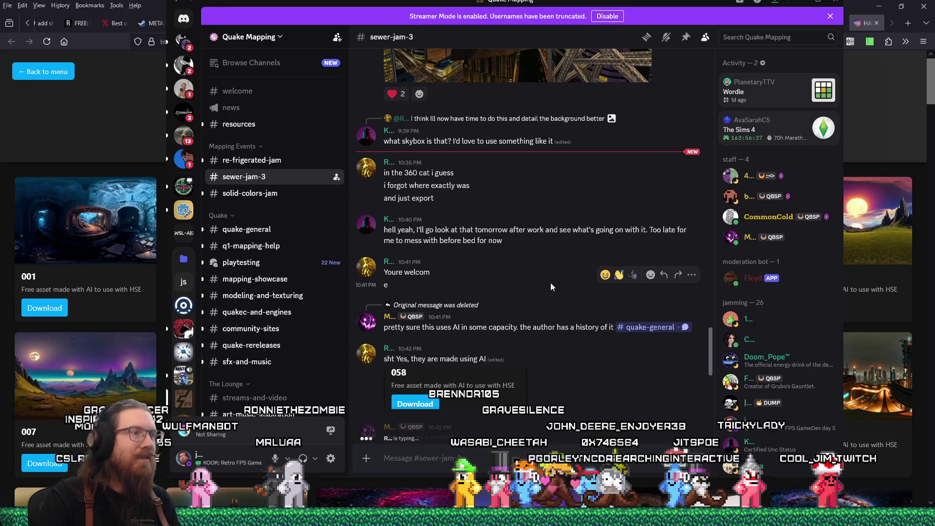
pyautogui.scroll(3, 555, 303)
pyautogui.scroll(1, 554, 301)
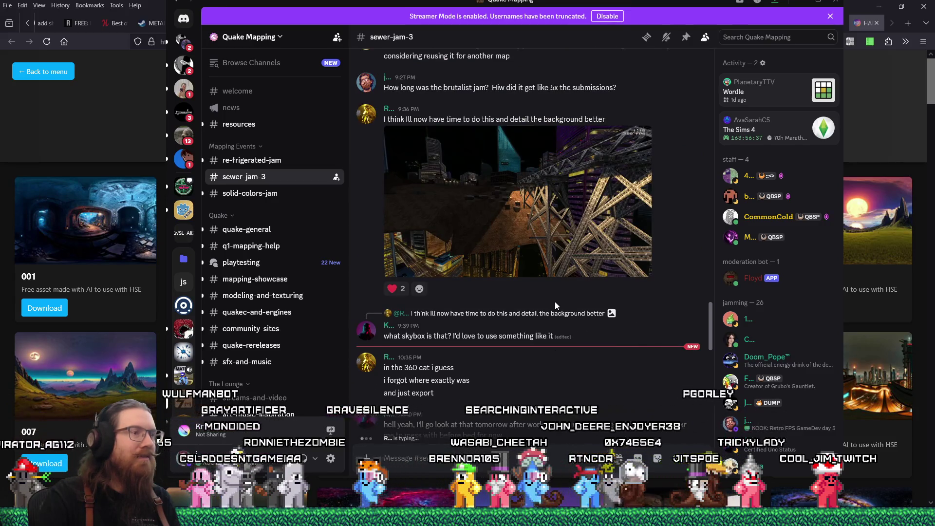
pyautogui.scroll(-8, 554, 302)
pyautogui.scroll(-3, 555, 302)
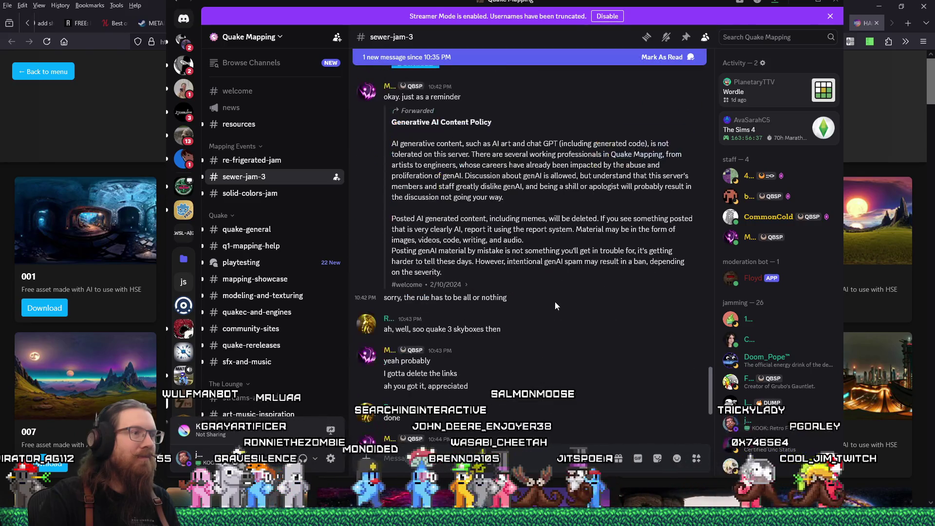
pyautogui.scroll(-2, 554, 304)
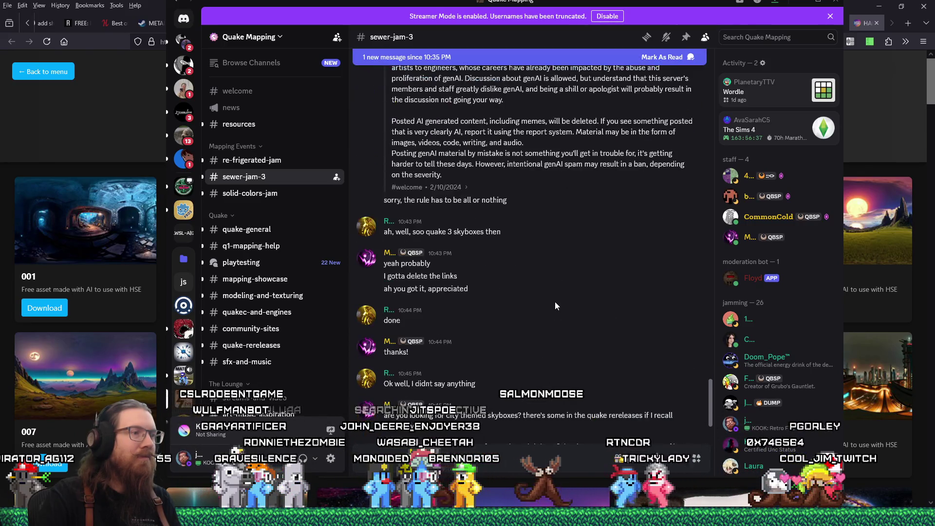
pyautogui.scroll(-1, 554, 302)
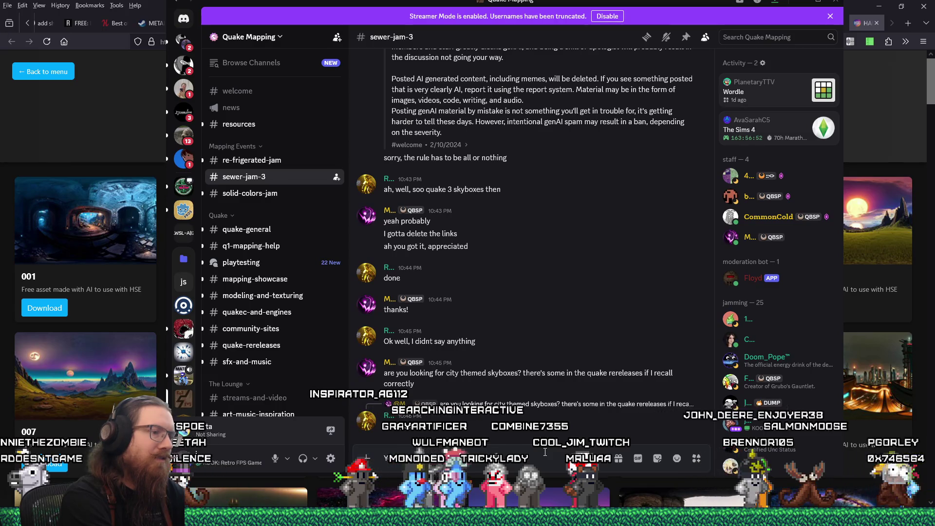
# - Post a reply in sewer-jam-3 suggesting the tool combined with CC0 photo-based spheremap textures
pyautogui.write('the tool combined wi')
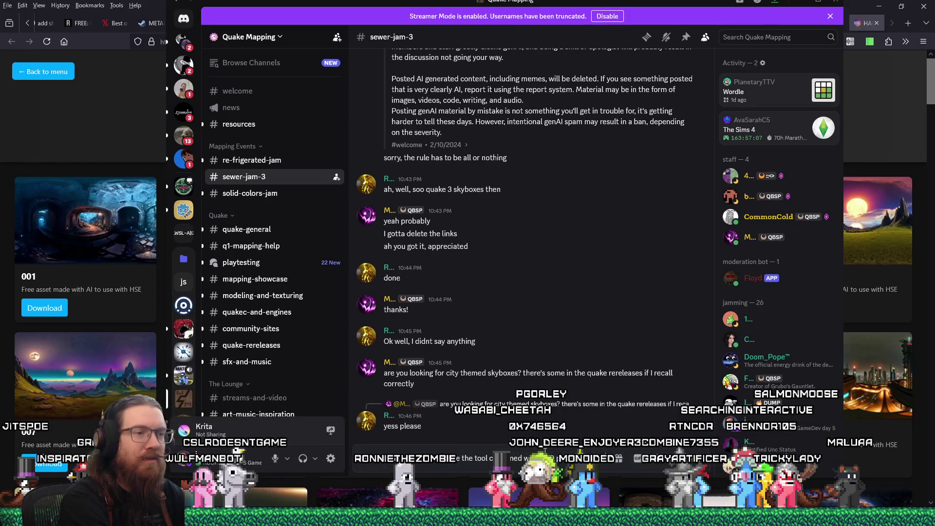
pyautogui.write('textures')
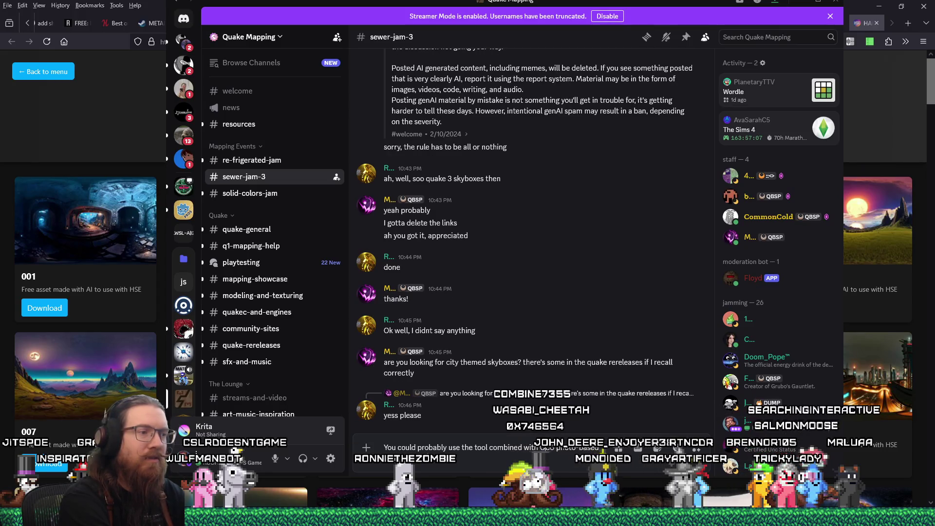
pyautogui.press('Return')
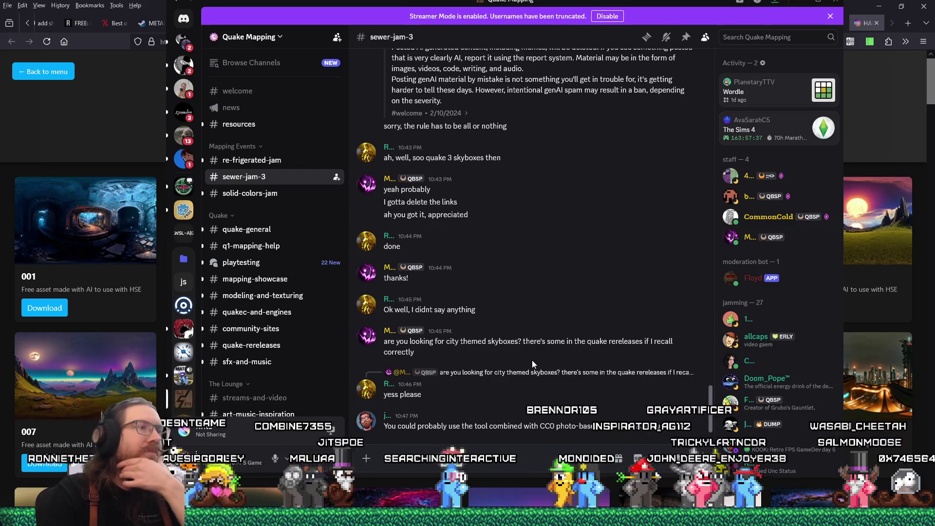
# - Send a follow-up about converting spheremaps to skyboxes, then move Discord off-screen
pyautogui.scroll(2, 535, 360)
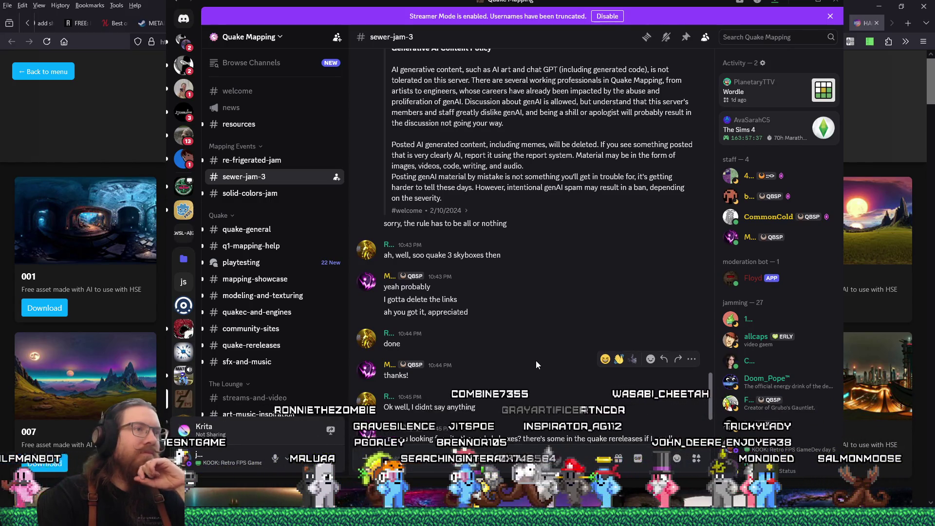
pyautogui.scroll(10, 535, 363)
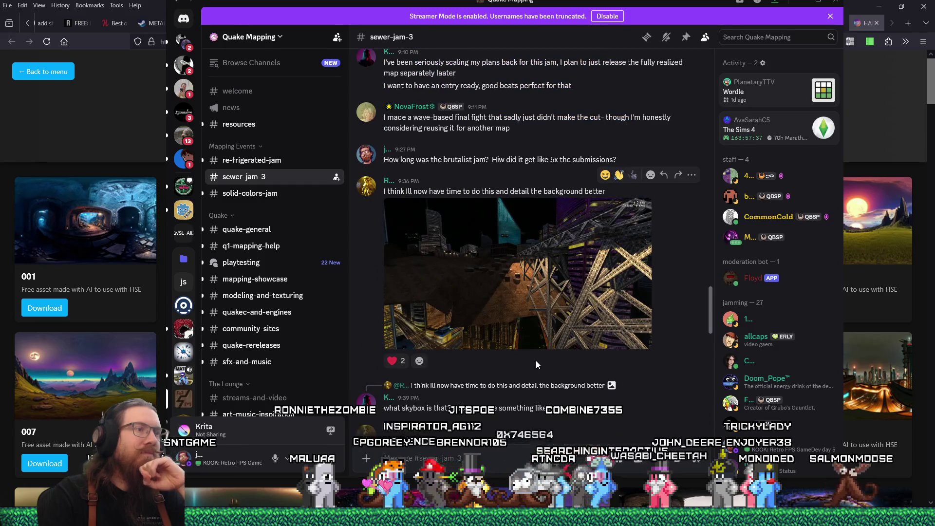
pyautogui.scroll(-5, 536, 362)
pyautogui.scroll(-10, 536, 363)
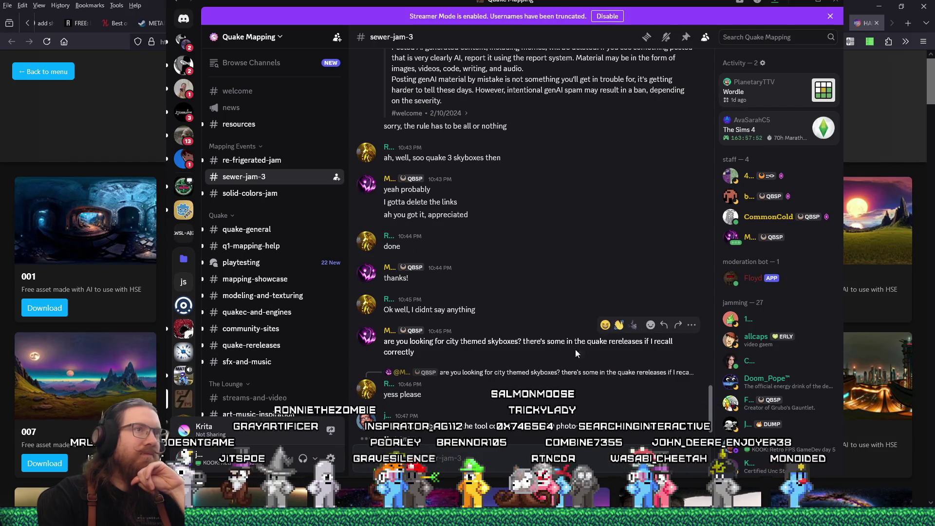
pyautogui.moveTo(592, 4); pyautogui.dragTo(608, 7)
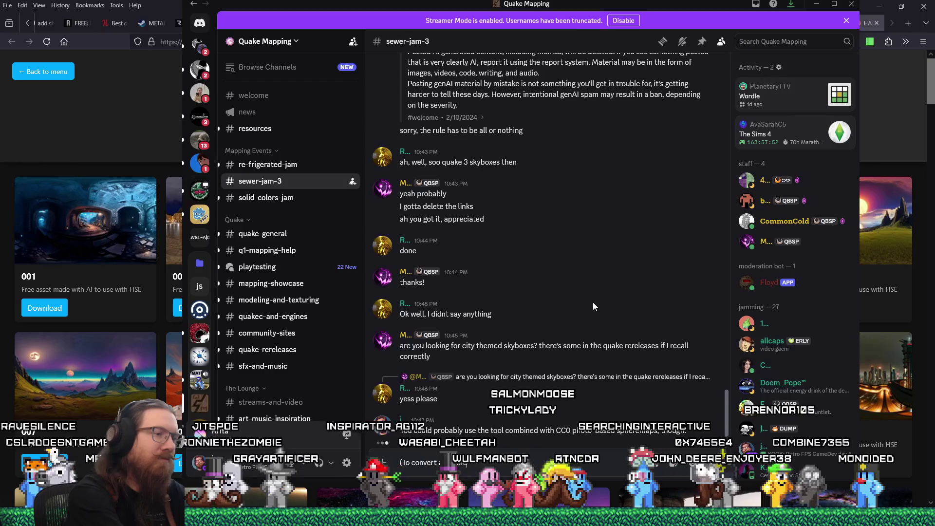
pyautogui.press('Return')
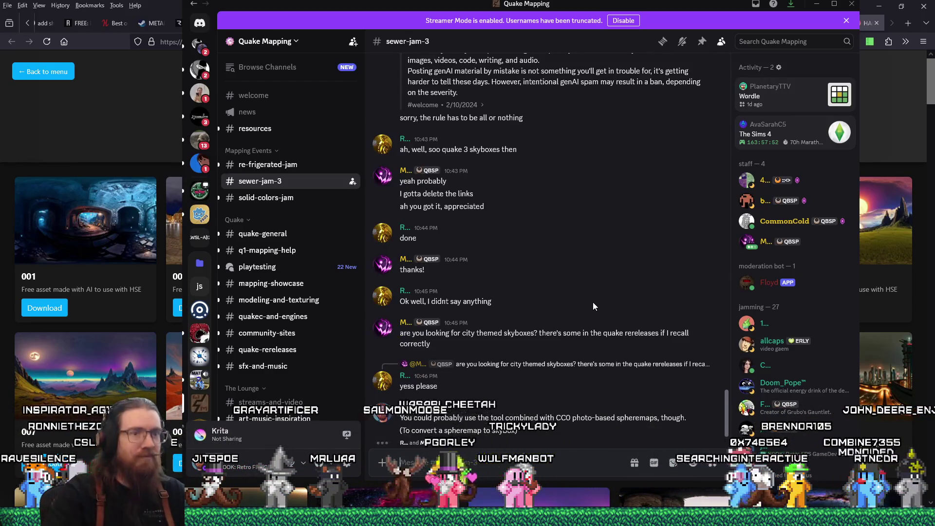
pyautogui.moveTo(688, 5); pyautogui.dragTo(699, 10)
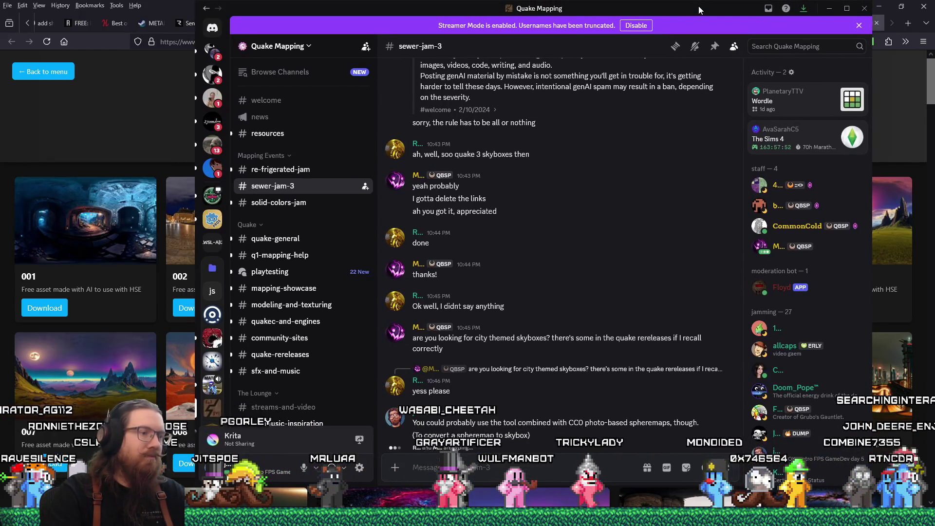
pyautogui.moveTo(699, 9); pyautogui.dragTo(0, 10)
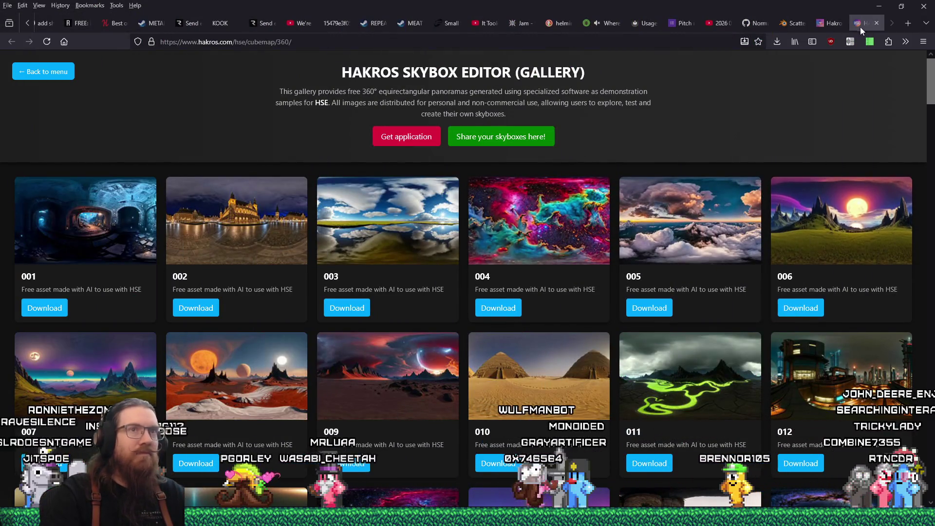
# - Close the Hakros gallery and itch.io tabs, leaving the Blender Scatter on Surface page
pyautogui.click(877, 22)
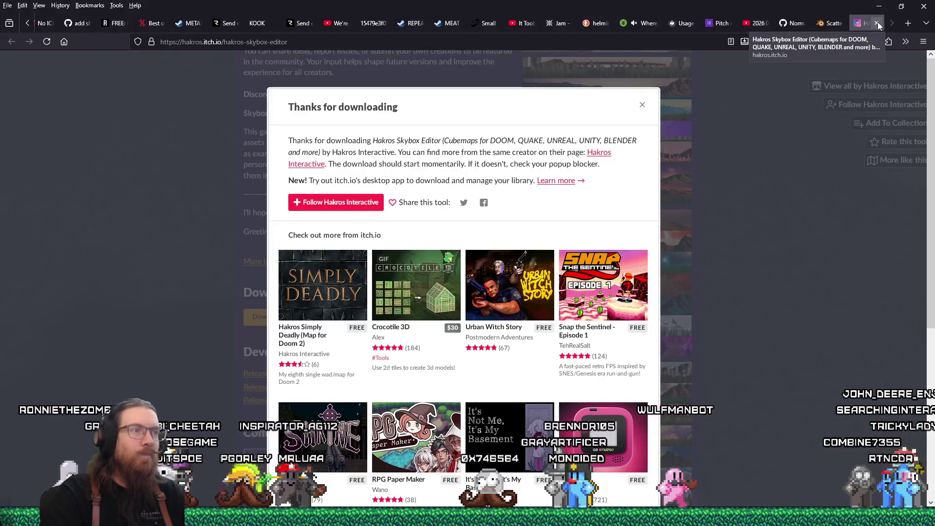
pyautogui.click(783, 232)
pyautogui.scroll(4, 783, 232)
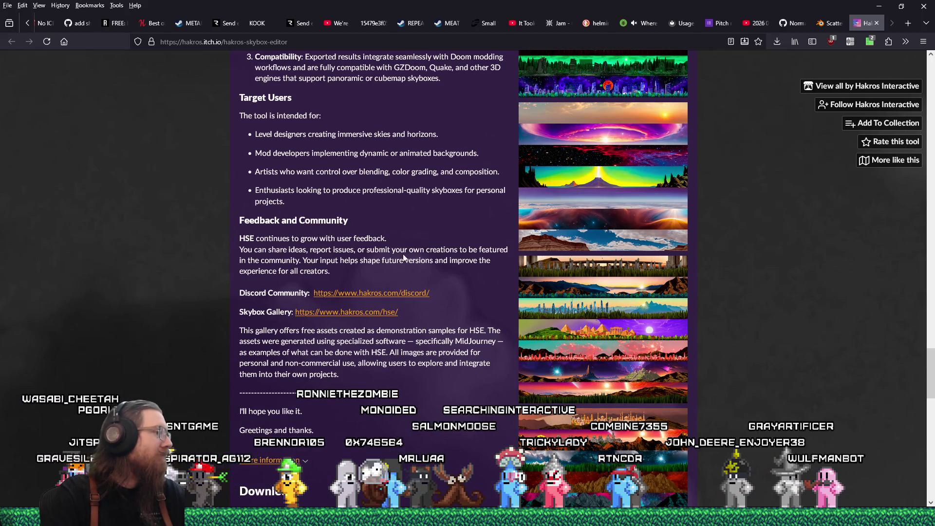
pyautogui.middleClick(862, 25)
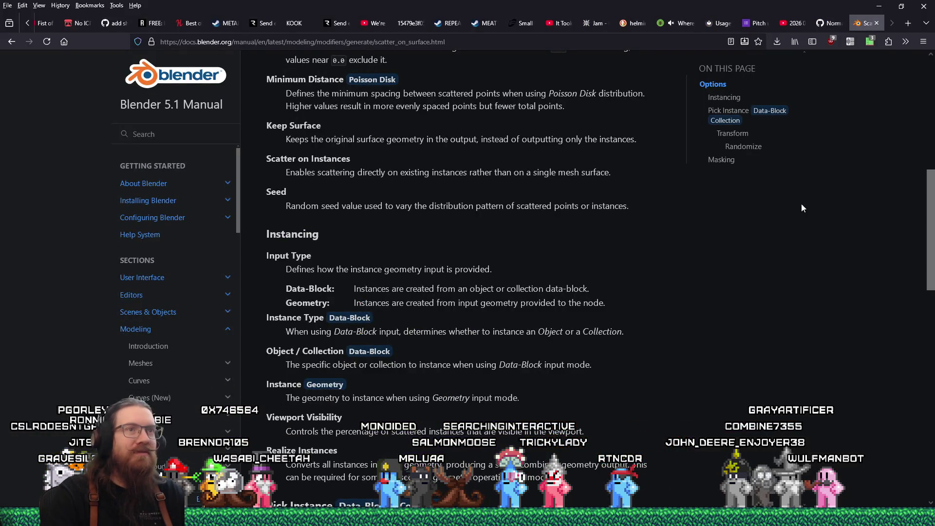
pyautogui.moveTo(930, 191)
pyautogui.mouseDown()
pyautogui.moveTo(931, 116)
pyautogui.moveTo(881, 48)
pyautogui.mouseUp()
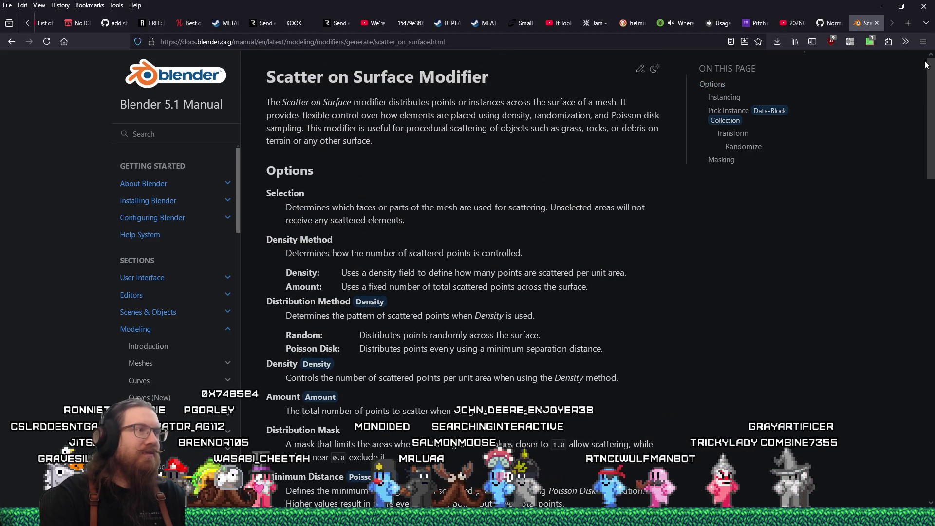
pyautogui.hotkey('alt', 'Tab')
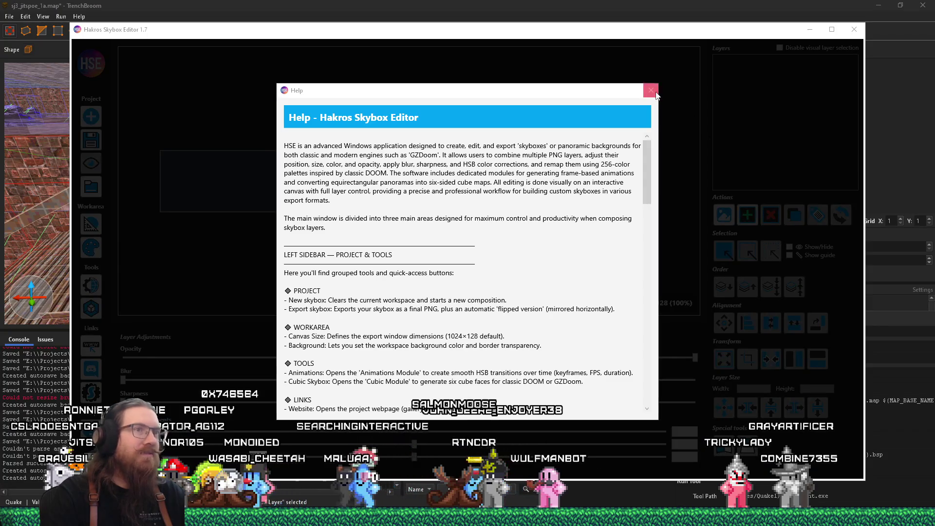
# - Close the Help window, quit Hakros Skybox Editor with Yes, and close its 1.7 folder
pyautogui.click(655, 92)
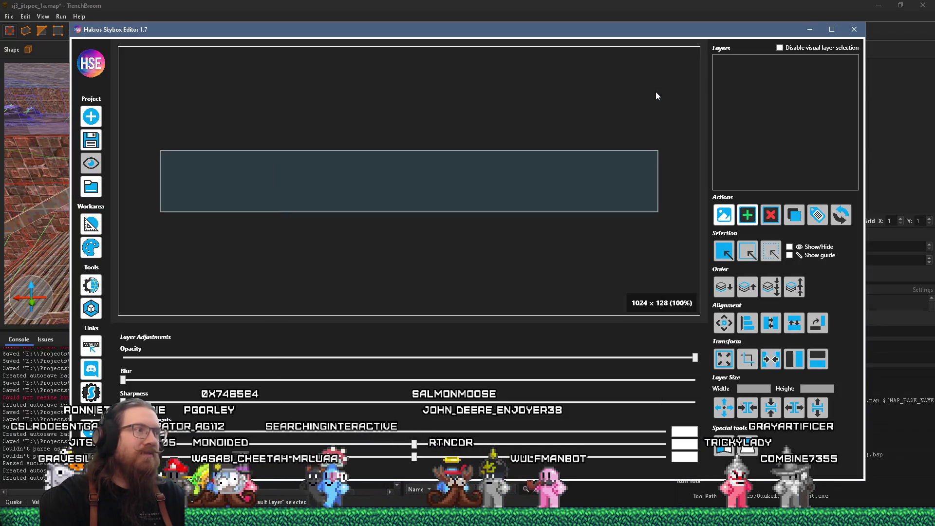
pyautogui.click(863, 28)
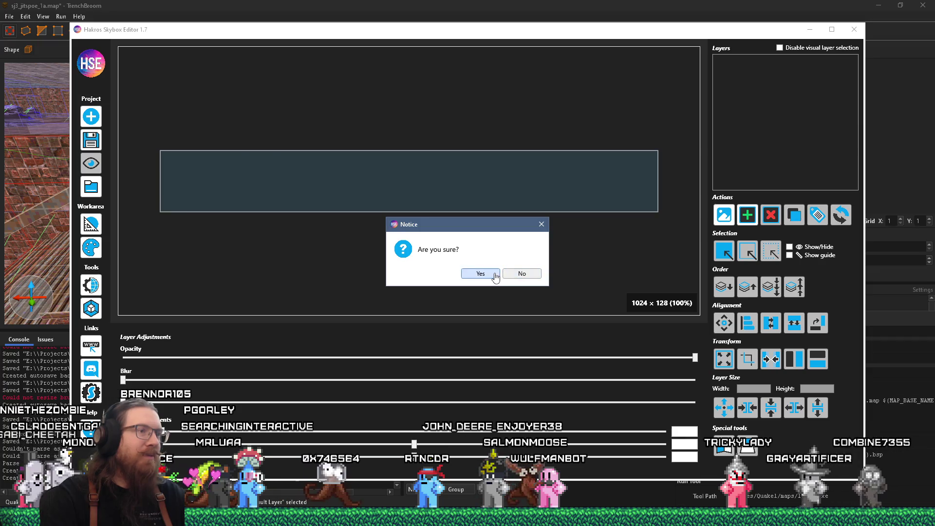
pyautogui.click(495, 273)
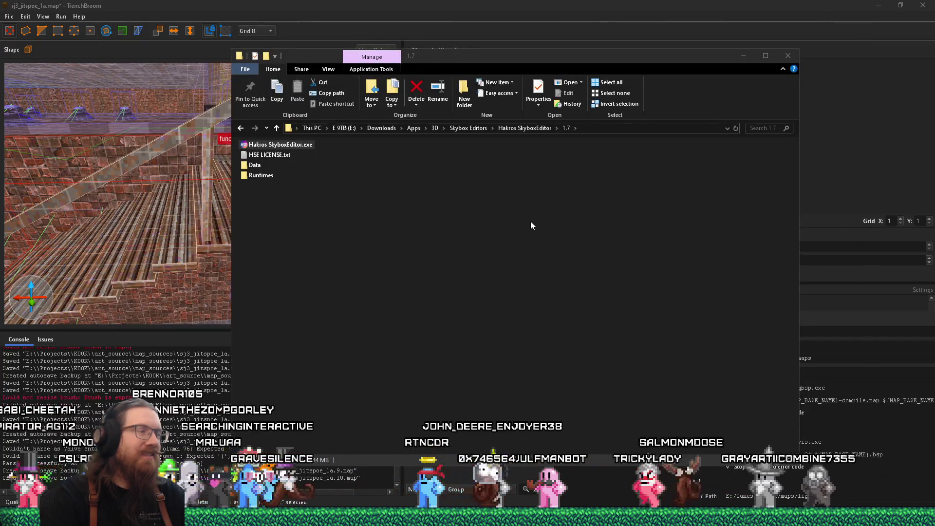
pyautogui.click(789, 57)
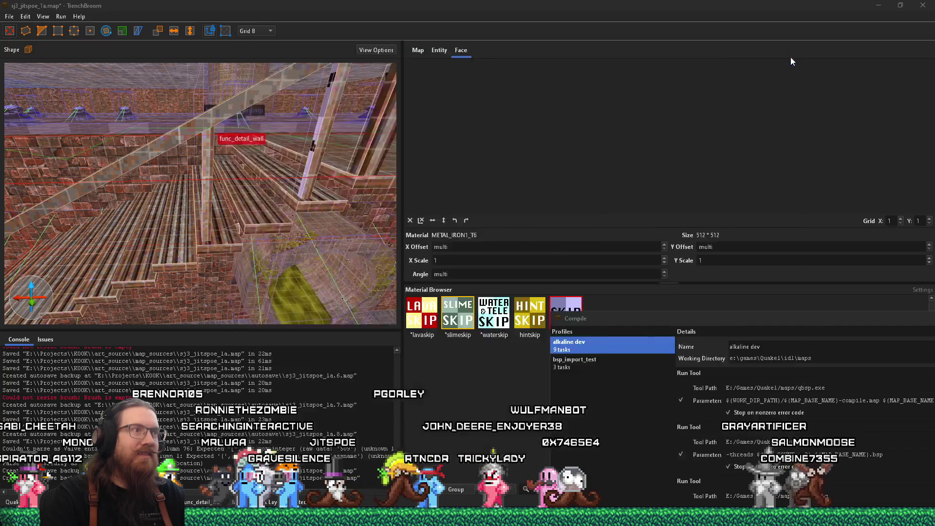
# - Inspect the stair post, then select everything and isolate the single func_detail brush
pyautogui.moveTo(280, 241)
pyautogui.mouseDown()
pyautogui.moveTo(199, 230)
pyautogui.moveTo(186, 203)
pyautogui.moveTo(191, 187)
pyautogui.moveTo(158, 221)
pyautogui.moveTo(251, 212)
pyautogui.moveTo(184, 212)
pyautogui.mouseUp()
pyautogui.click(177, 212)
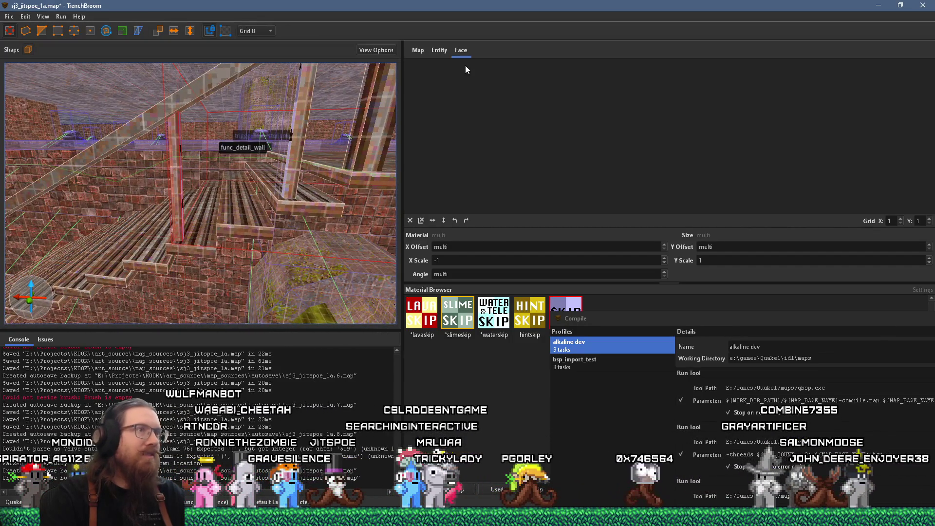
pyautogui.moveTo(350, 181)
pyautogui.mouseDown()
pyautogui.moveTo(240, 237)
pyautogui.moveTo(96, 268)
pyautogui.mouseUp()
pyautogui.hotkey('ctrl', 'a')
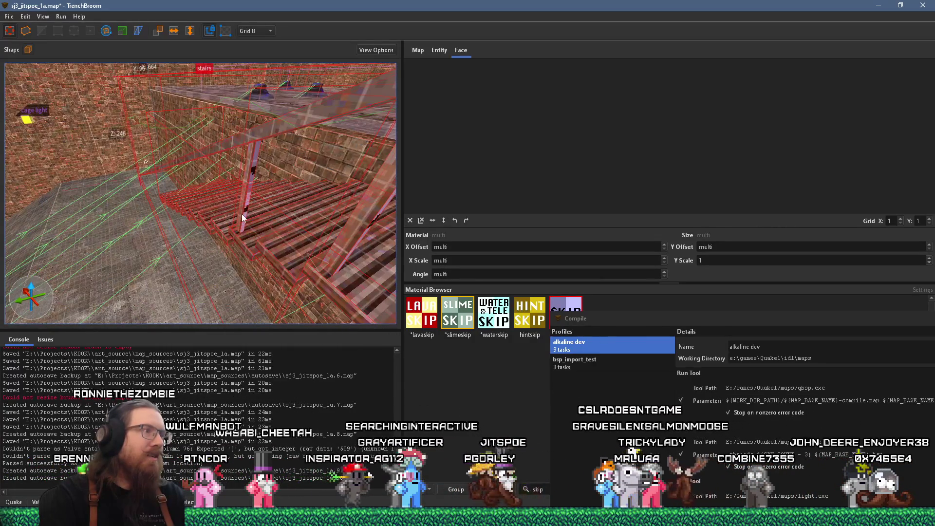
pyautogui.click(242, 214)
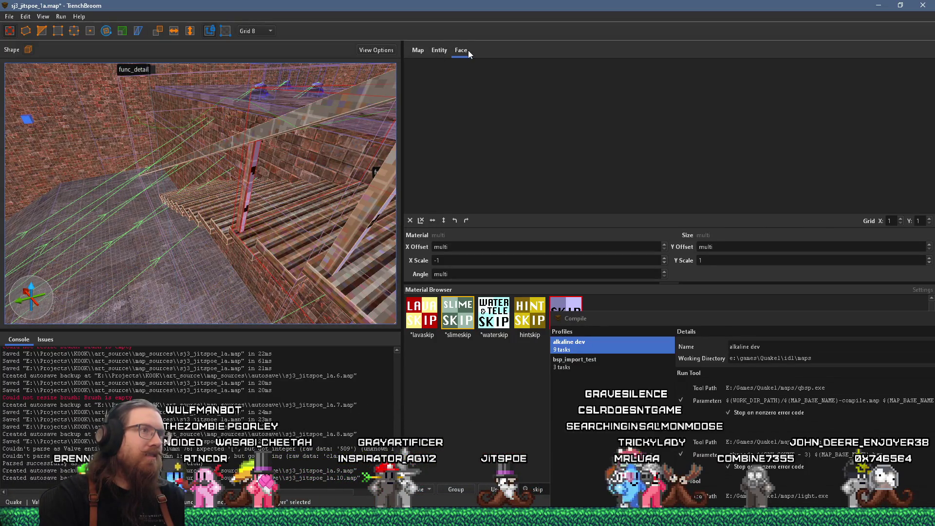
# - Fly in on the fence beam, then bring up the sj2_jitspoe_1rc2e.map window
pyautogui.scroll(4, 297, 169)
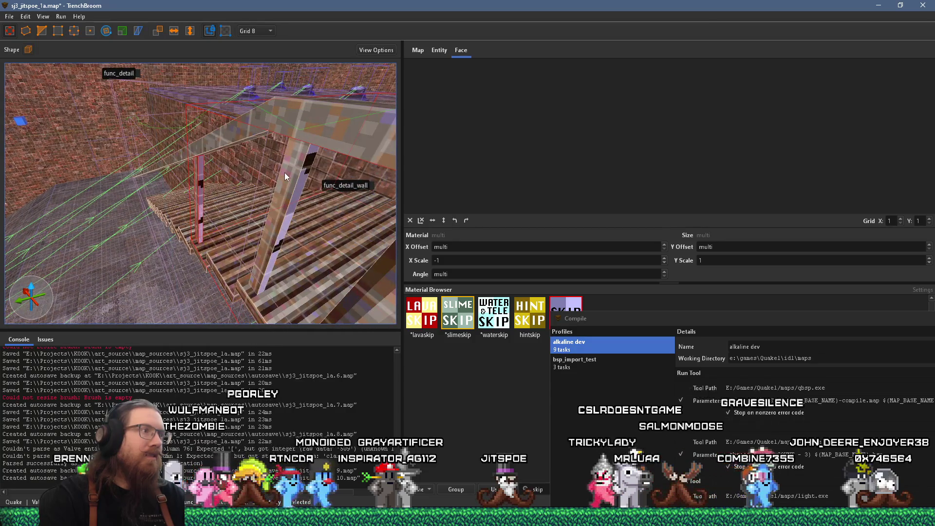
pyautogui.scroll(6, 284, 172)
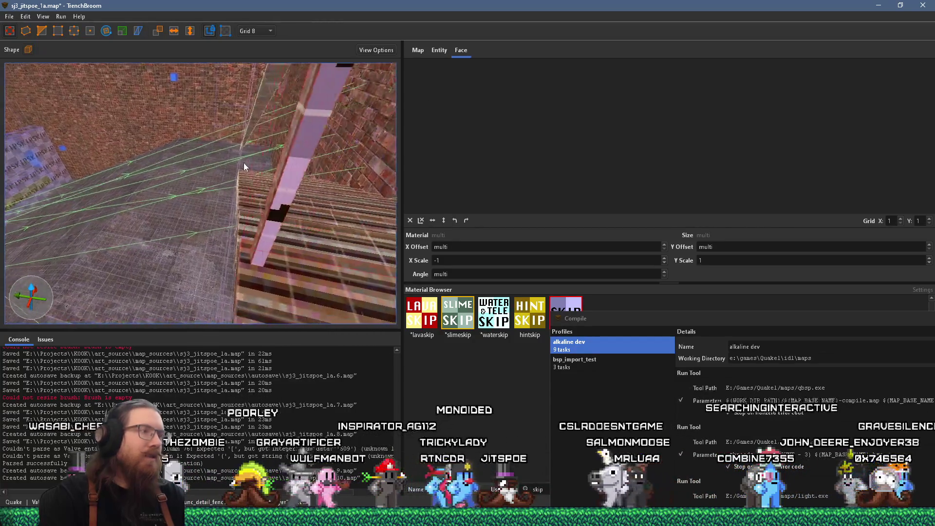
pyautogui.scroll(8, 241, 171)
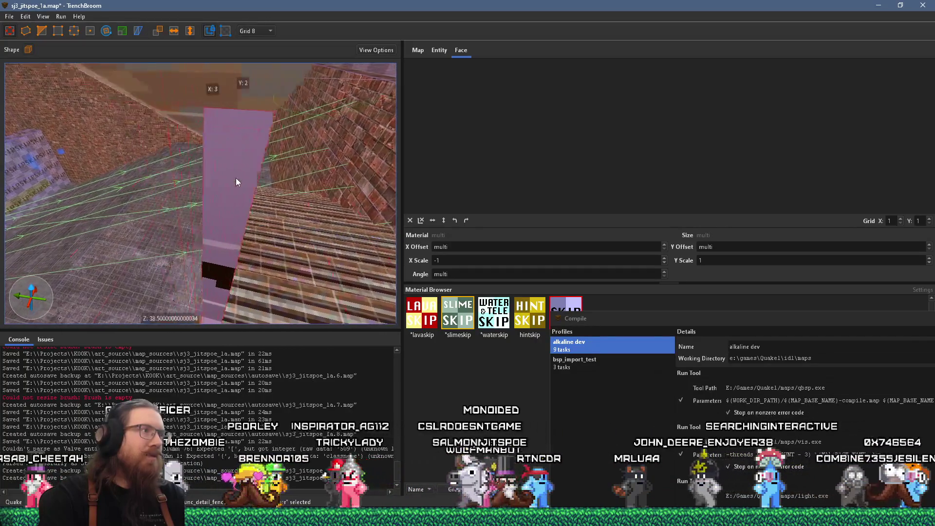
pyautogui.scroll(8, 239, 176)
pyautogui.moveTo(244, 176)
pyautogui.mouseDown()
pyautogui.moveTo(320, 213)
pyautogui.moveTo(309, 212)
pyautogui.mouseUp()
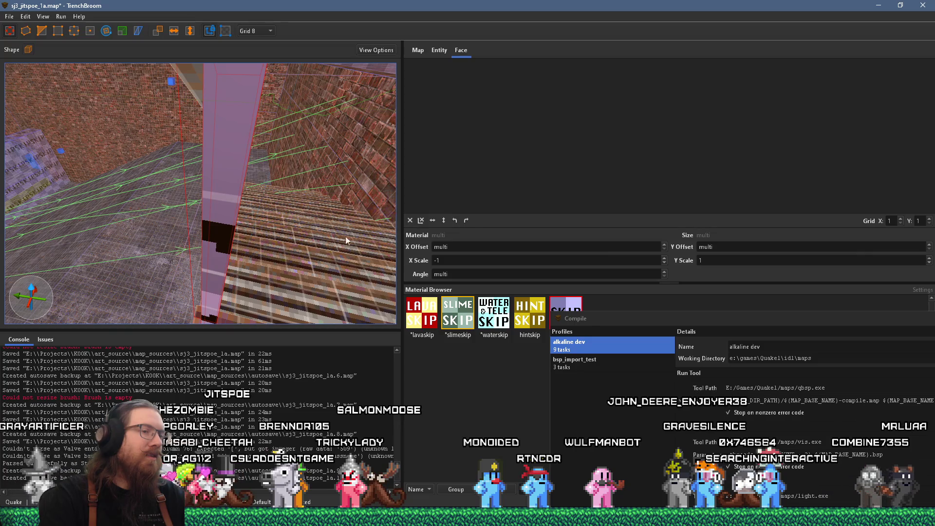
pyautogui.hotkey('alt', 'Tab')
pyautogui.moveTo(302, 229)
pyautogui.mouseDown()
pyautogui.moveTo(306, 209)
pyautogui.moveTo(220, 200)
pyautogui.mouseUp()
# - In sj2, check the chain bridge door entity's _mirrorinside property in the Entity panel
pyautogui.click(214, 214)
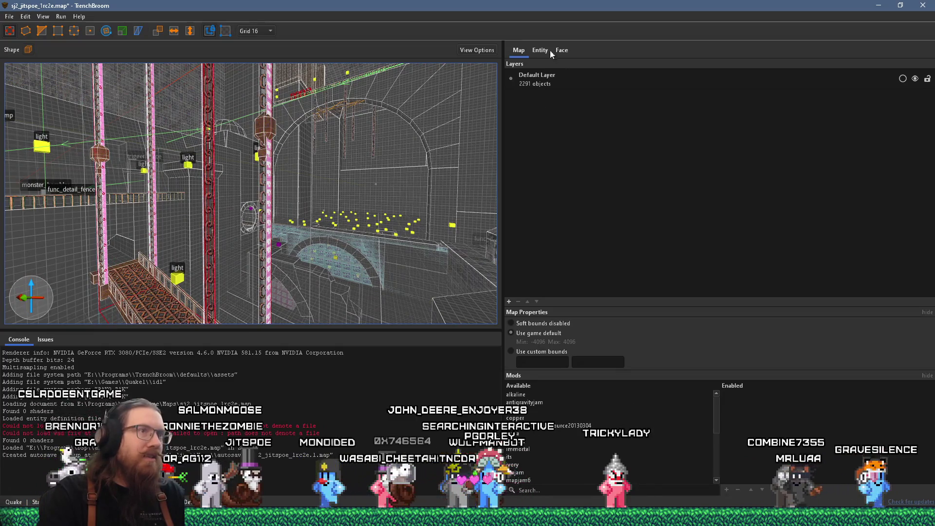
pyautogui.click(550, 51)
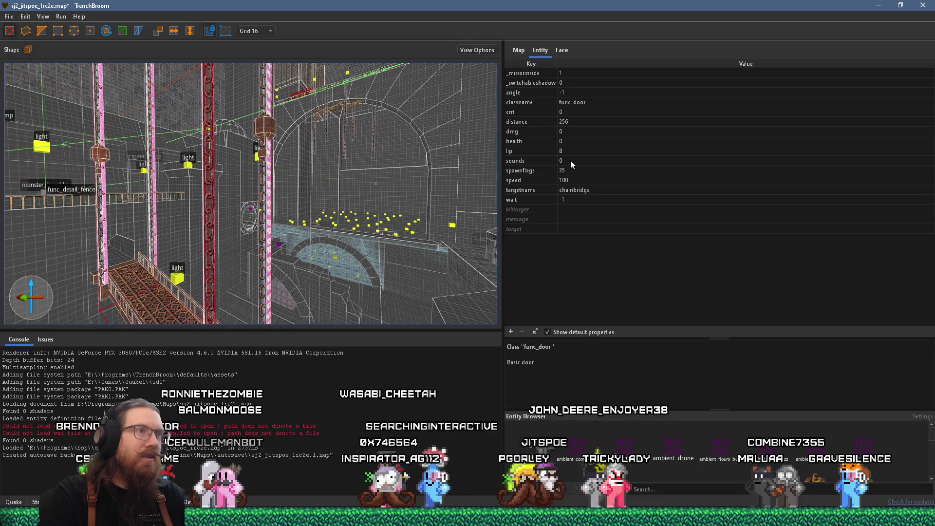
pyautogui.click(541, 74)
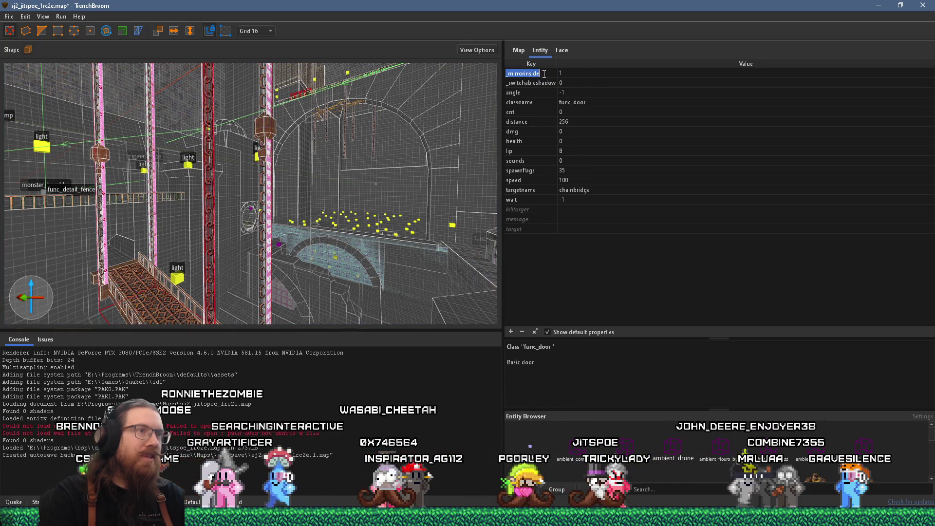
pyautogui.click(574, 116)
# - In sj3, add a _mirrorinside property with value 1 to the func_detail_fence entity
pyautogui.hotkey('alt', 'Tab')
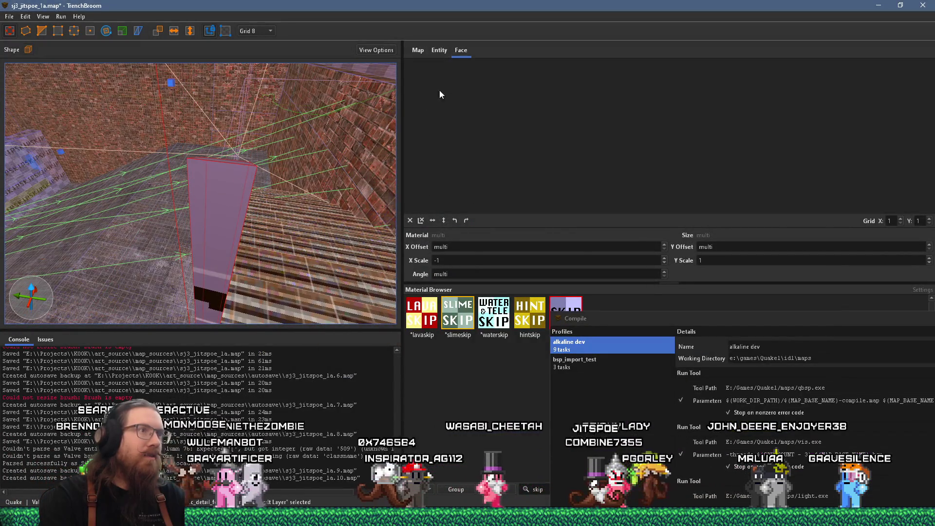
pyautogui.click(438, 50)
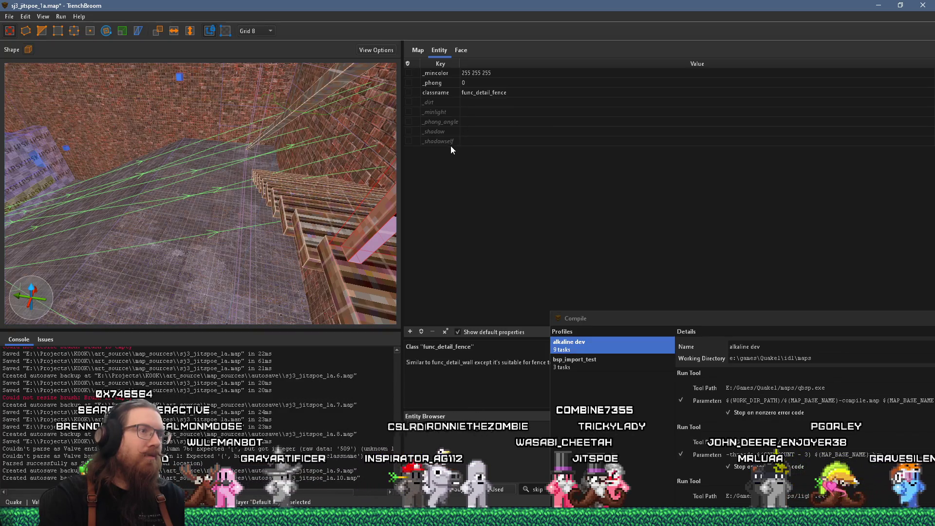
pyautogui.click(409, 332)
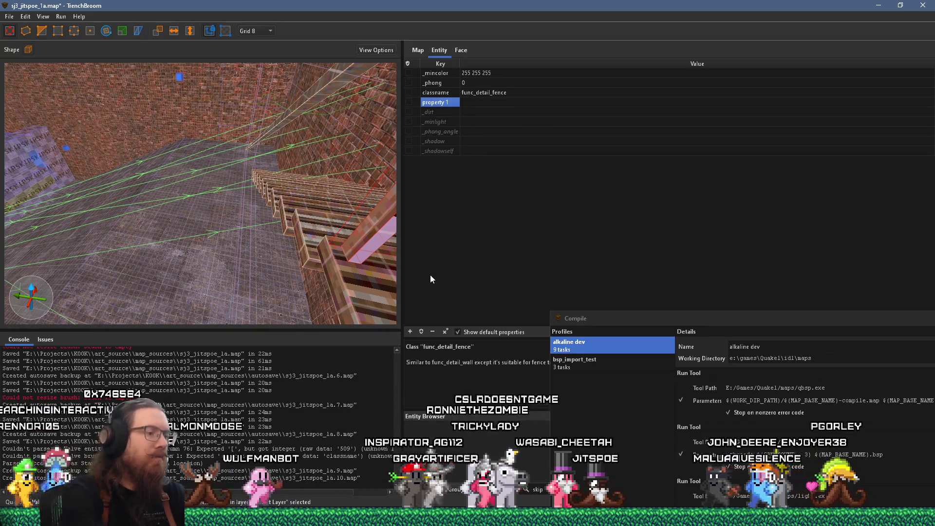
pyautogui.doubleClick(453, 99)
pyautogui.write('_mirrorinside')
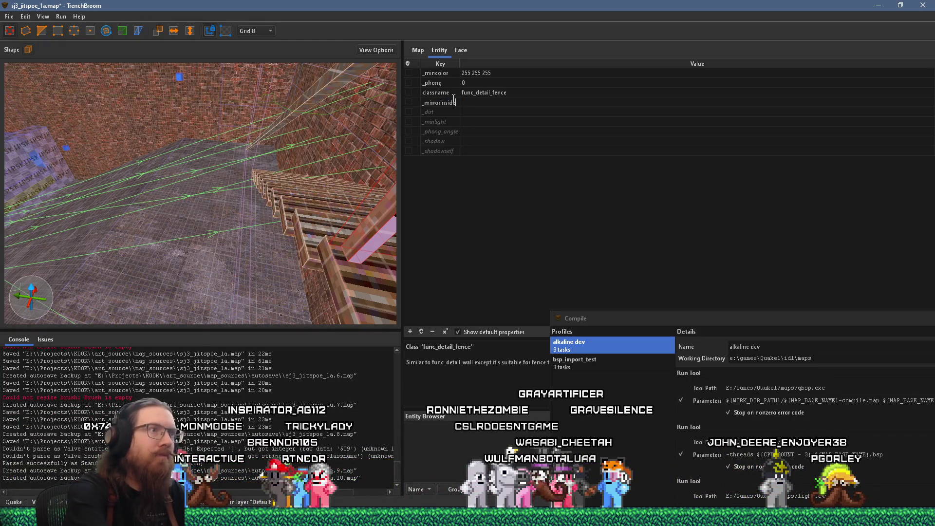
pyautogui.write('1')
pyautogui.press('Return')
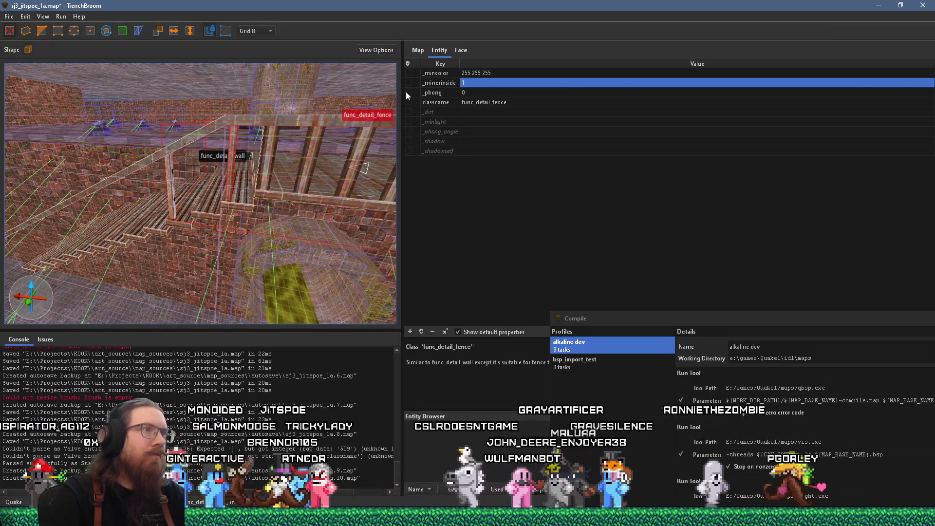
# - Centre the func_detail_fence railing in the view and clear the selection
pyautogui.scroll(5, 238, 146)
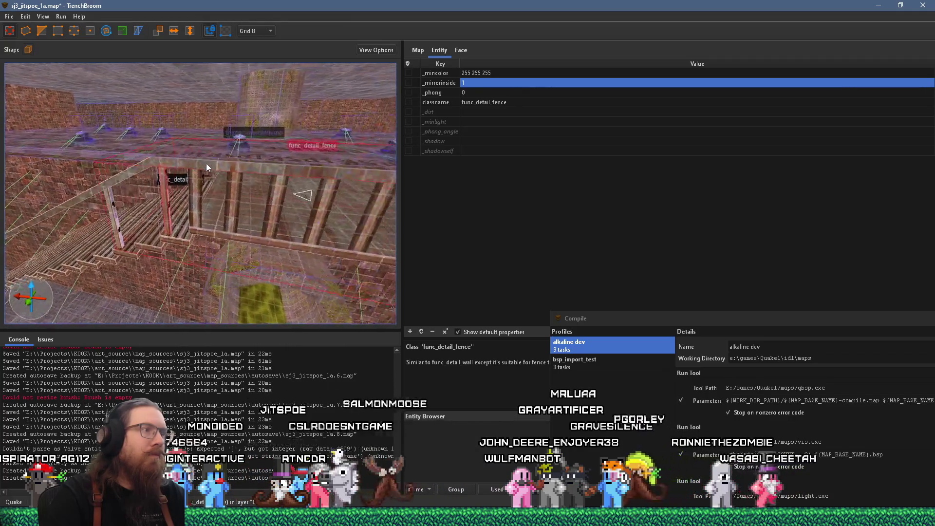
pyautogui.scroll(-5, 210, 189)
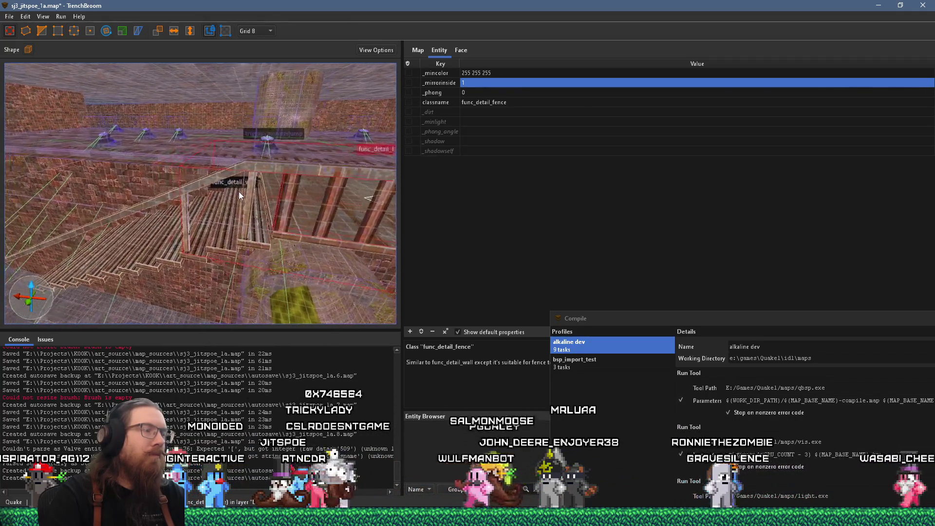
pyautogui.scroll(5, 239, 190)
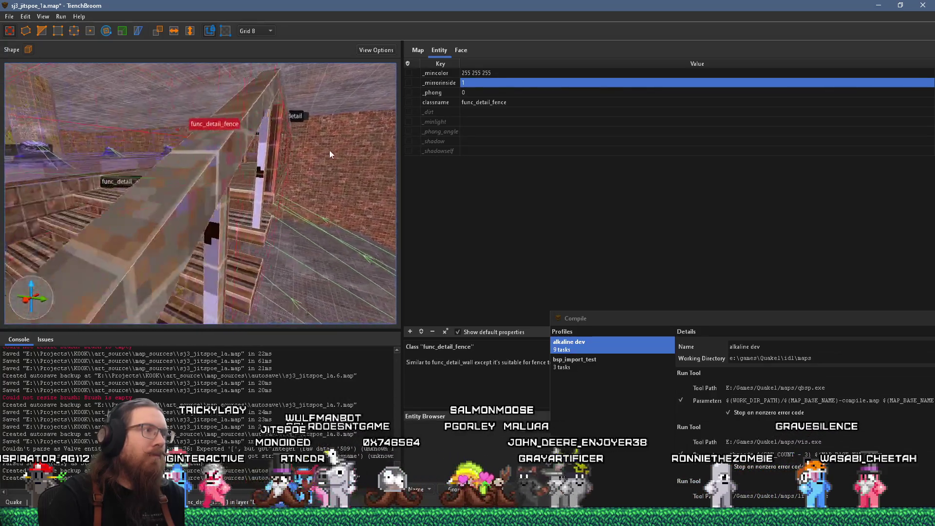
pyautogui.scroll(5, 350, 154)
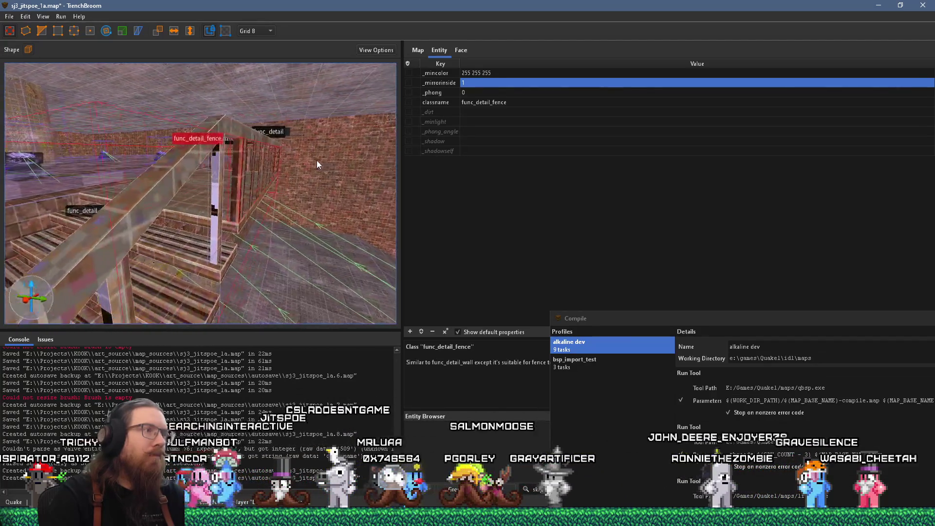
pyautogui.moveTo(314, 163)
pyautogui.mouseDown()
pyautogui.moveTo(288, 160)
pyautogui.moveTo(192, 189)
pyautogui.moveTo(199, 182)
pyautogui.moveTo(179, 153)
pyautogui.moveTo(267, 98)
pyautogui.moveTo(264, 131)
pyautogui.moveTo(223, 200)
pyautogui.moveTo(212, 164)
pyautogui.moveTo(179, 185)
pyautogui.moveTo(41, 67)
pyautogui.mouseUp()
pyautogui.press('Escape')
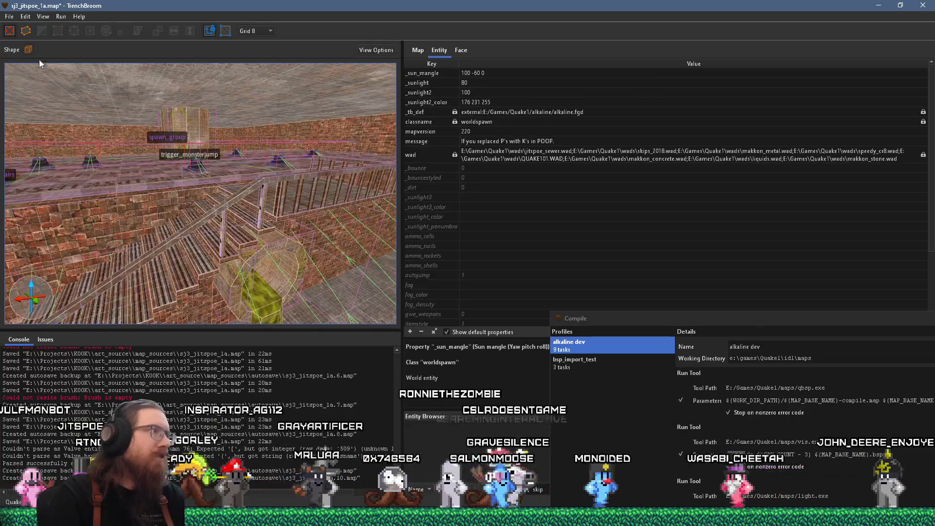
# - Save sj3_jitspoe_1a.map via Run > Compile Map and compile with the alkaline dev profile
pyautogui.click(61, 16)
pyautogui.click(25, 17)
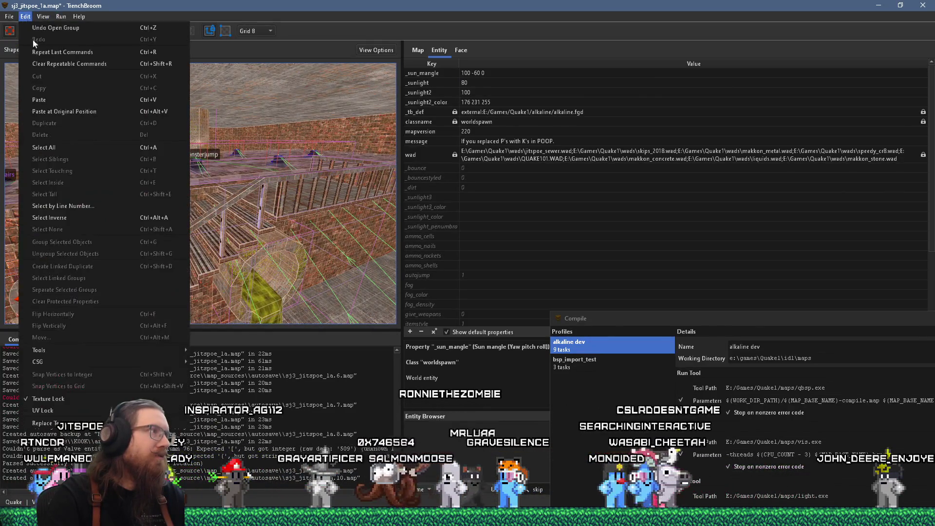
pyautogui.click(156, 17)
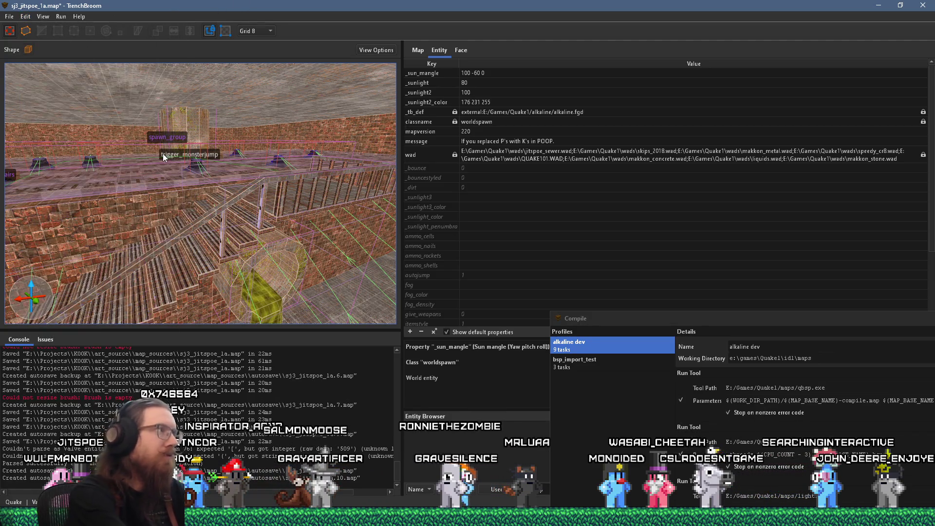
pyautogui.click(60, 16)
pyautogui.click(72, 27)
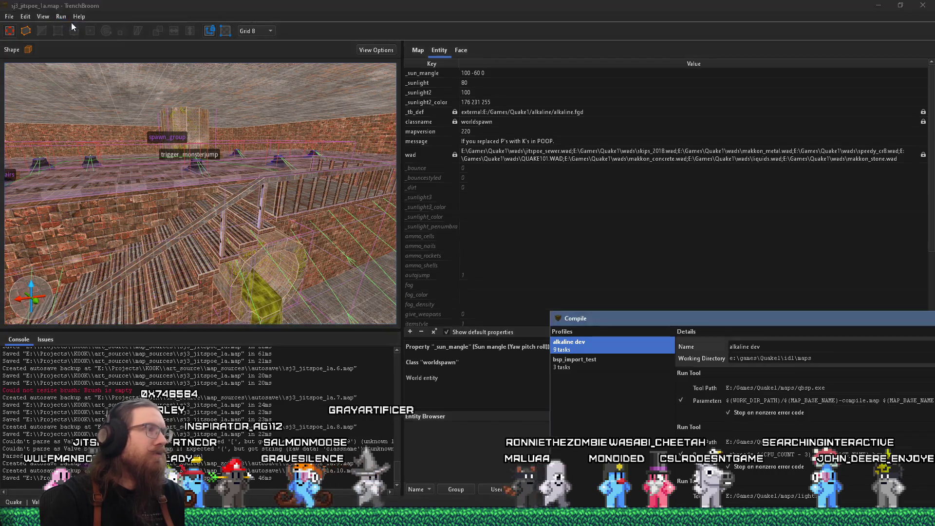
pyautogui.moveTo(632, 318); pyautogui.dragTo(328, 83)
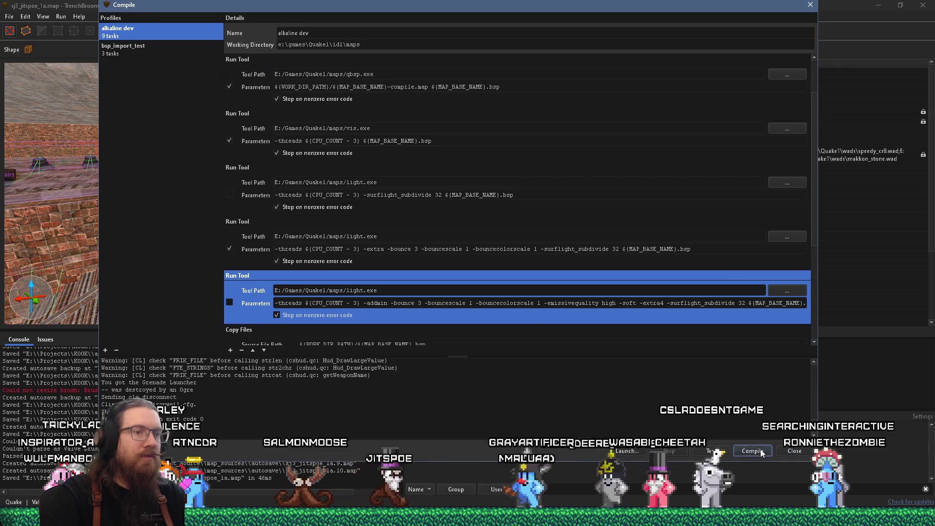
pyautogui.click(752, 451)
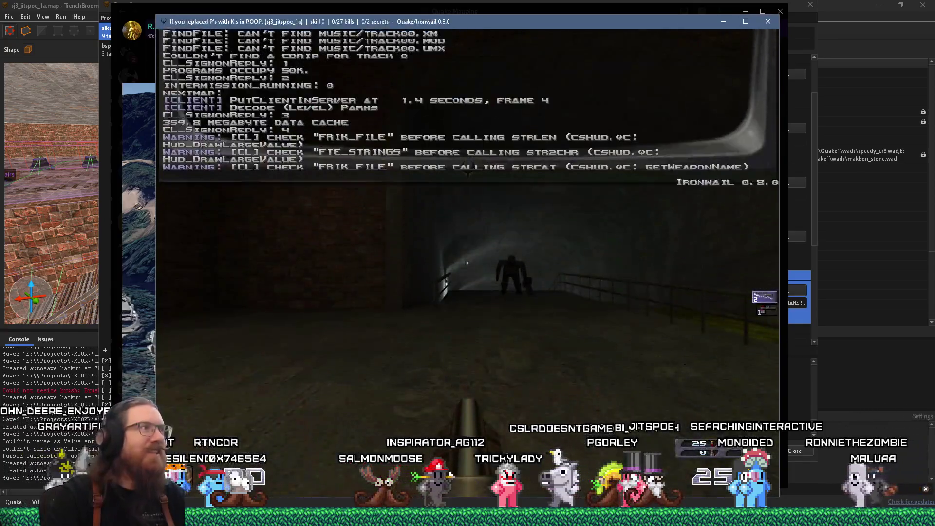
# - Grab the grenade launcher, then toggle noclip on to fly over the stairs and off again
pyautogui.moveTo(467, 263)
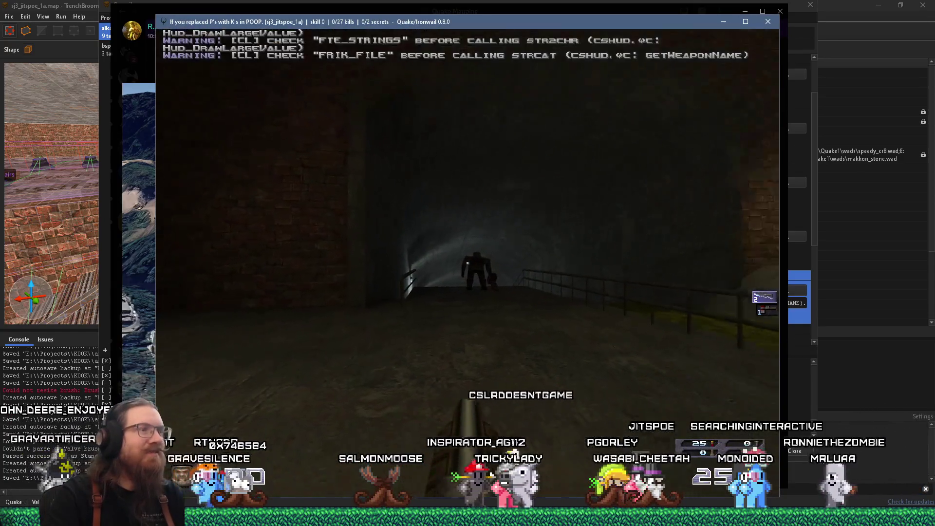
pyautogui.press('w')
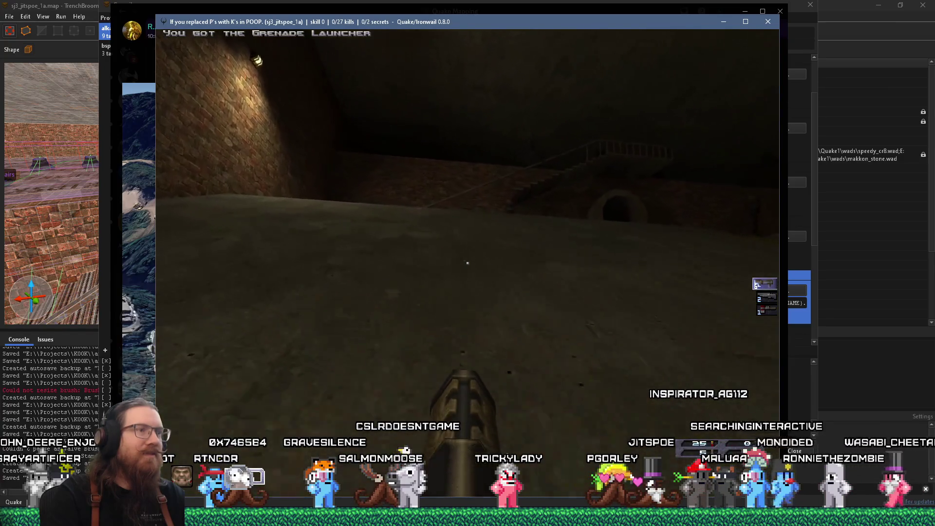
pyautogui.press('`')
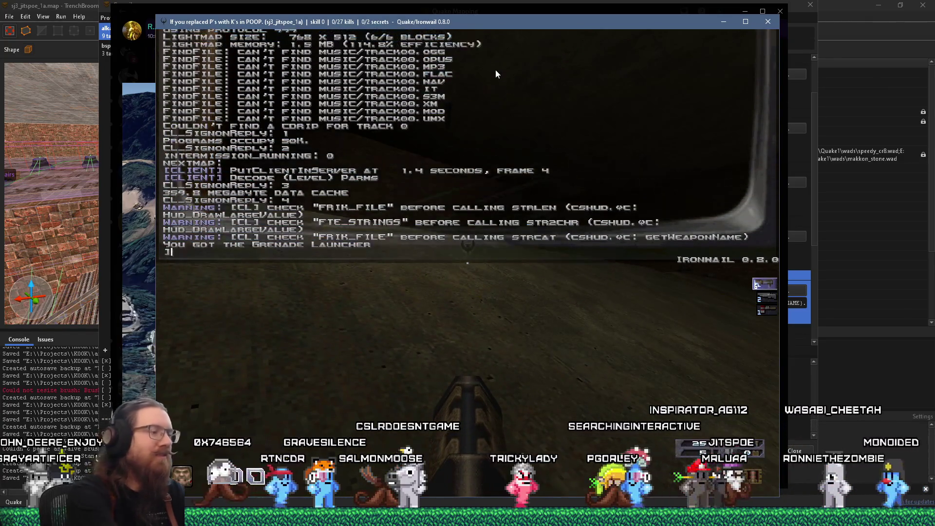
pyautogui.write('noclip')
pyautogui.press('Return')
pyautogui.press('`')
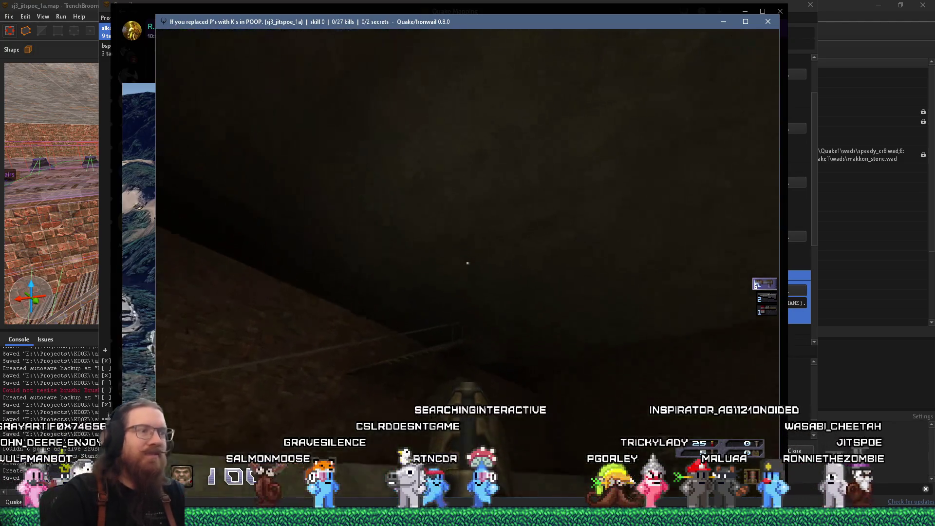
pyautogui.press('w')
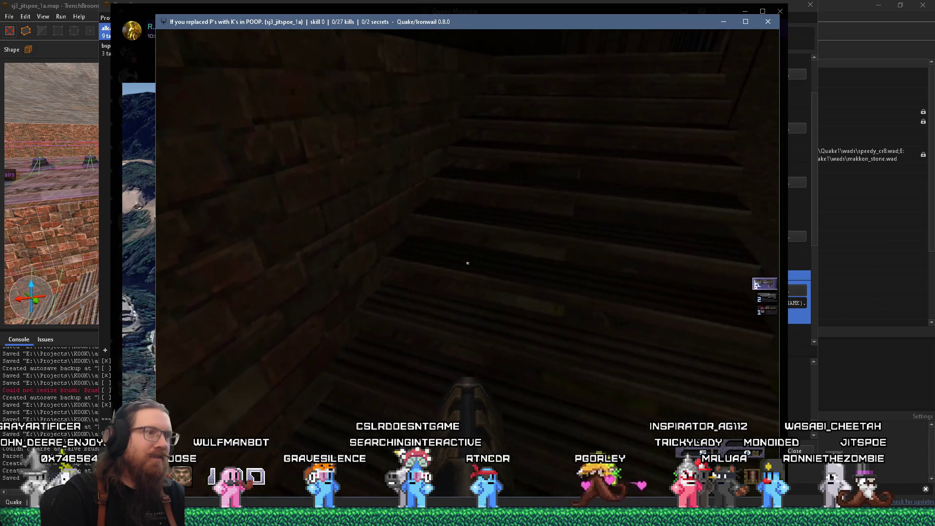
pyautogui.press('`')
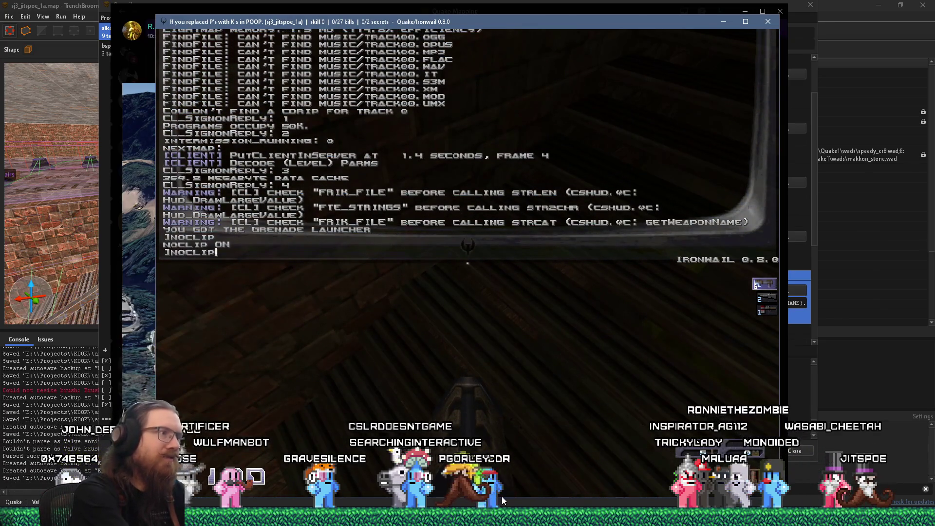
pyautogui.press('Return')
pyautogui.press('`')
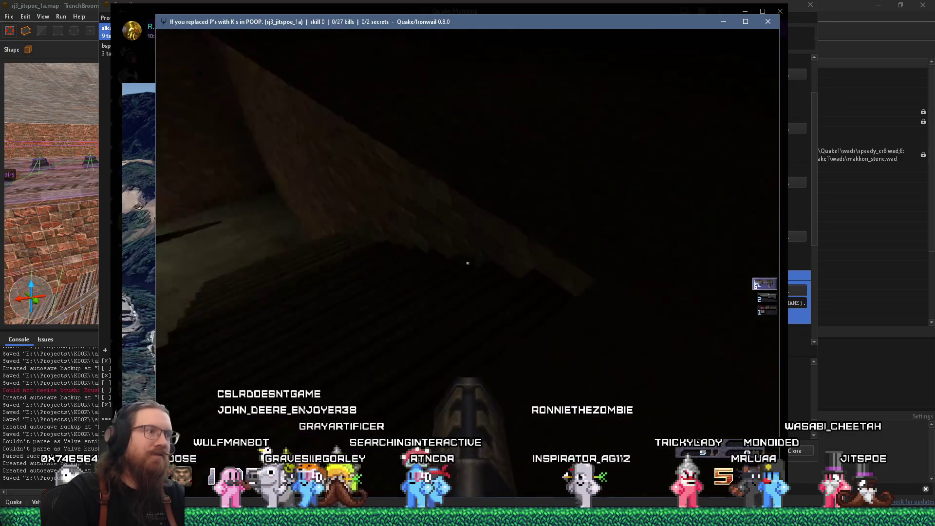
# - Advance along the stairs, shooting the enemies in the stairwell until they are gibbed
pyautogui.press('w')
pyautogui.click(468, 263)
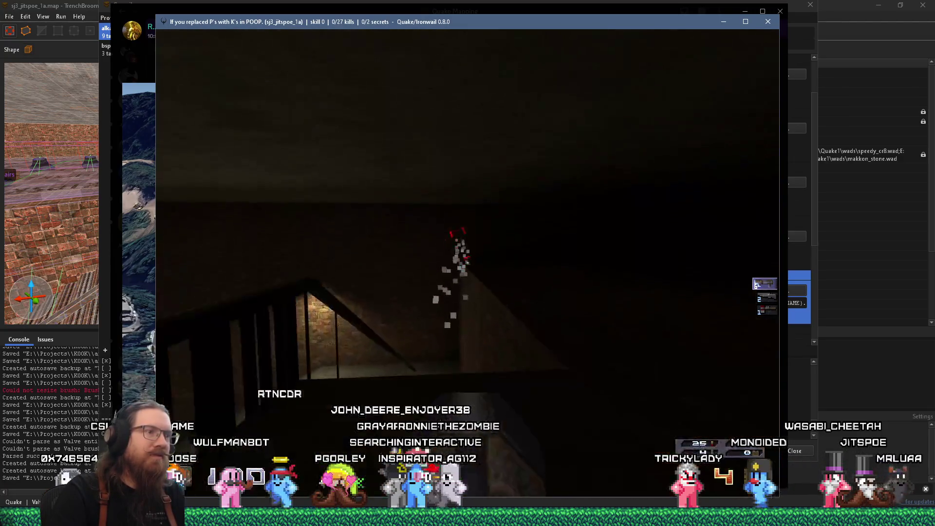
pyautogui.press('w')
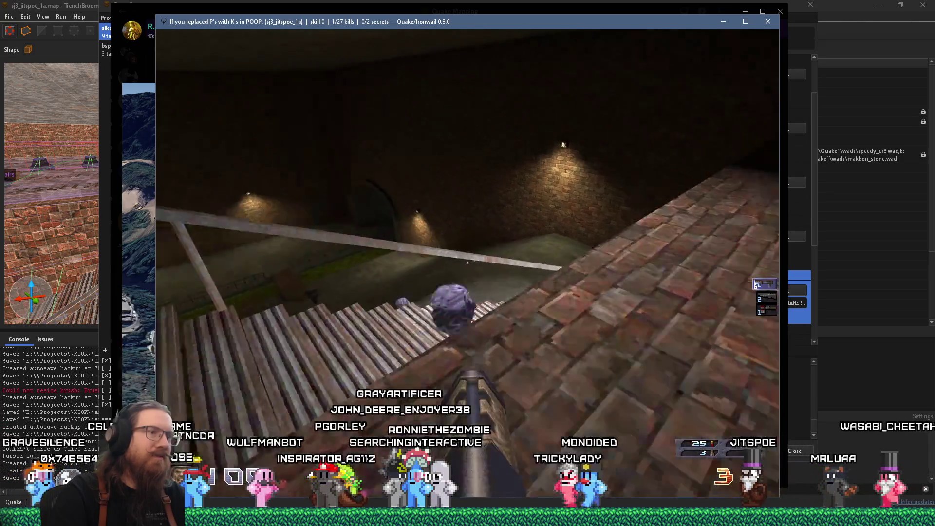
pyautogui.click(467, 263)
pyautogui.press('w')
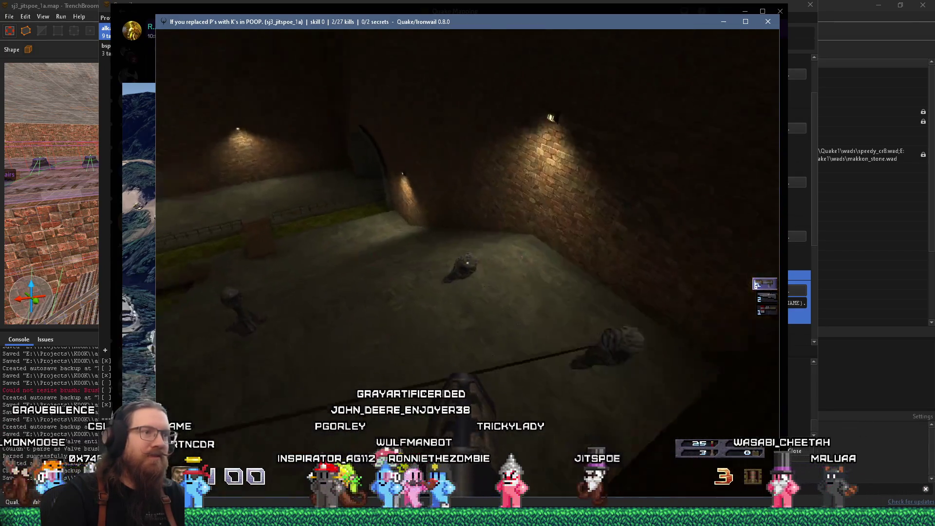
pyautogui.click(467, 263)
pyautogui.click(468, 263)
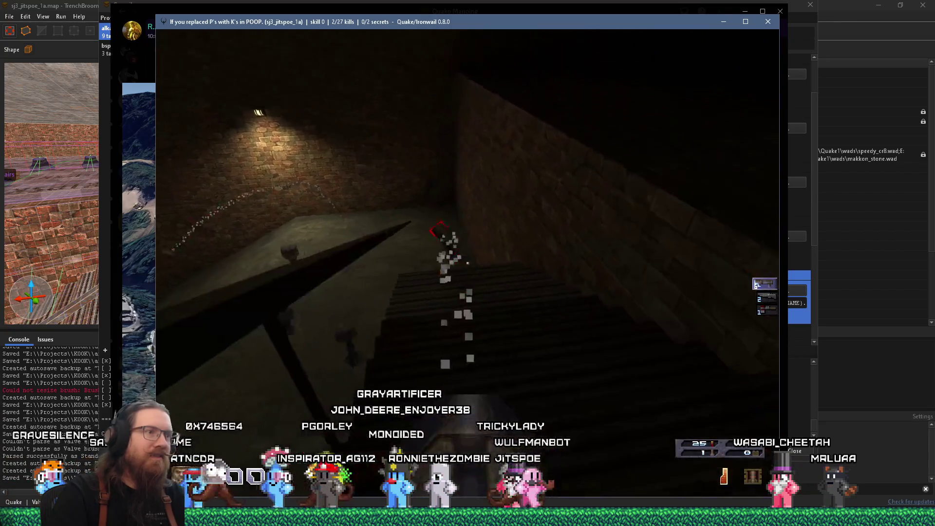
pyautogui.click(467, 263)
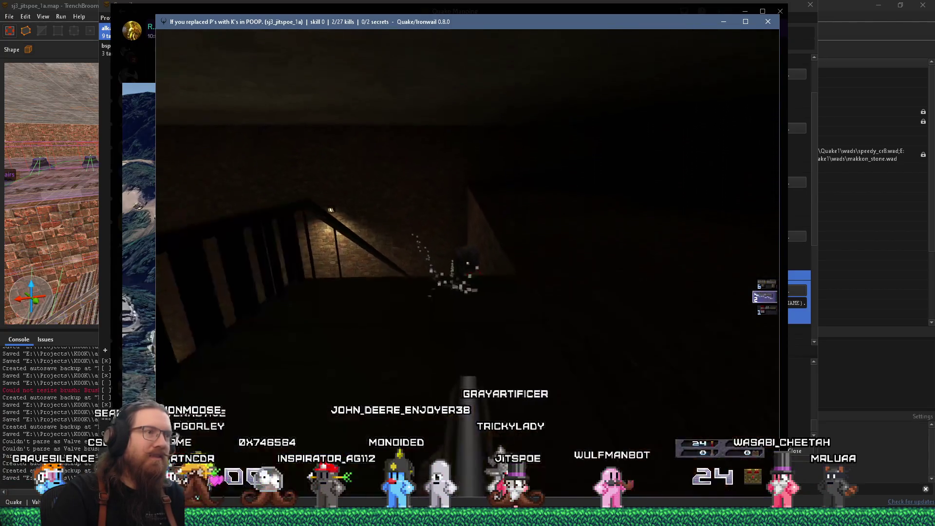
pyautogui.click(467, 263)
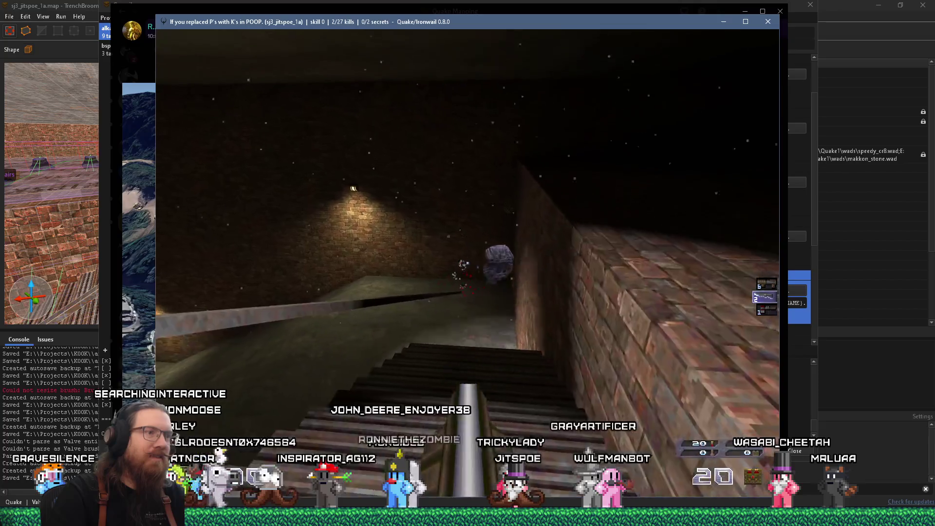
pyautogui.click(467, 263)
pyautogui.click(467, 263)
pyautogui.click(468, 262)
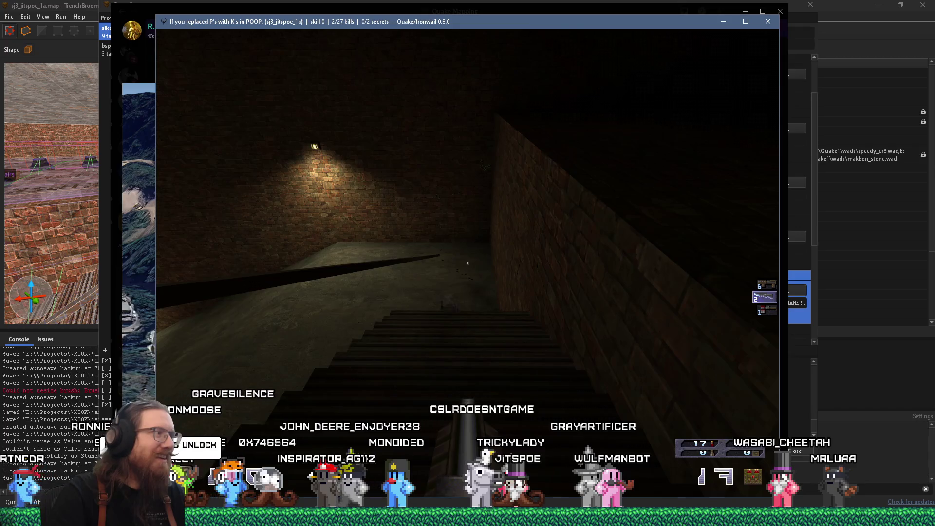
pyautogui.click(468, 263)
# - Descend into the railing room, shoot the enemy there, and head back toward the tunnel
pyautogui.press('w')
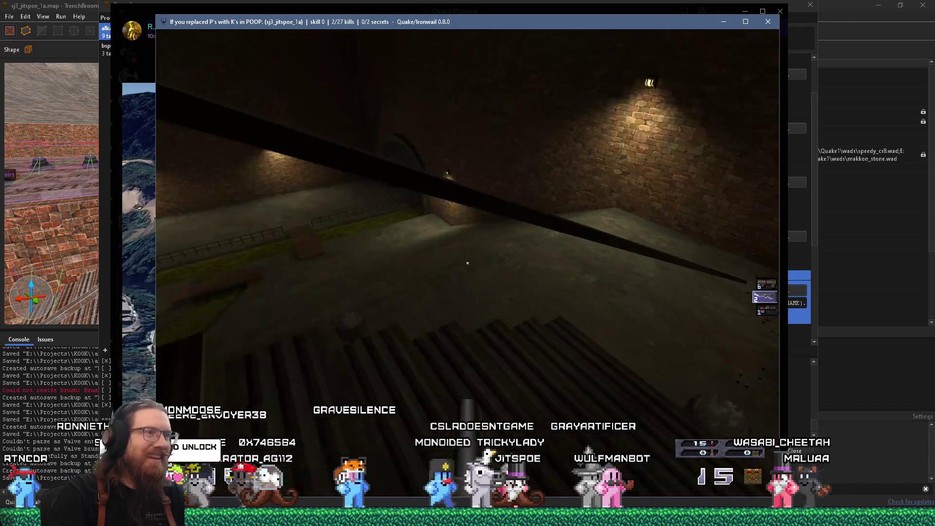
pyautogui.press('w')
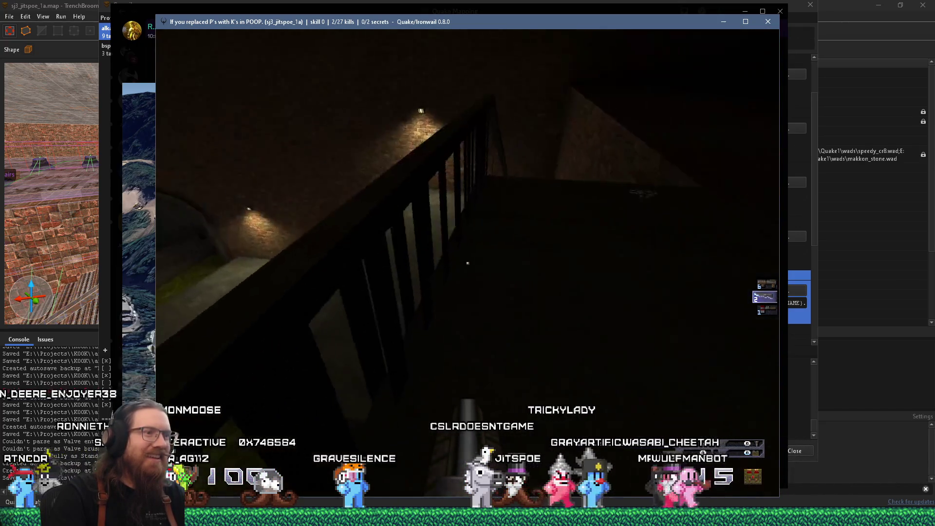
pyautogui.press('w')
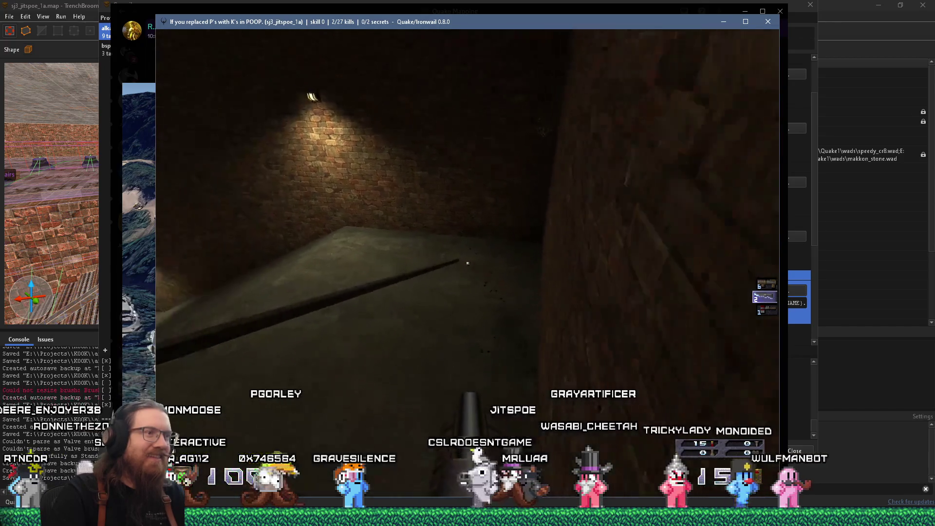
pyautogui.click(467, 263)
pyautogui.press('w')
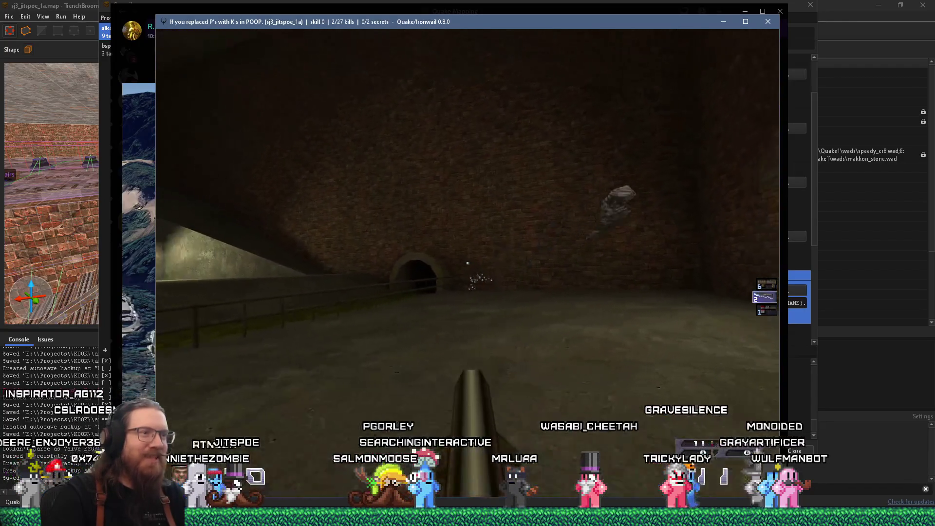
pyautogui.press('w')
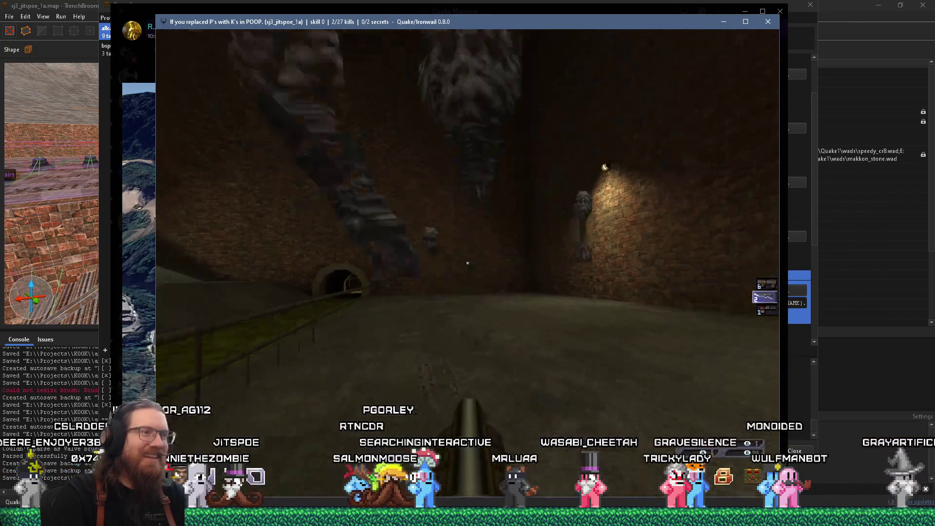
pyautogui.press('w')
pyautogui.press('w')
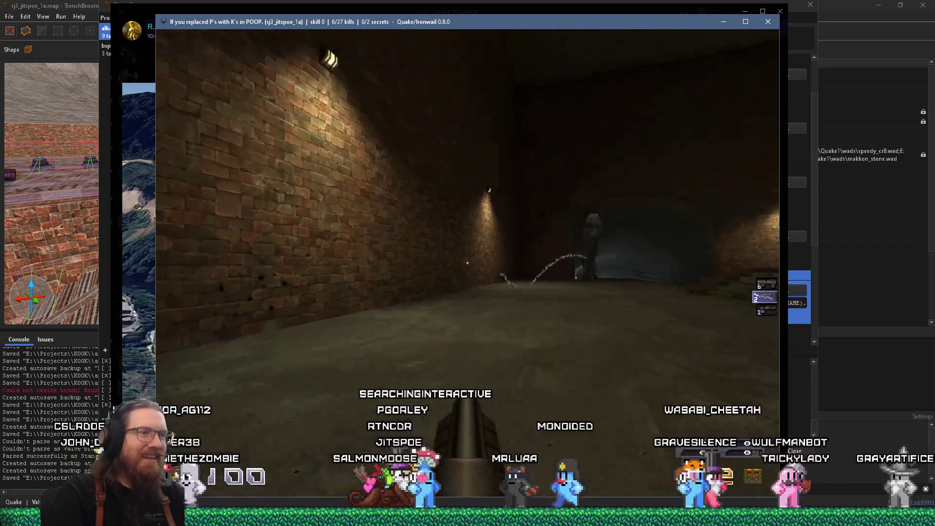
# - Lob a grenade, switch to the axe, and collect the biosuit and ammo in the dark room
pyautogui.press('w')
pyautogui.press('1')
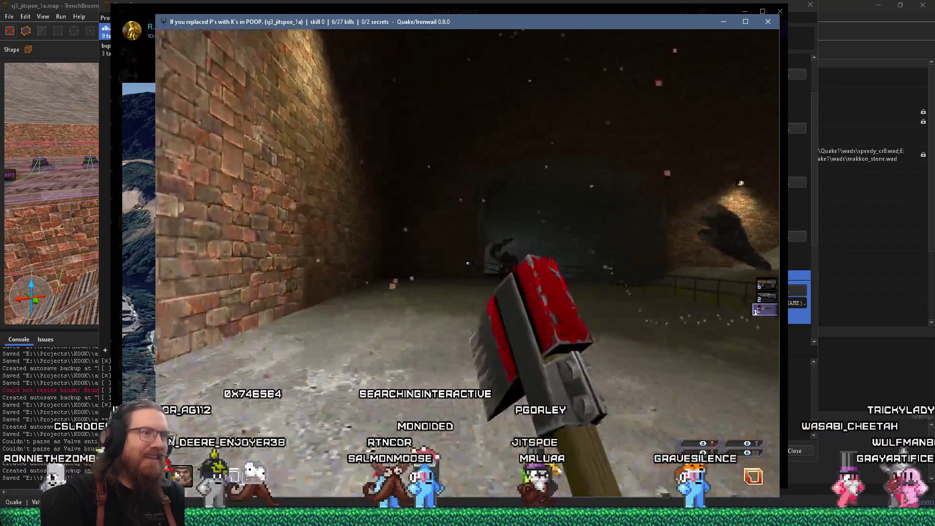
pyautogui.press('w')
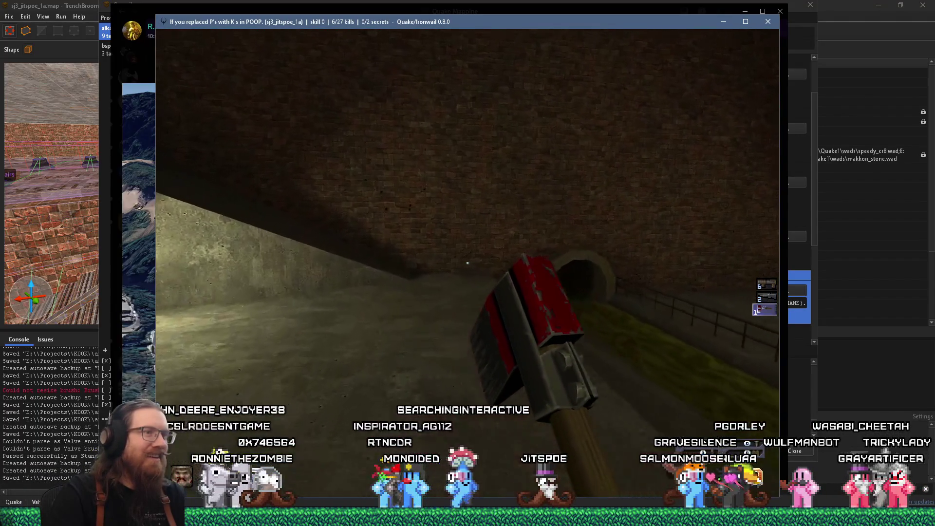
pyautogui.press('w')
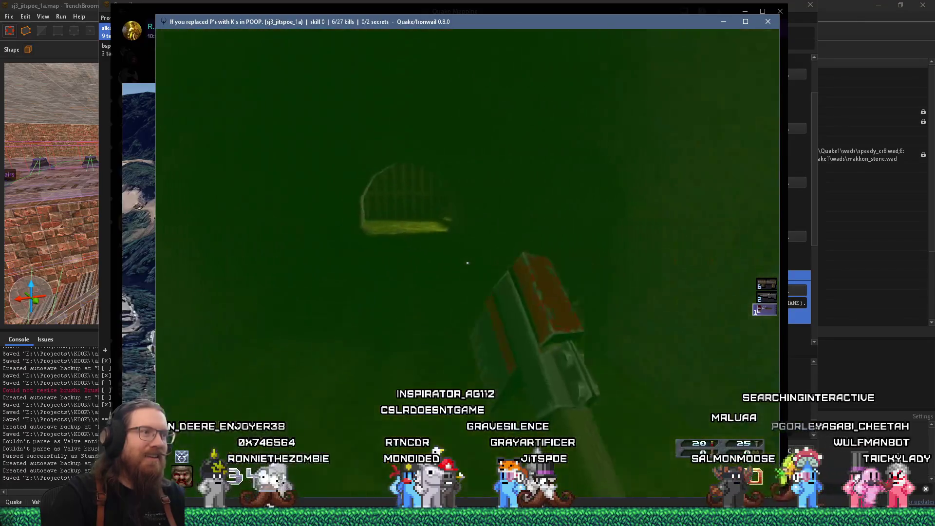
# - Drop down the shaft to trigger the secret and head into the green water
pyautogui.press('w')
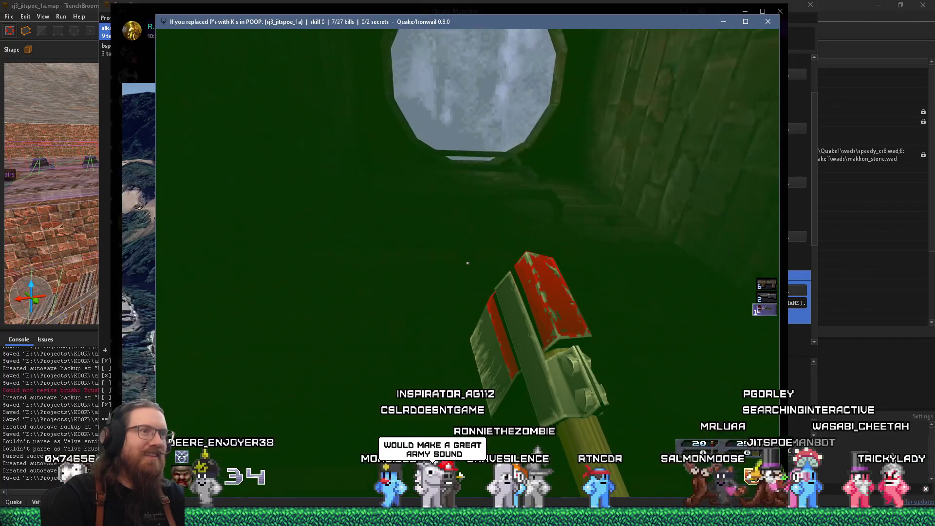
pyautogui.press('w')
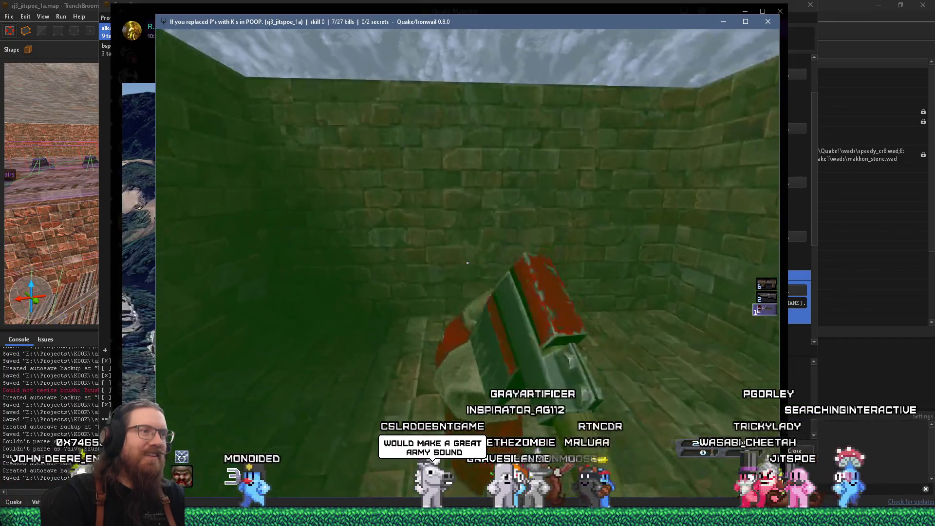
pyautogui.press('w')
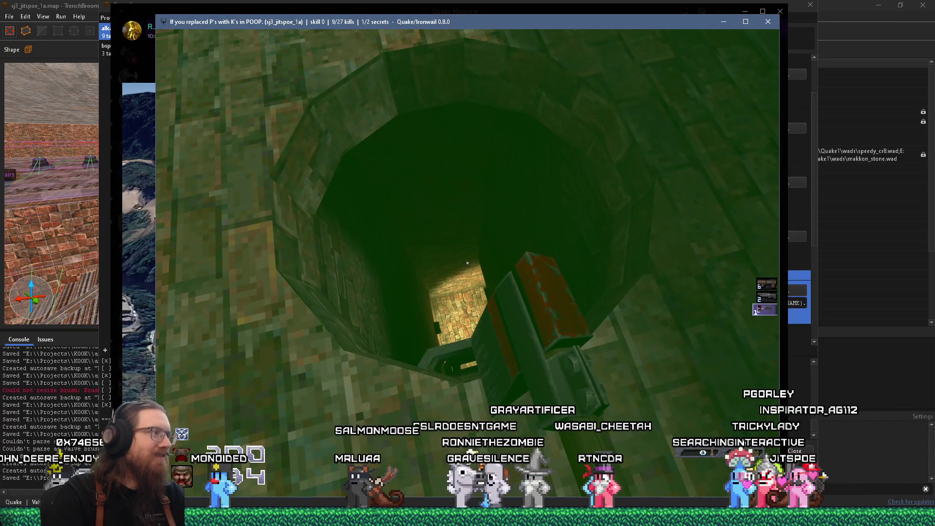
pyautogui.press('w')
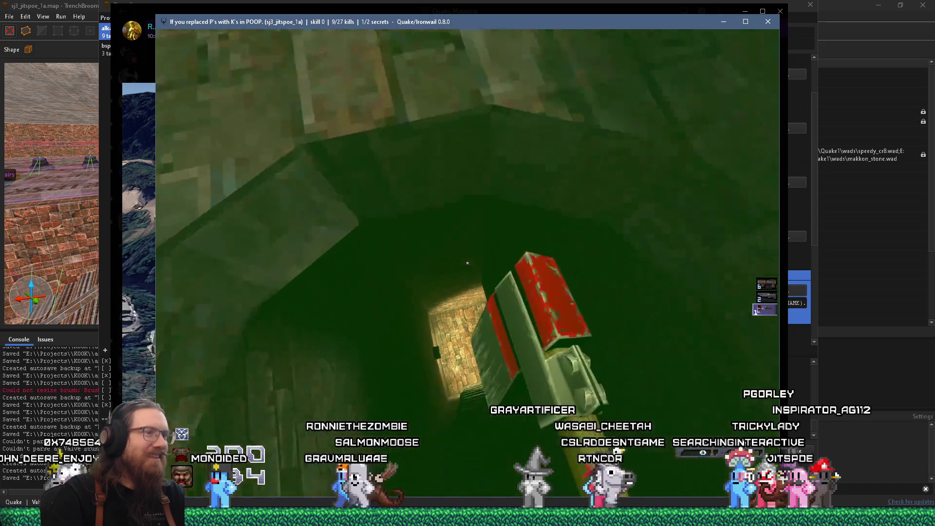
pyautogui.press('w')
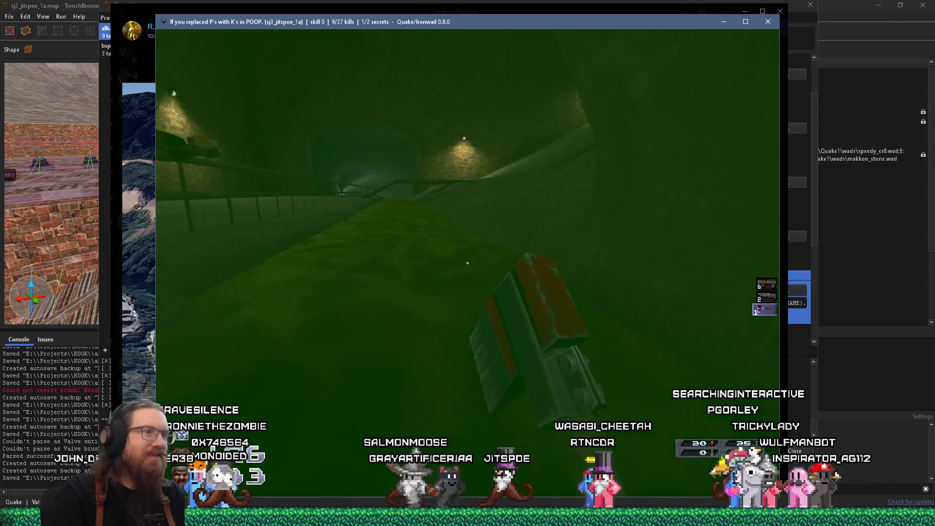
# - Swim through the green water and surface into the concrete corridor
pyautogui.press('w')
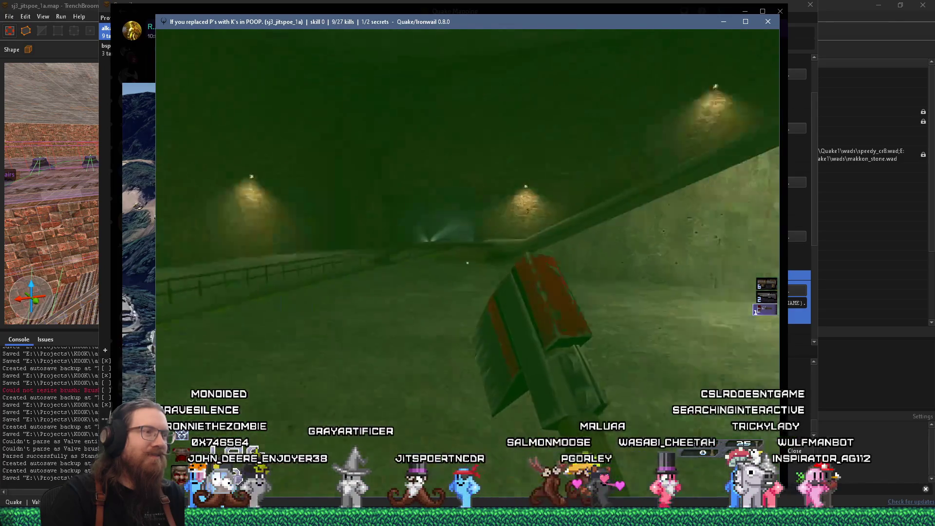
pyautogui.press('w')
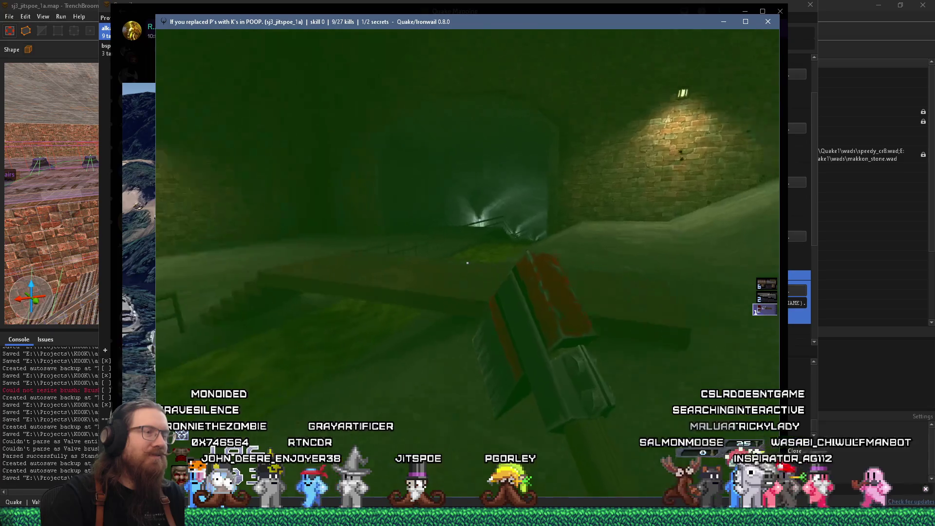
pyautogui.press('w')
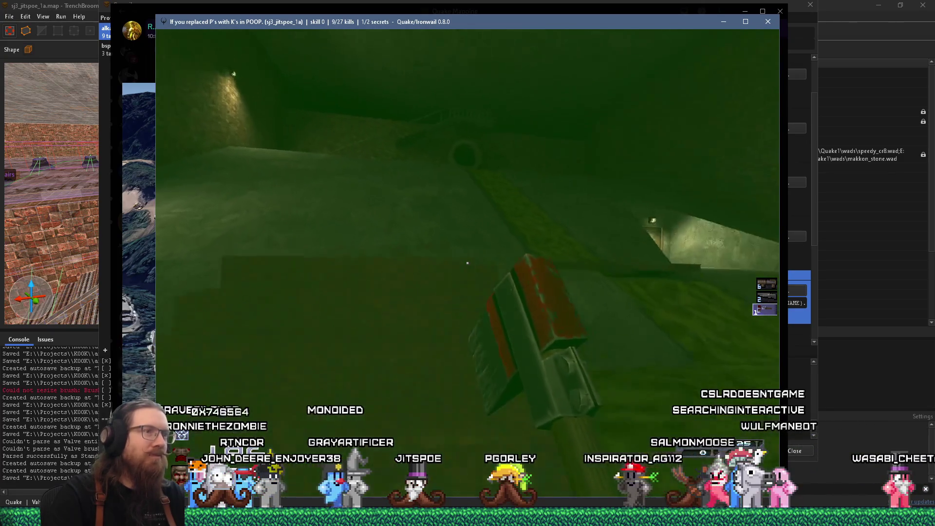
pyautogui.press('w')
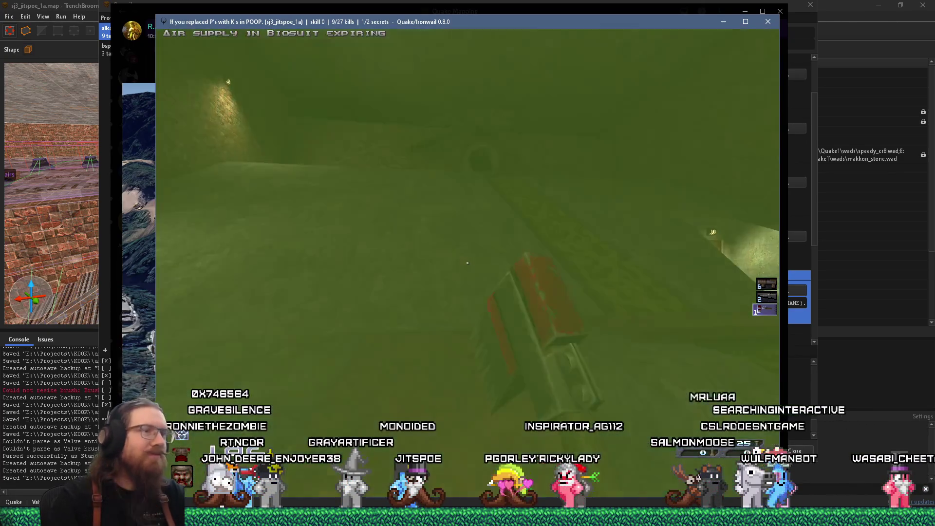
pyautogui.press('w')
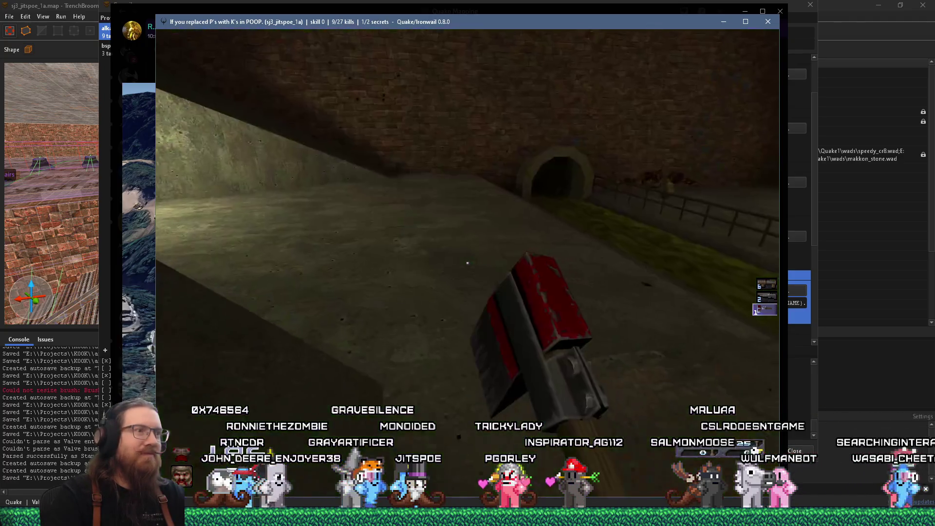
# - Climb the grassy slope, the stairs beside the ramp, and the ramp past the fence
pyautogui.press('w')
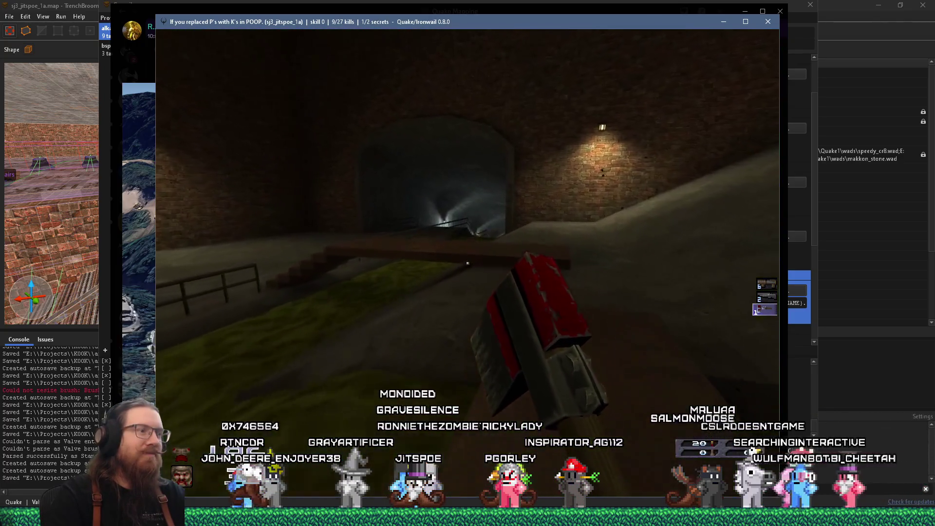
pyautogui.press('w')
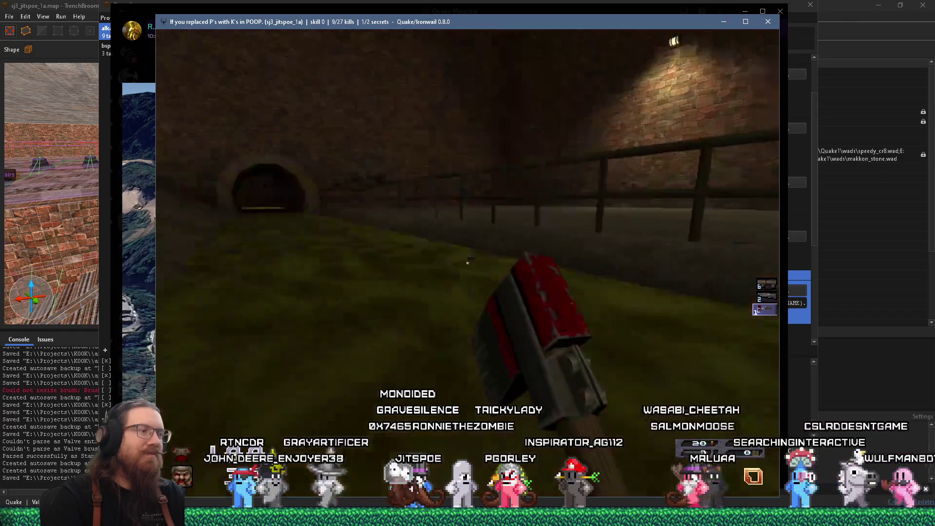
pyautogui.press('w')
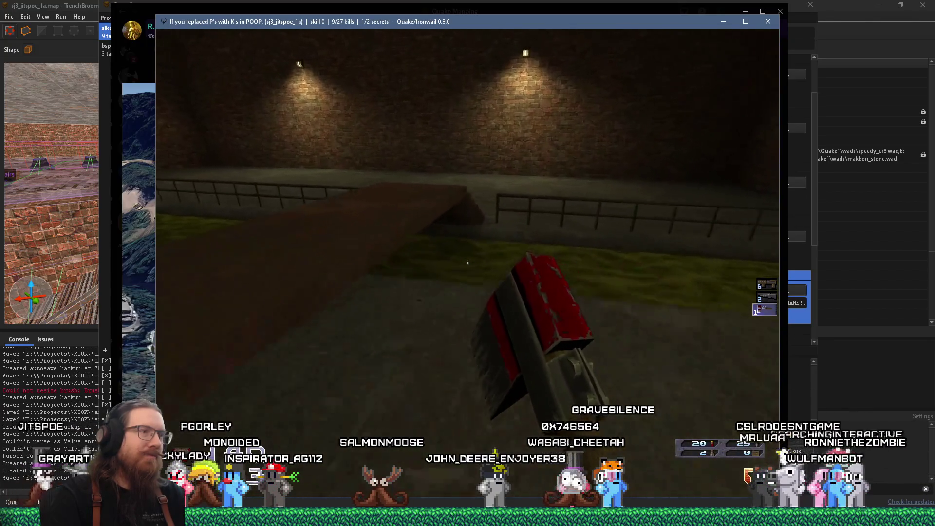
pyautogui.press('w')
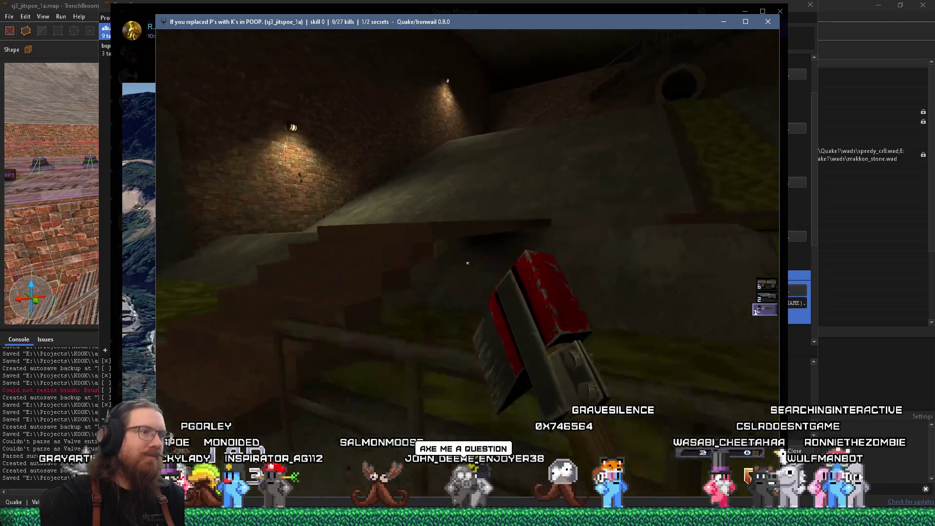
pyautogui.press('w')
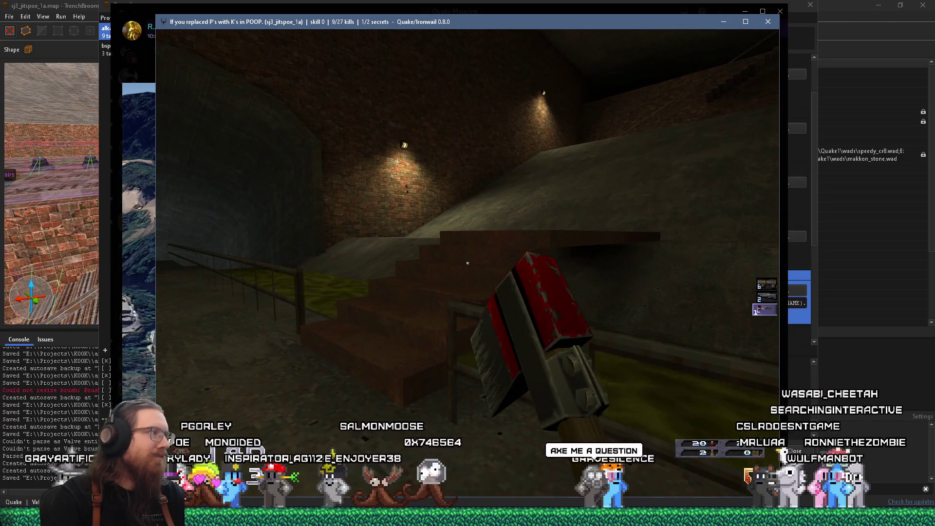
pyautogui.press('w')
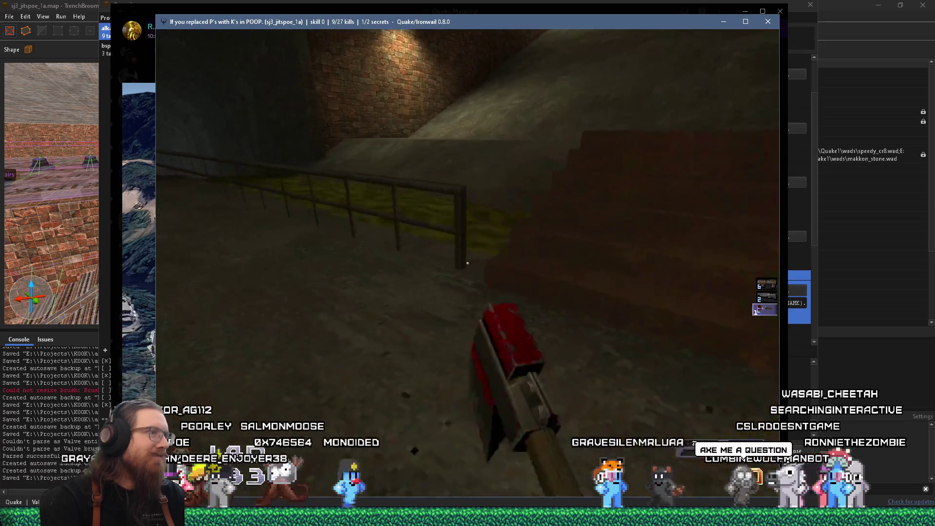
pyautogui.press('w')
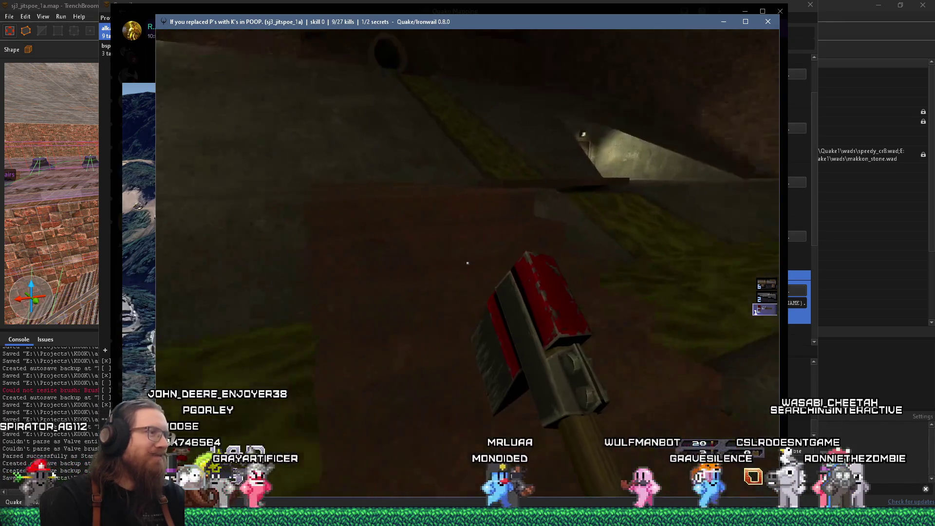
pyautogui.press('w')
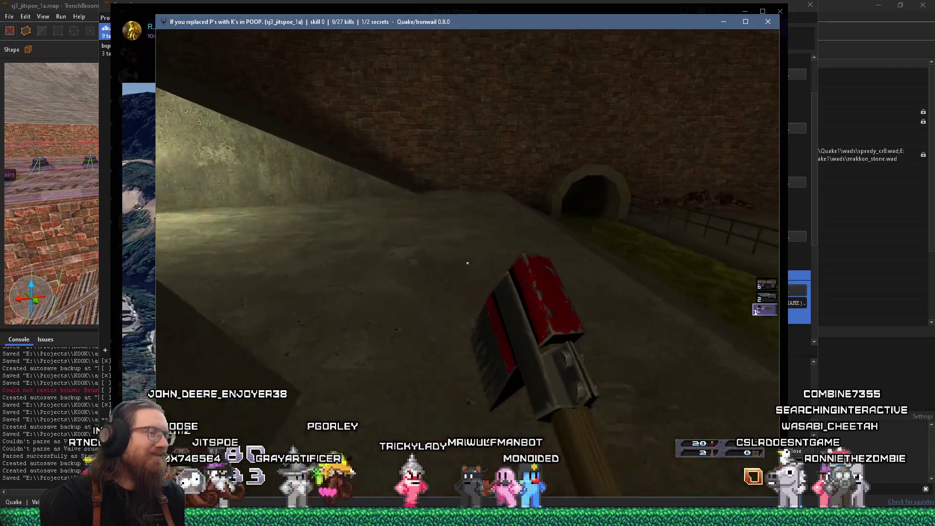
# - Follow the walkway to the dark tunnel and advance up its stairs to face the enemies
pyautogui.press('w')
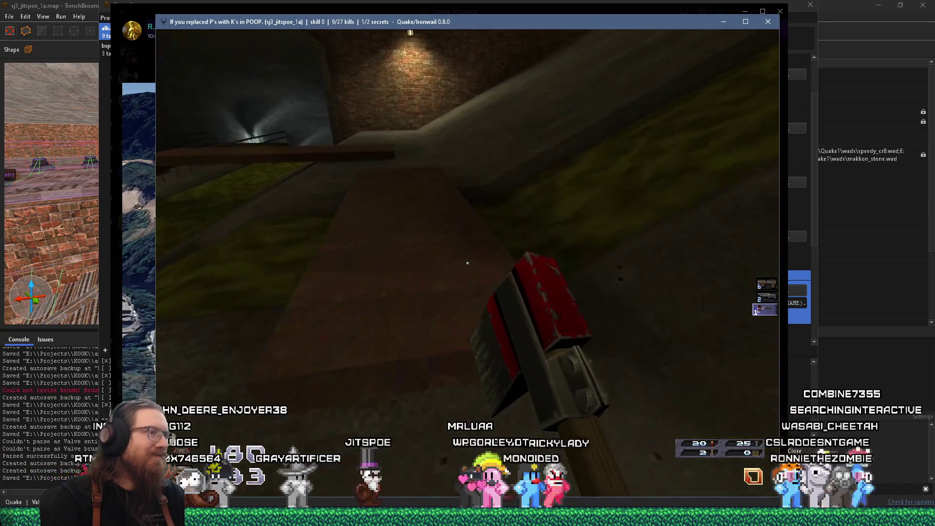
pyautogui.press('w')
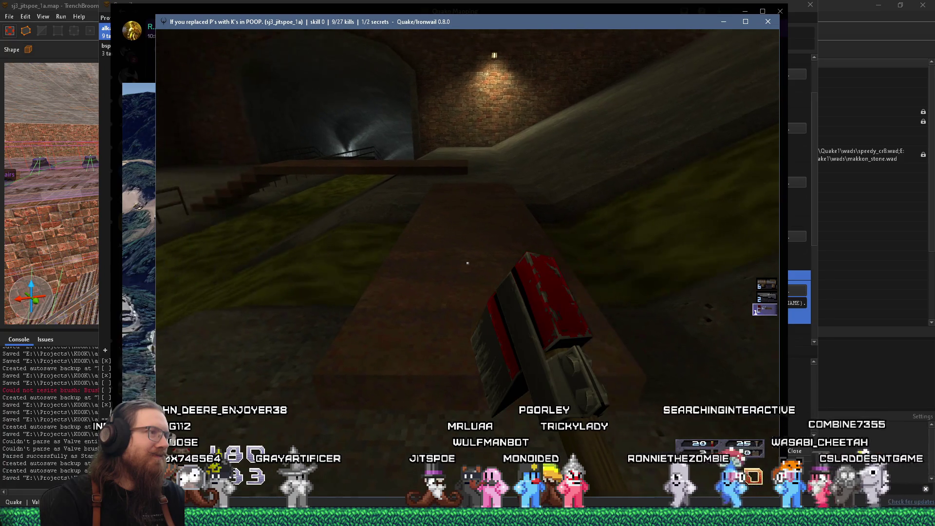
pyautogui.press('w')
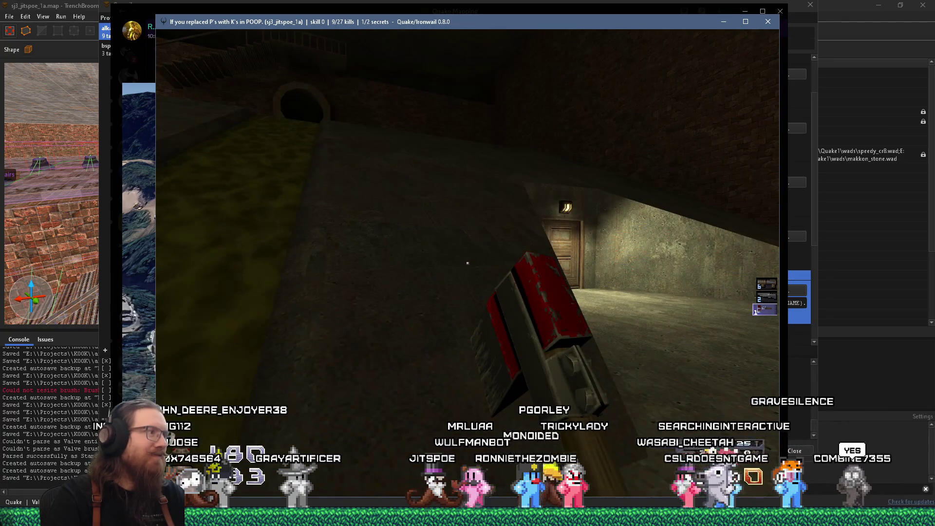
pyautogui.press('w')
pyautogui.press('w')
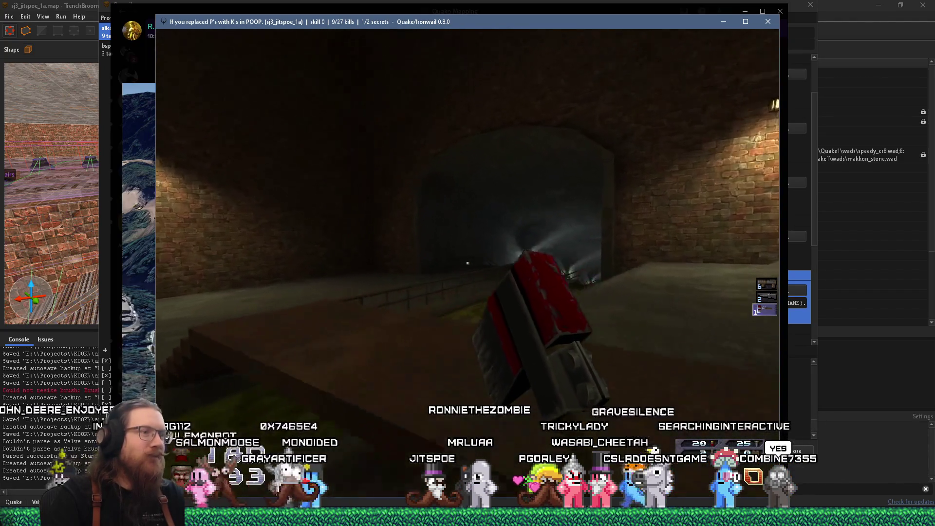
pyautogui.press('w')
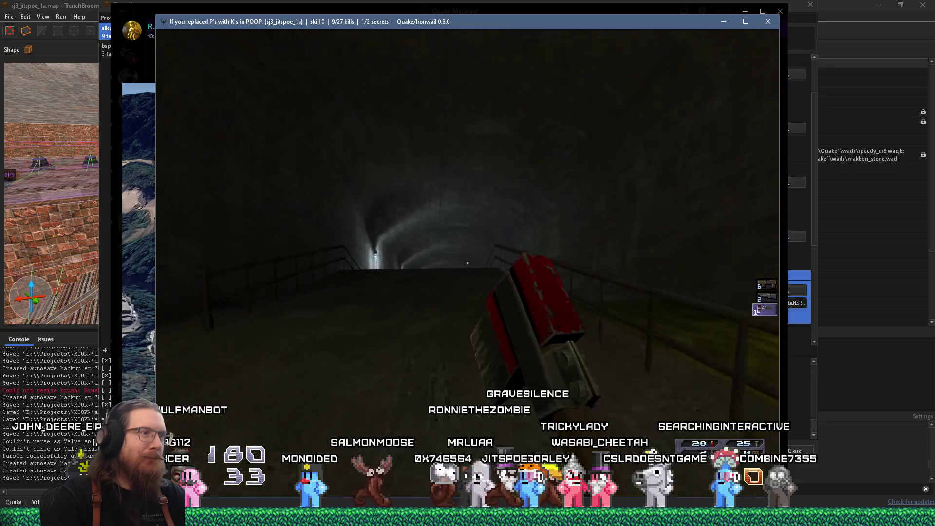
pyautogui.press('w')
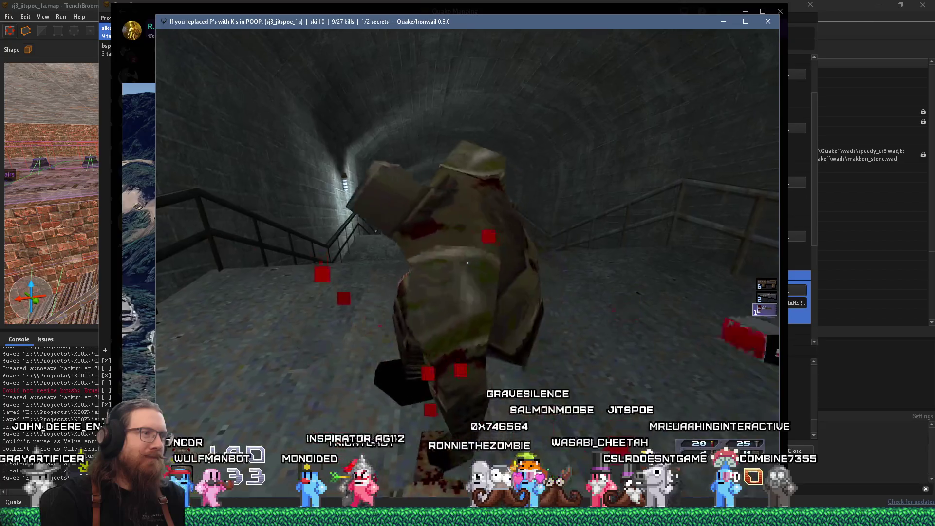
pyautogui.press('w')
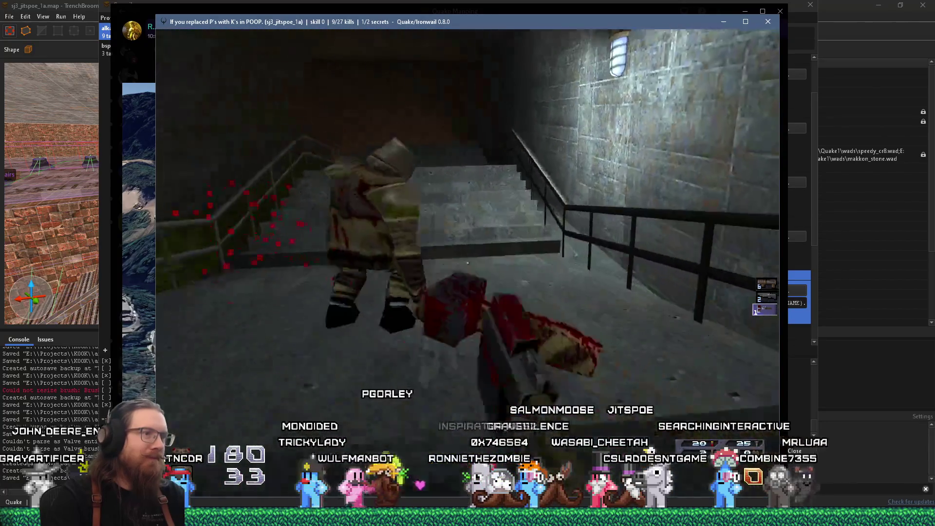
# - Kill the ogre for 10/27 kills, switch to the grenade launcher, and close on the next ogre
pyautogui.press('w')
pyautogui.press('6')
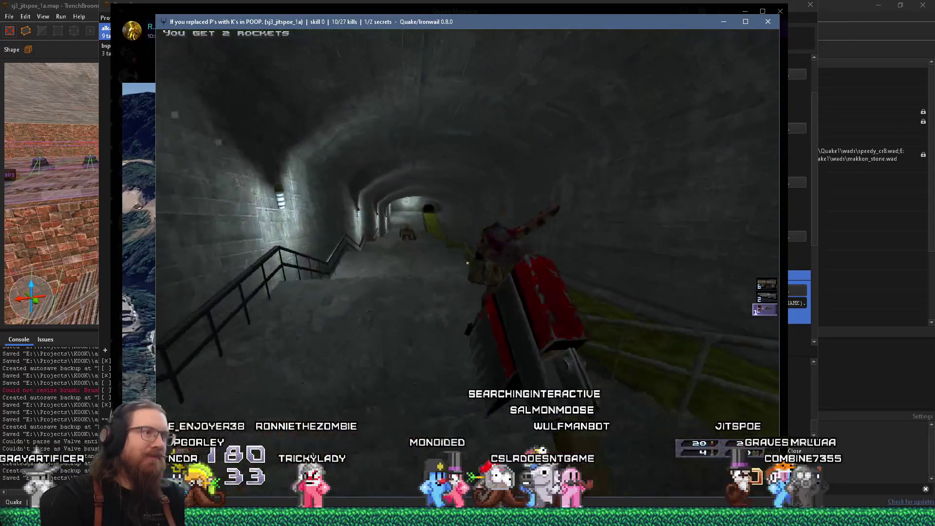
pyautogui.press('w')
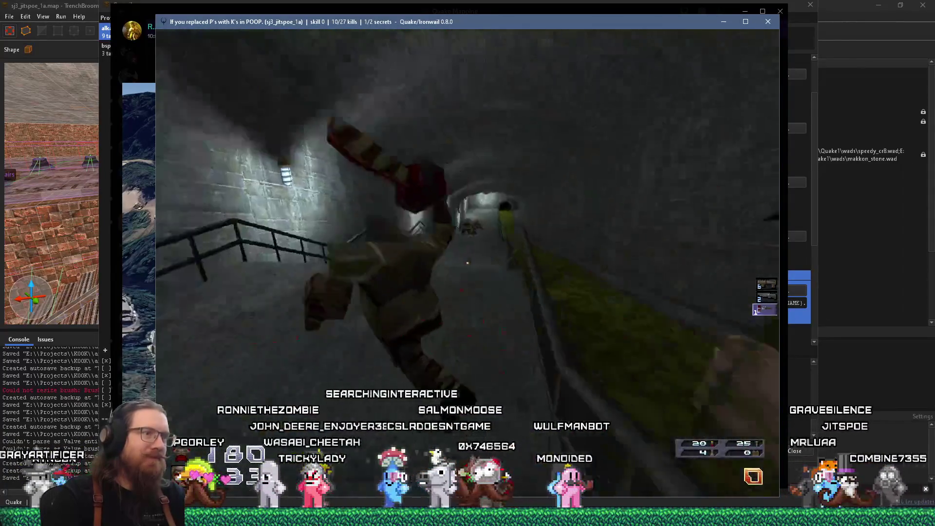
pyautogui.press('w')
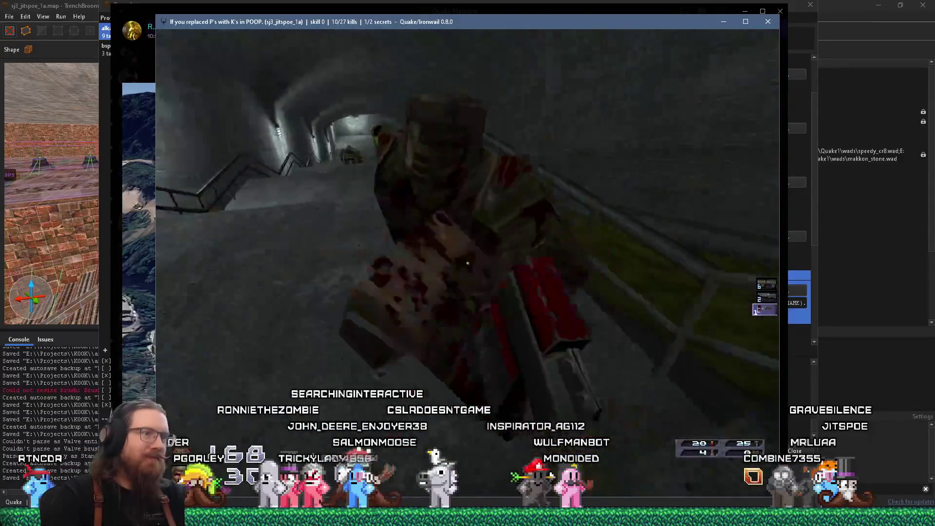